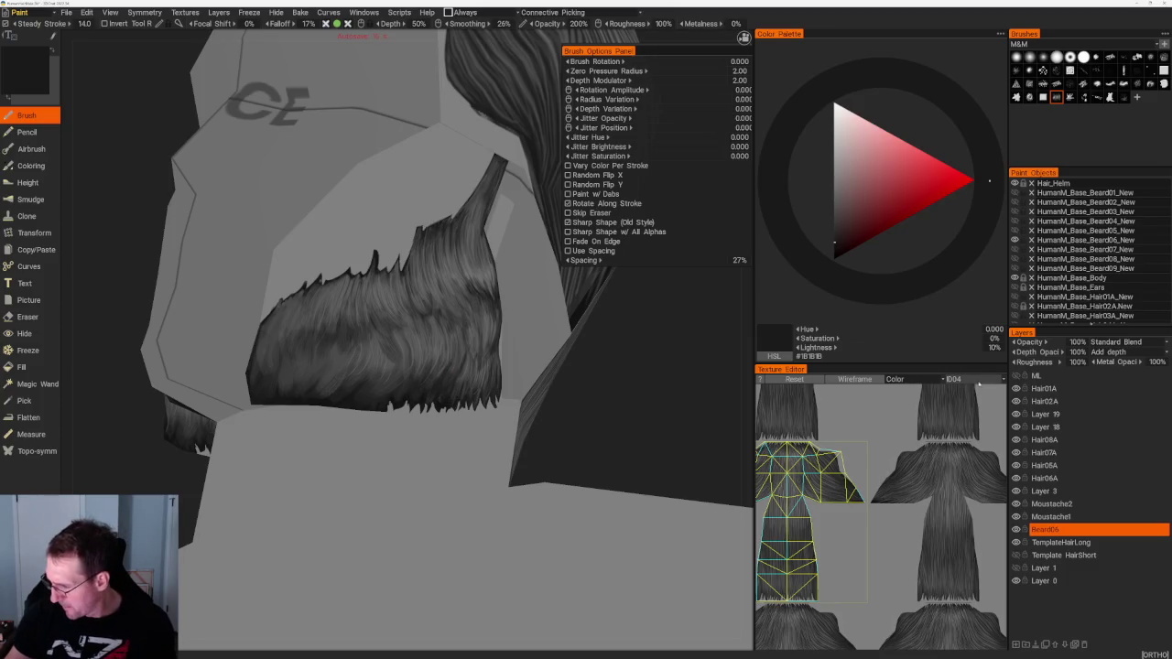
Step: Show the ML label layer, then switch to a finer strand brush in near-black #111111
click(1015, 376)
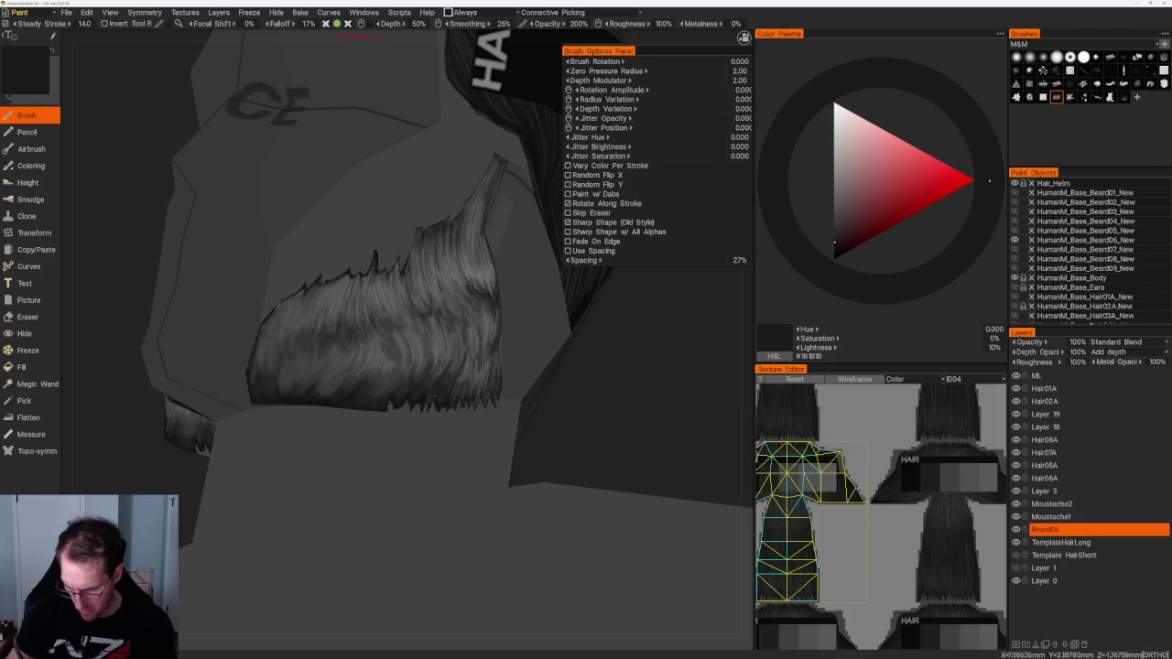
middle_drag(510, 439, 526, 432)
click(1150, 70)
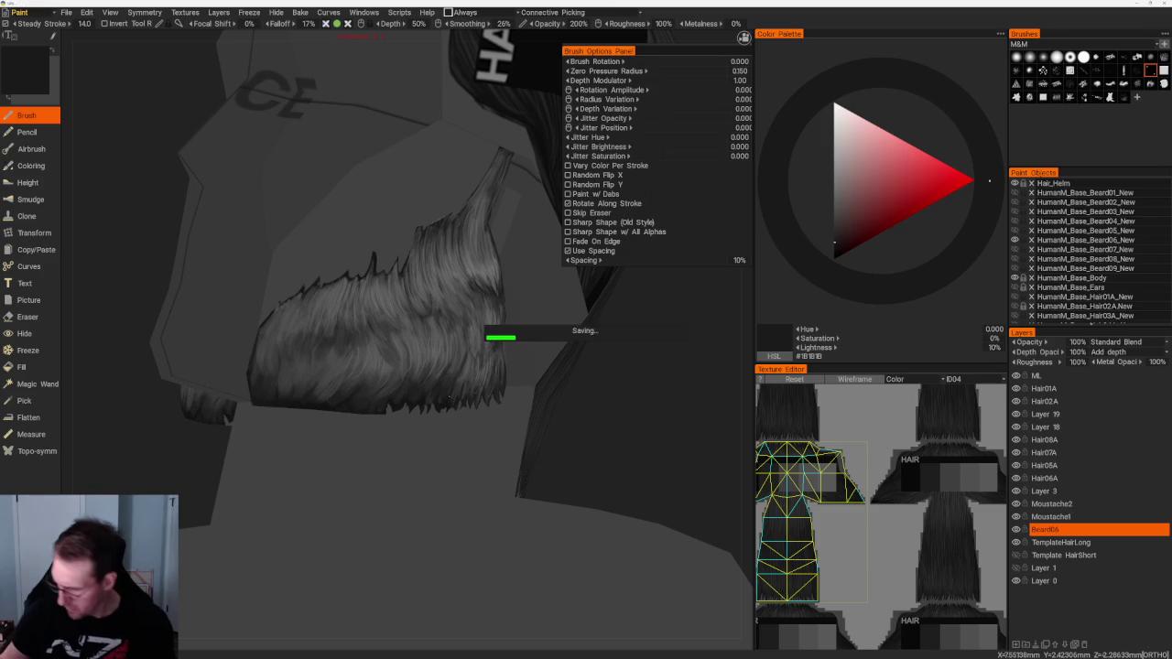
key(v)
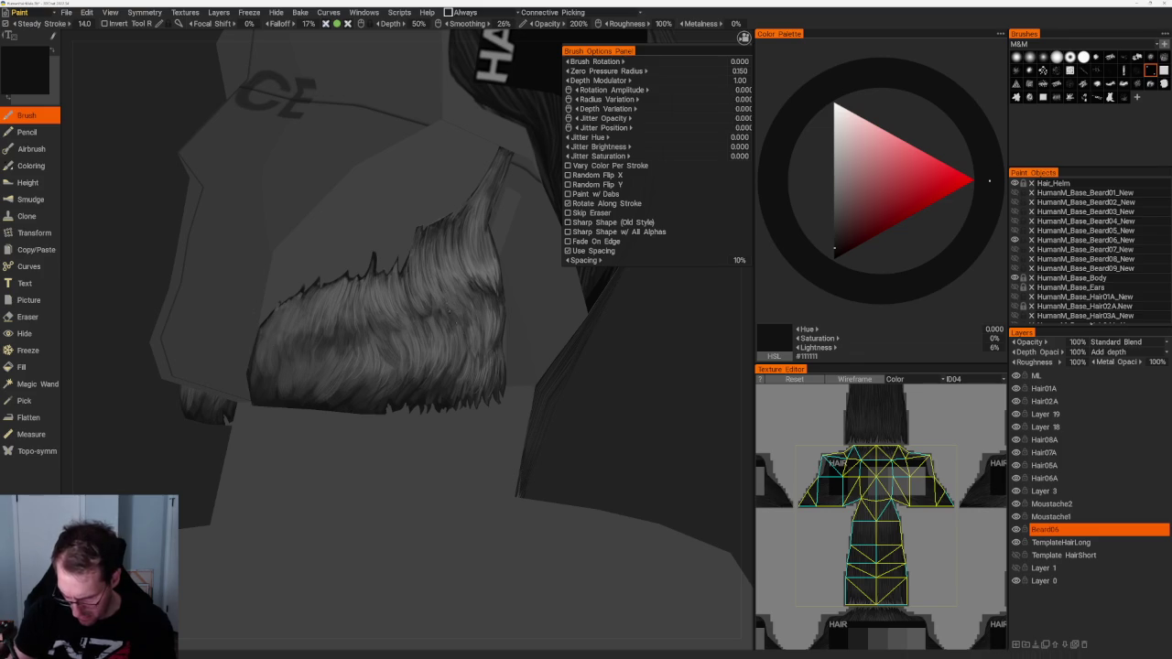
Step: Set the colour to light grey #B2B2B2 and paint strand strokes across the dark jaw beard
drag(697, 392, 678, 389)
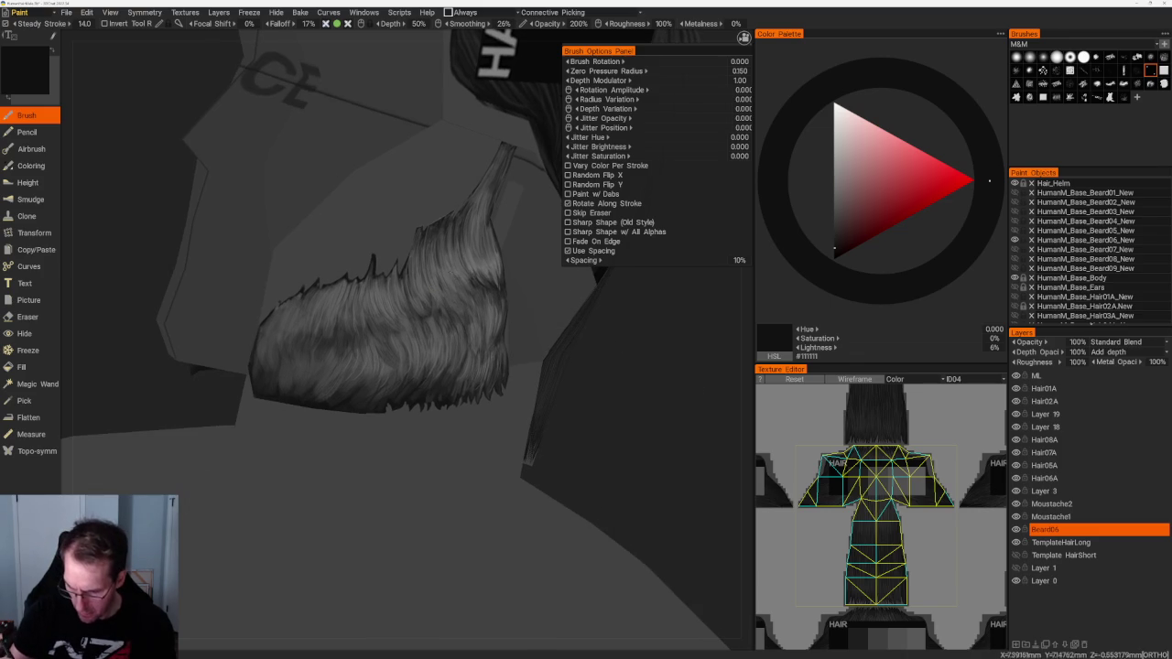
key(v)
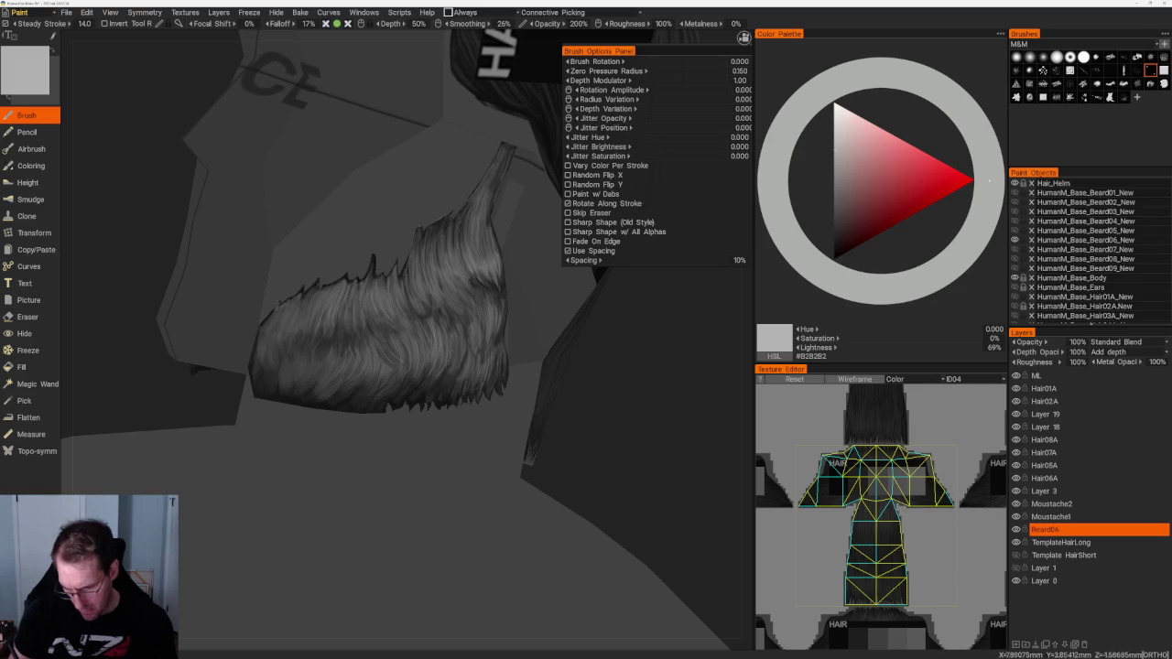
mouse_move(549, 476)
mouse_down()
mouse_move(568, 461)
mouse_move(531, 457)
mouse_move(385, 335)
mouse_move(347, 376)
mouse_up()
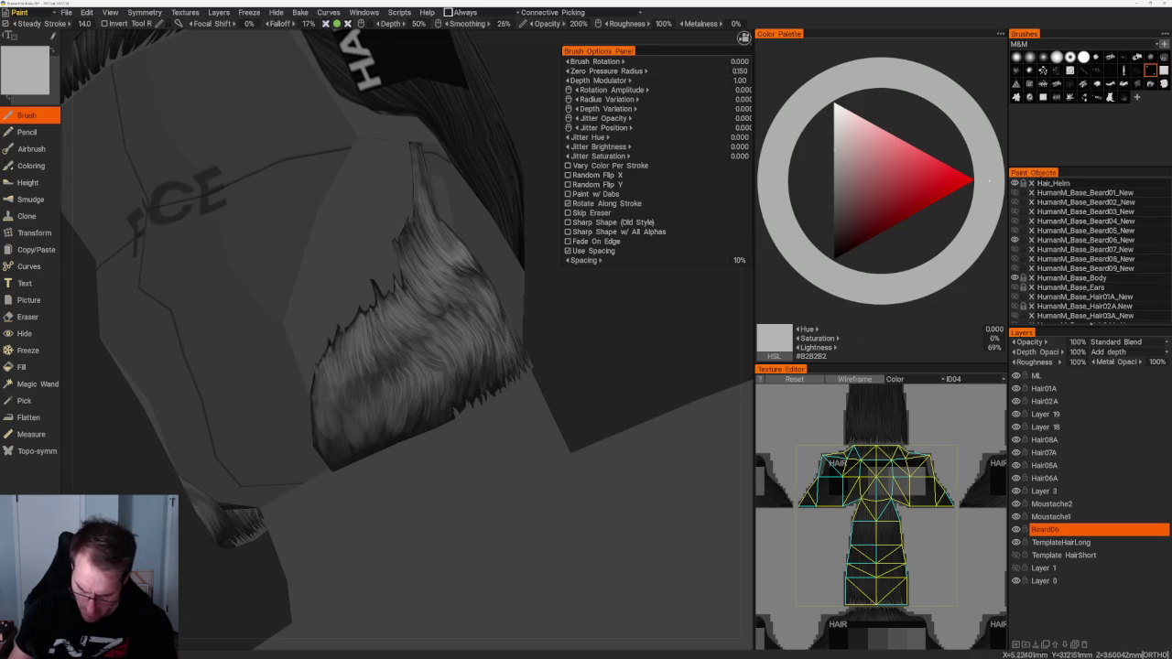
middle_drag(352, 387, 586, 367)
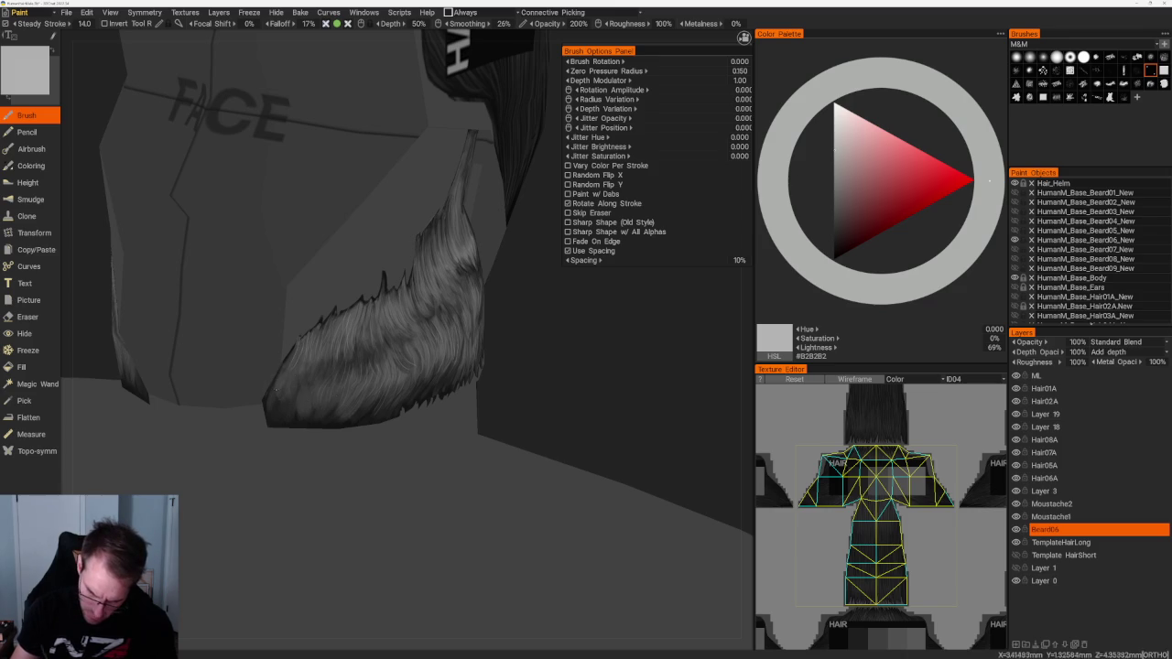
mouse_move(292, 401)
middle_down()
mouse_move(510, 413)
mouse_move(365, 405)
middle_up()
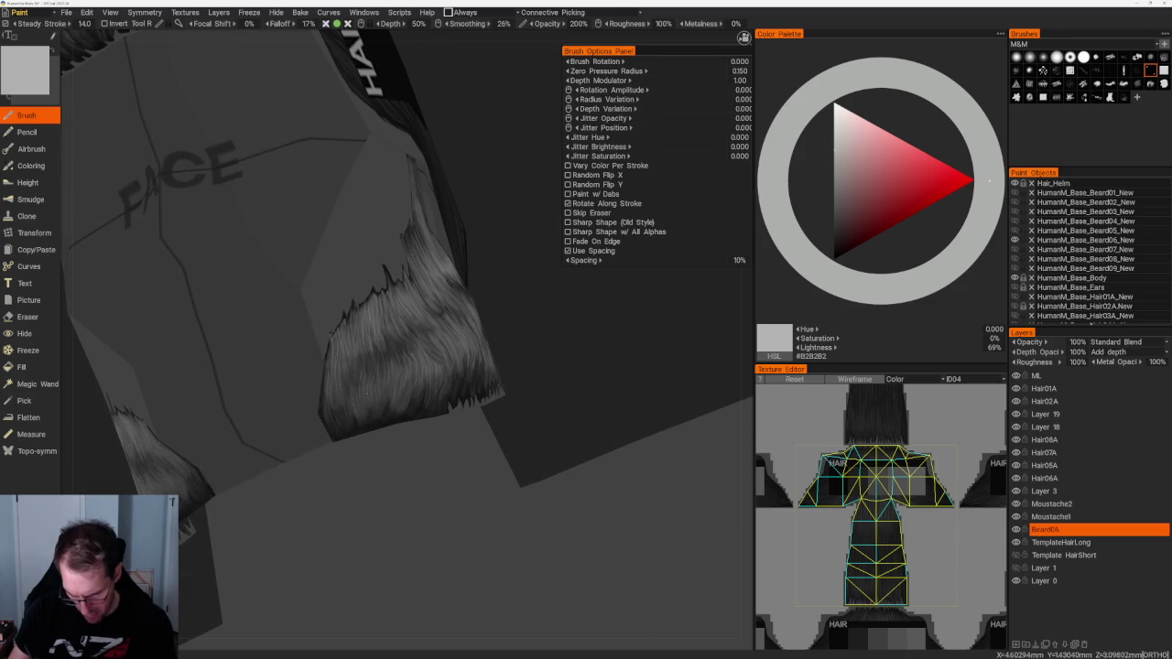
middle_drag(366, 403, 421, 403)
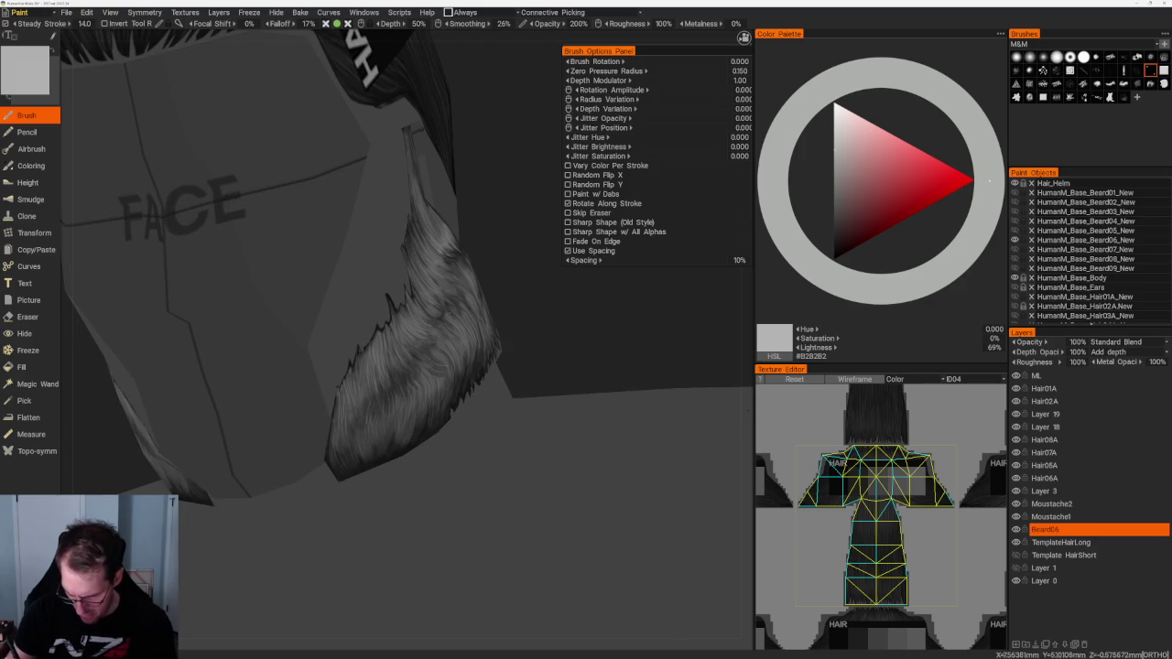
middle_drag(545, 298, 554, 112)
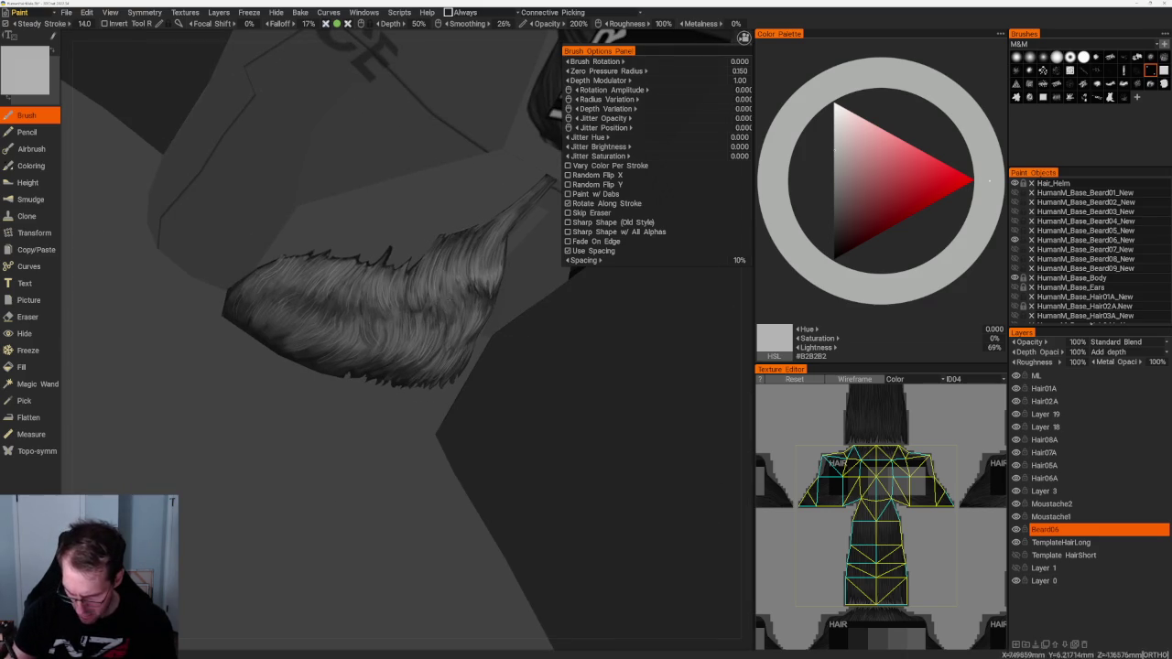
Step: Switch to another strand brush with dark grey #232323 at 27% spacing
middle_drag(384, 302, 329, 302)
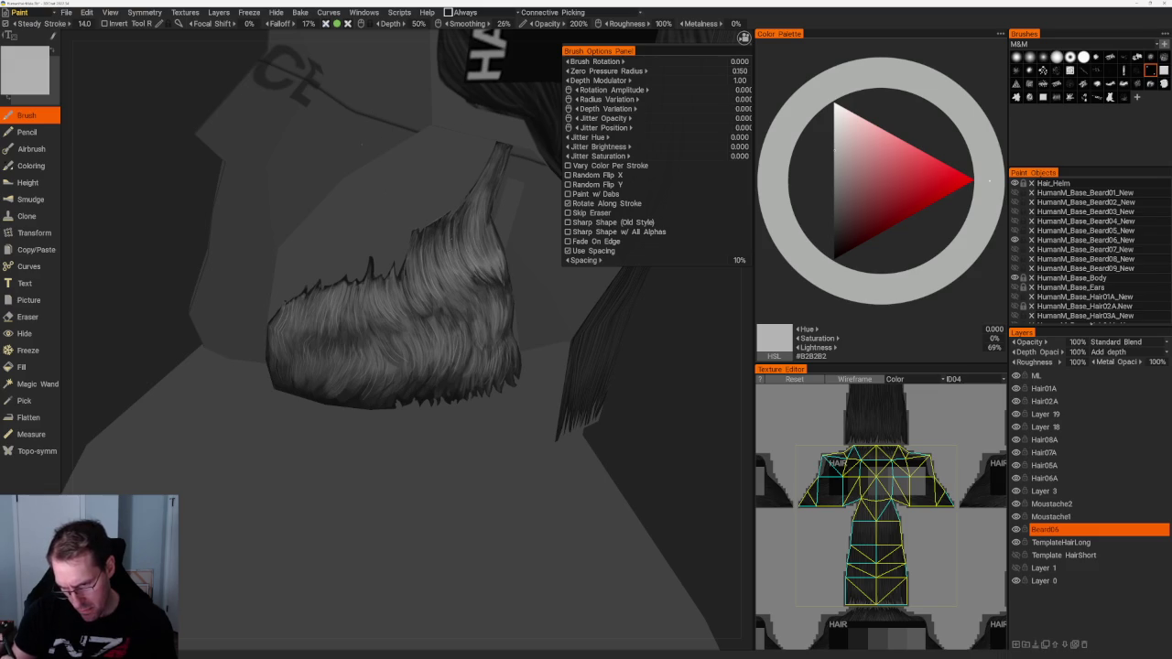
middle_drag(622, 476, 662, 484)
click(1056, 96)
click(834, 237)
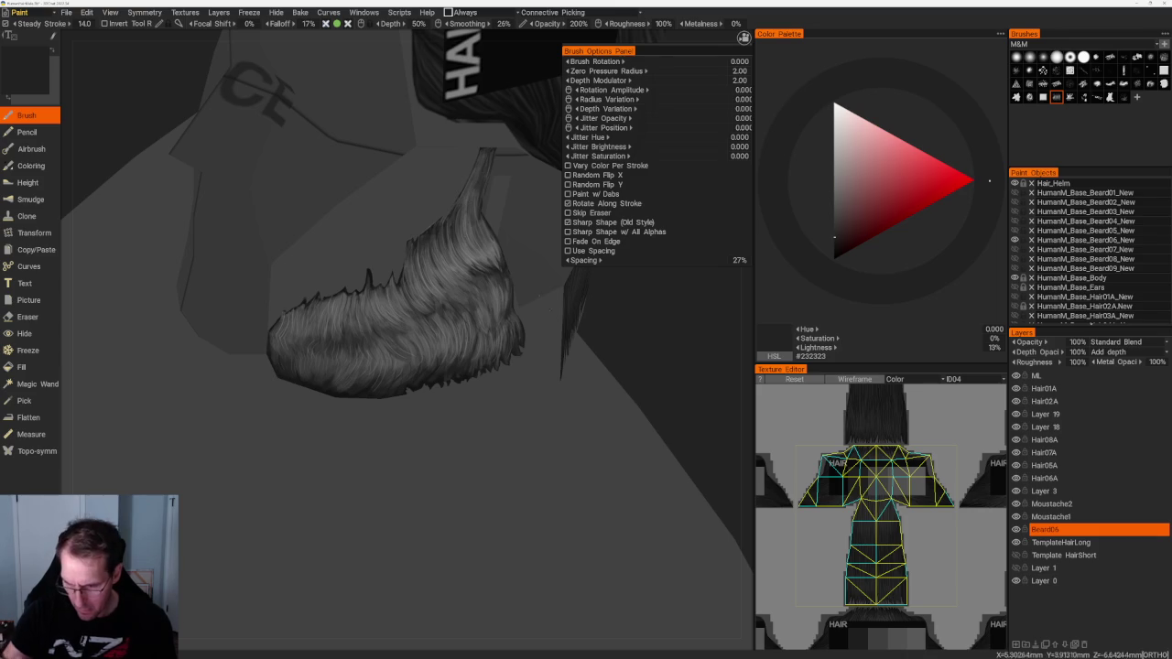
Step: Zoom onto the beard and step the paint colour from dark grey up to mid grey #6C6C6C
scroll(470, 220, up, 3)
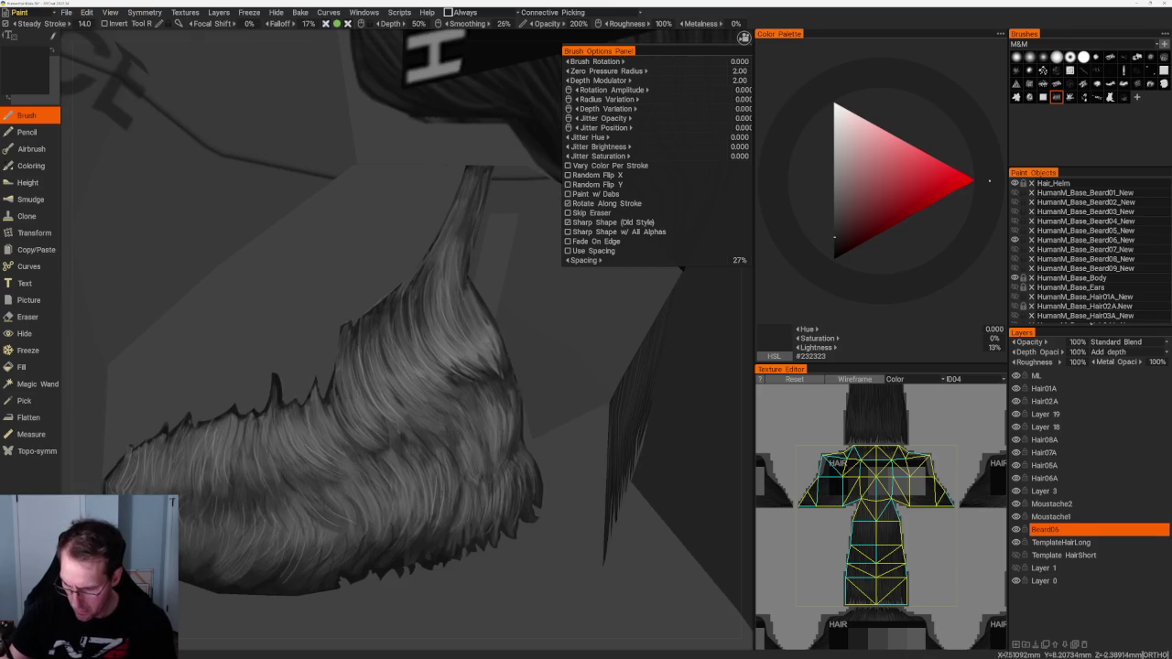
key(ctrl+z)
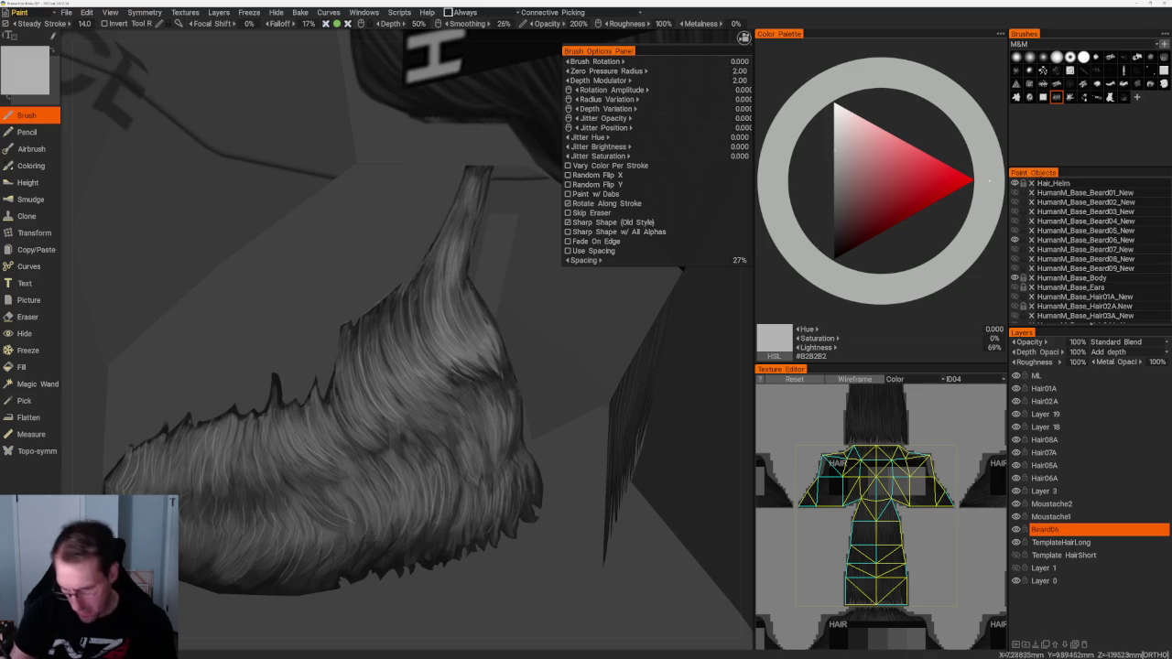
key(v)
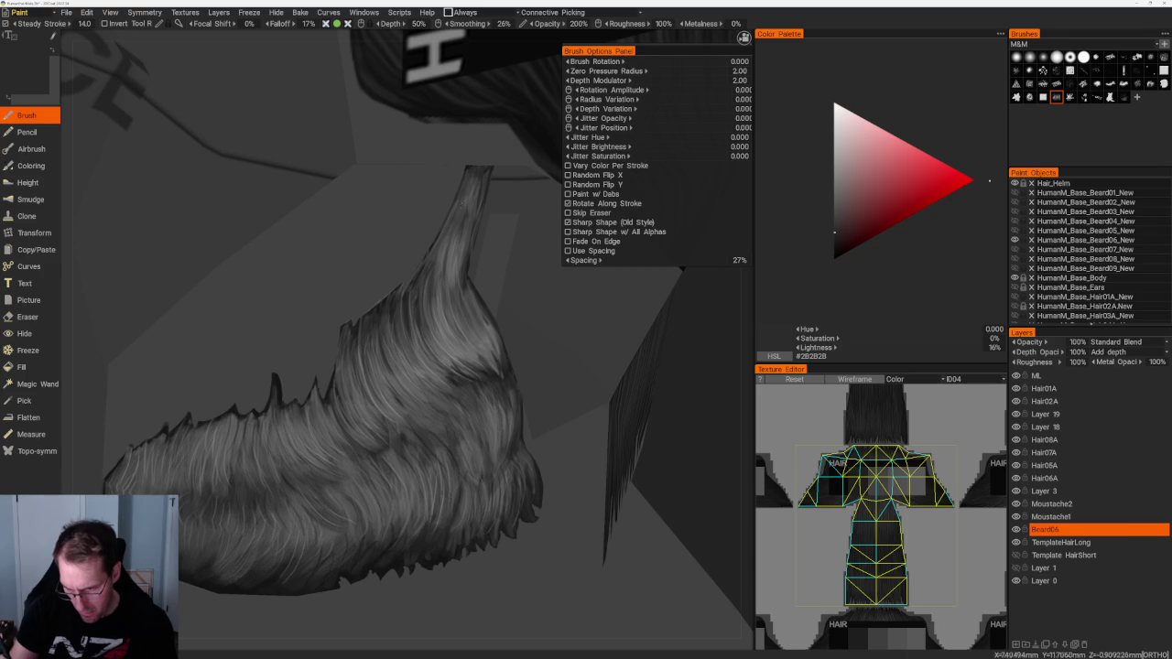
scroll(472, 206, down, 5)
drag(445, 205, 473, 255)
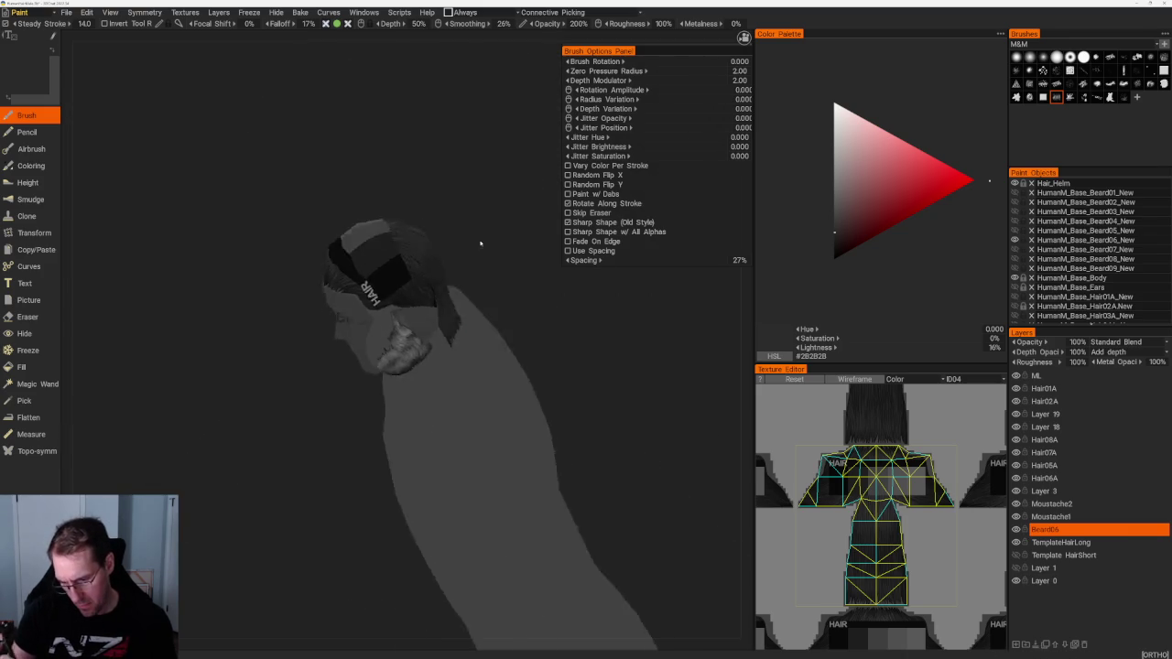
scroll(472, 256, up, 5)
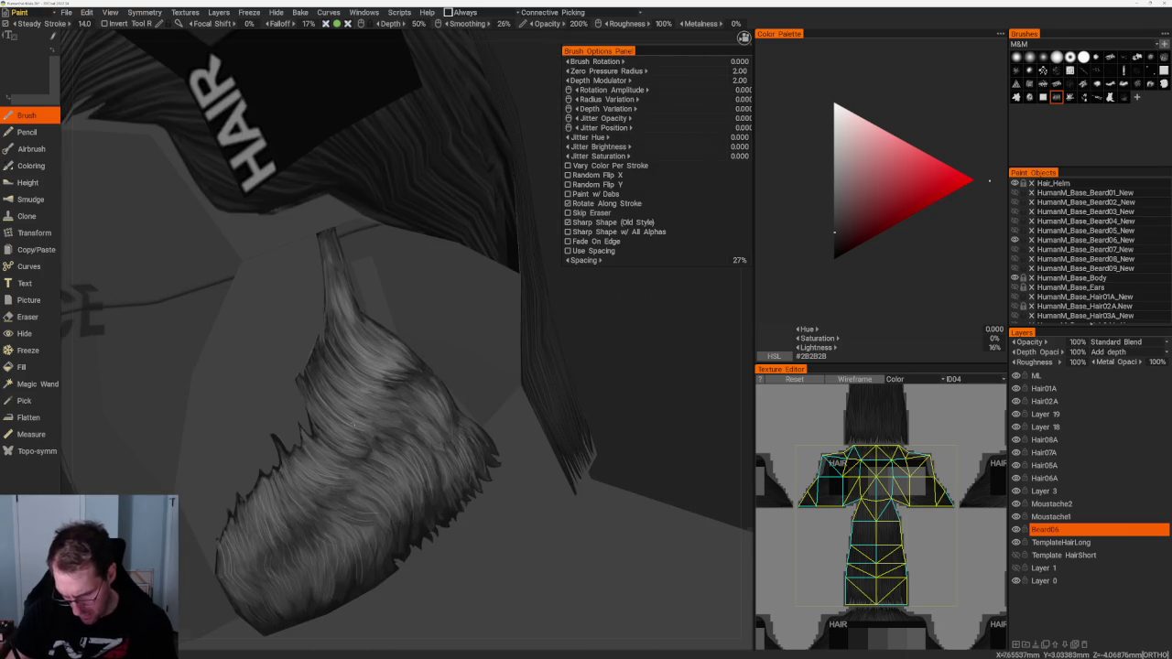
drag(353, 423, 330, 402)
key(v)
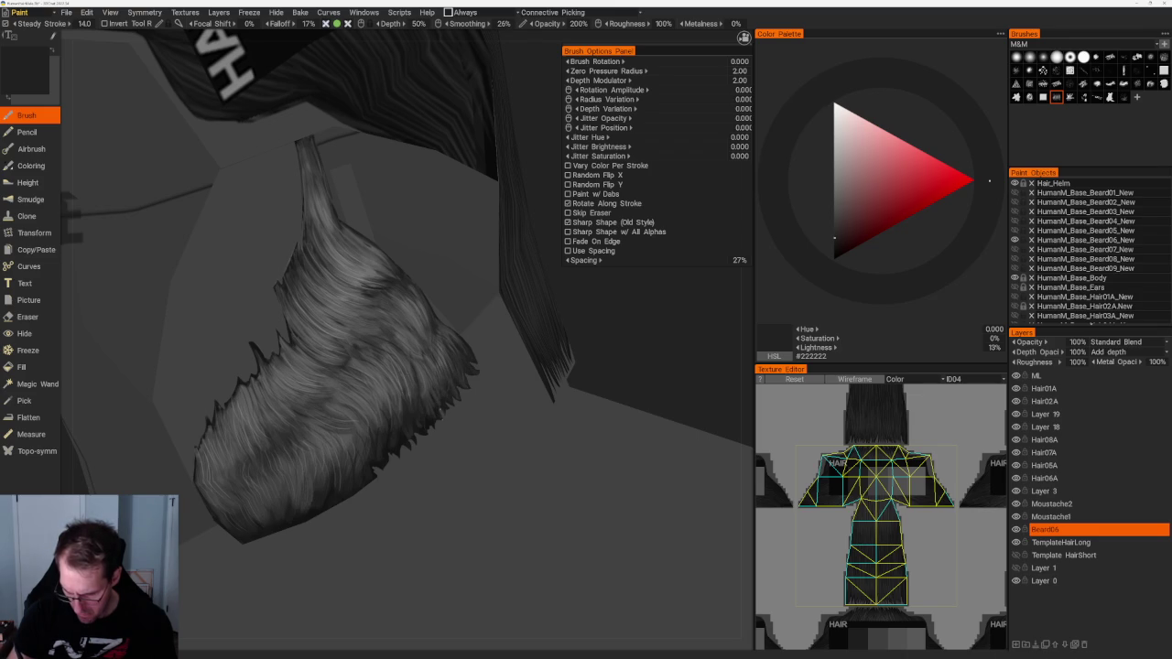
key(v)
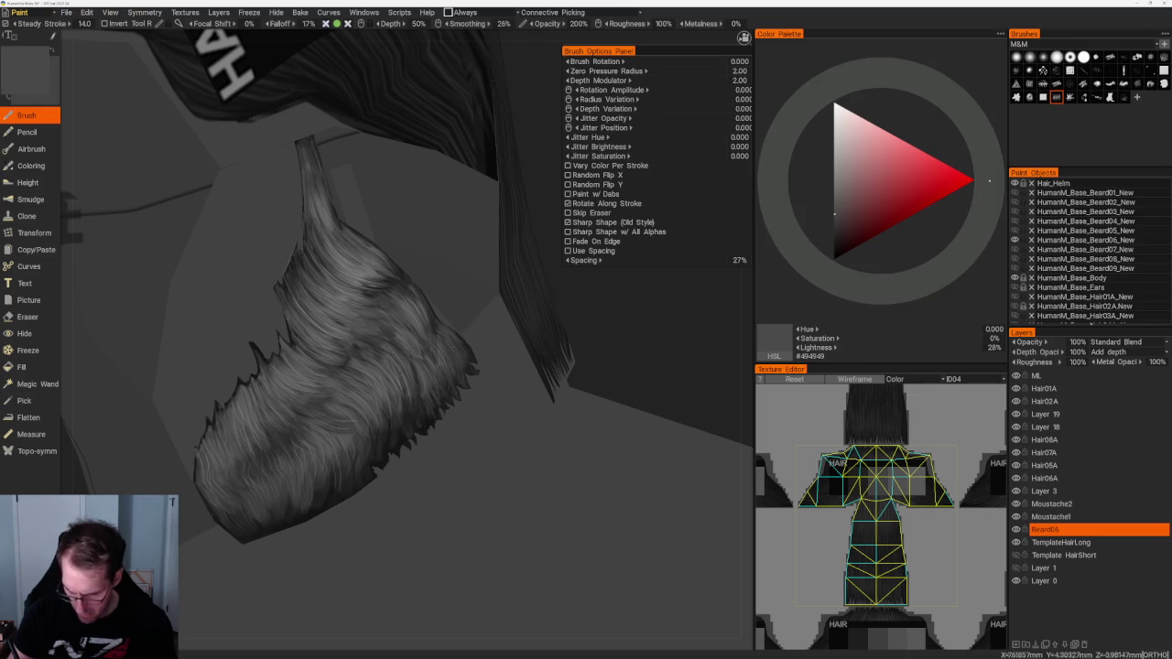
key(v)
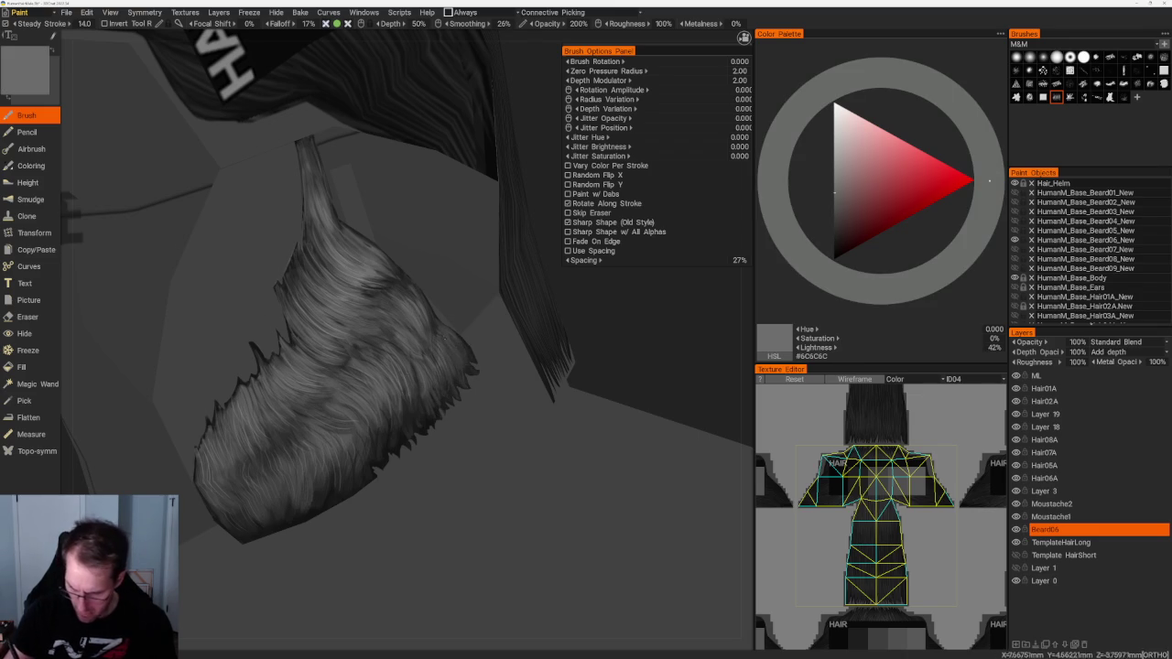
Step: Paint short mid-grey highlight strands along the beard's right edge and bottom
drag(445, 334, 463, 364)
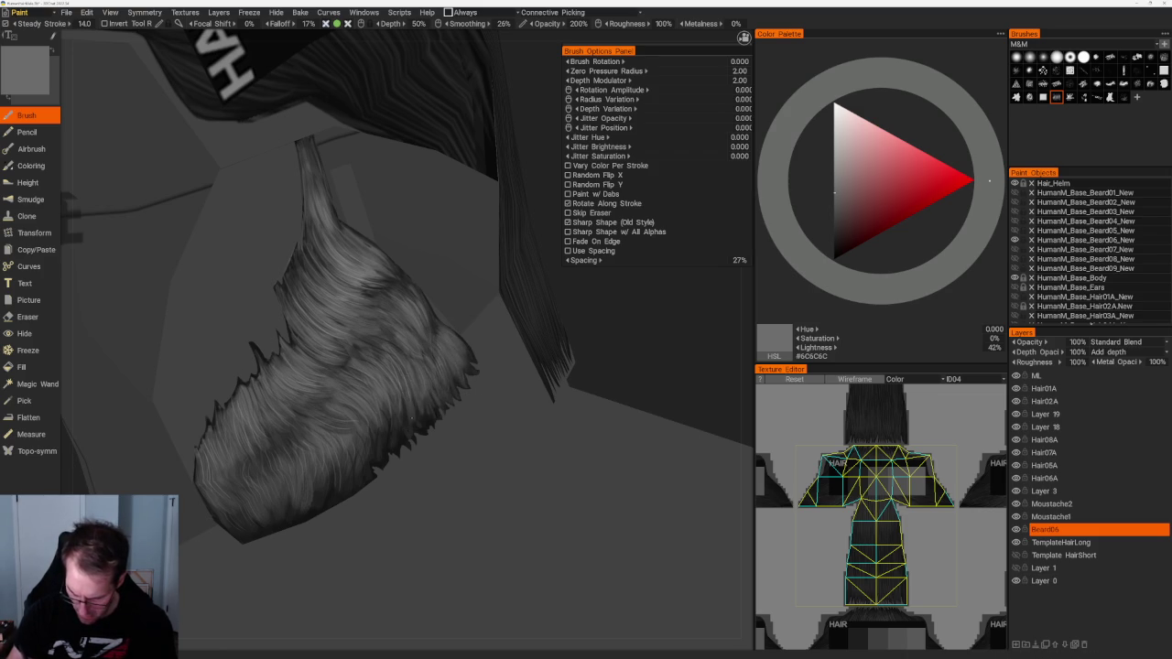
drag(409, 416, 434, 390)
drag(403, 440, 404, 395)
mouse_move(400, 447)
mouse_down()
mouse_move(400, 406)
mouse_move(396, 424)
mouse_up()
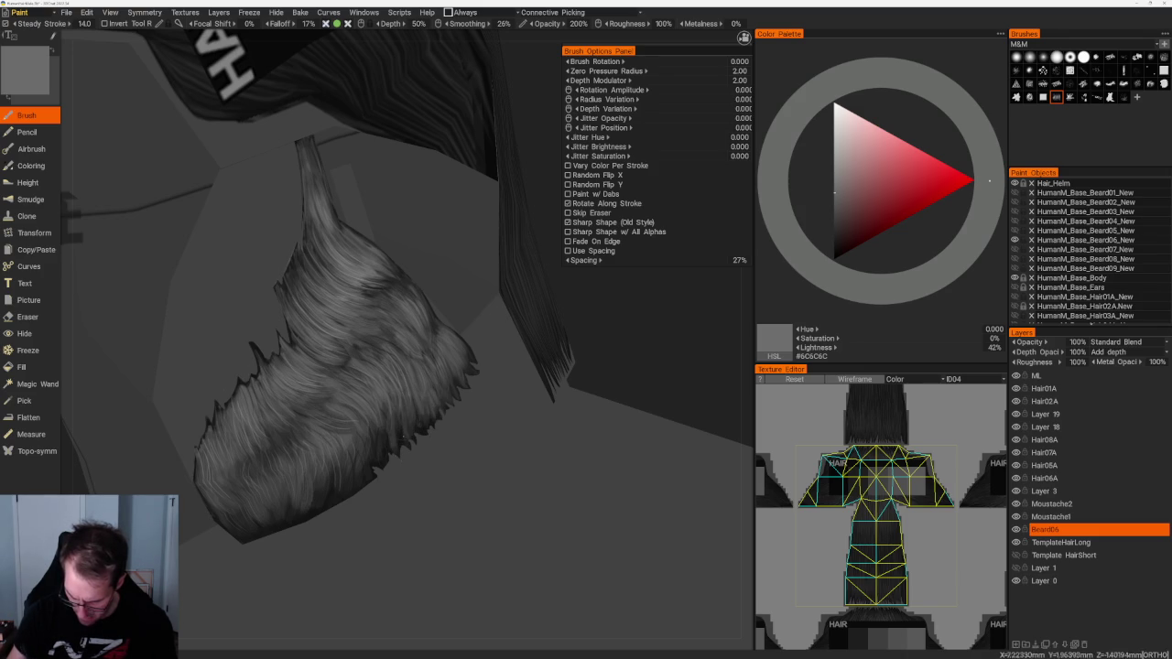
scroll(434, 256, down, 5)
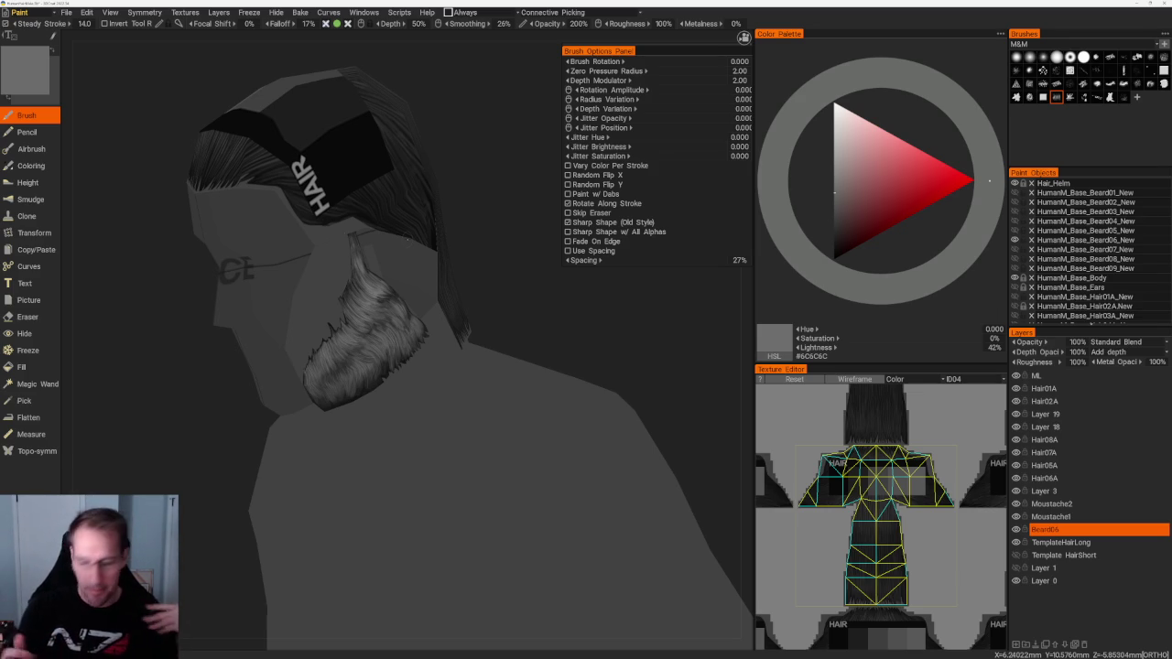
mouse_move(540, 332)
mouse_down()
mouse_move(531, 348)
mouse_move(559, 327)
mouse_up()
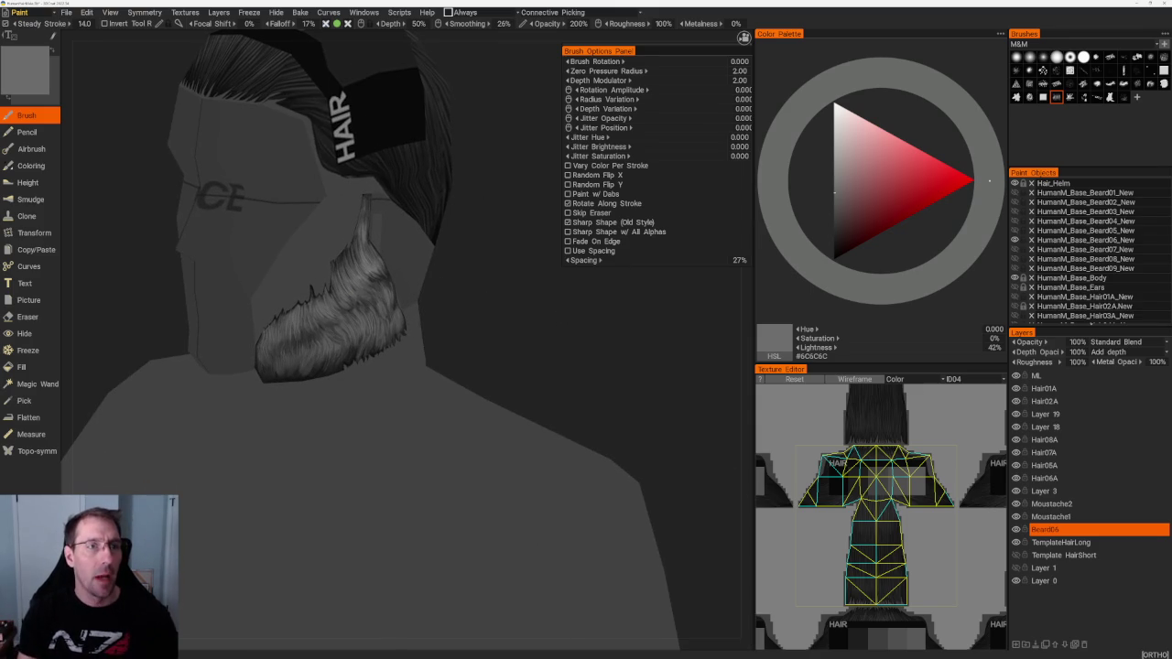
key(alt+Tab)
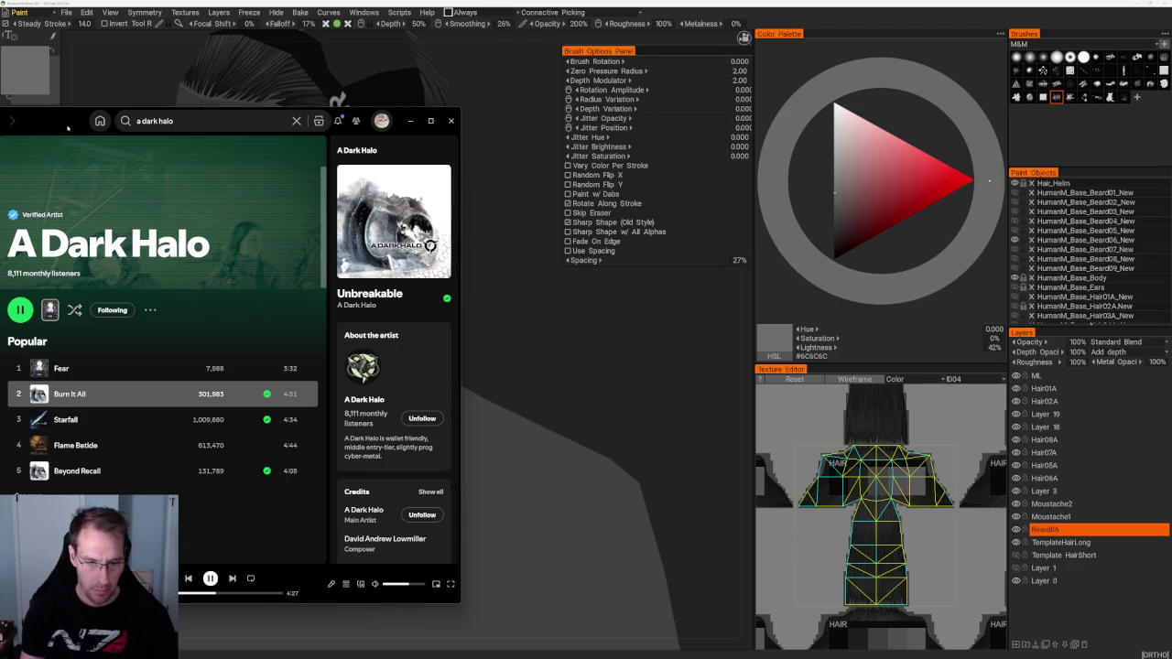
click(411, 120)
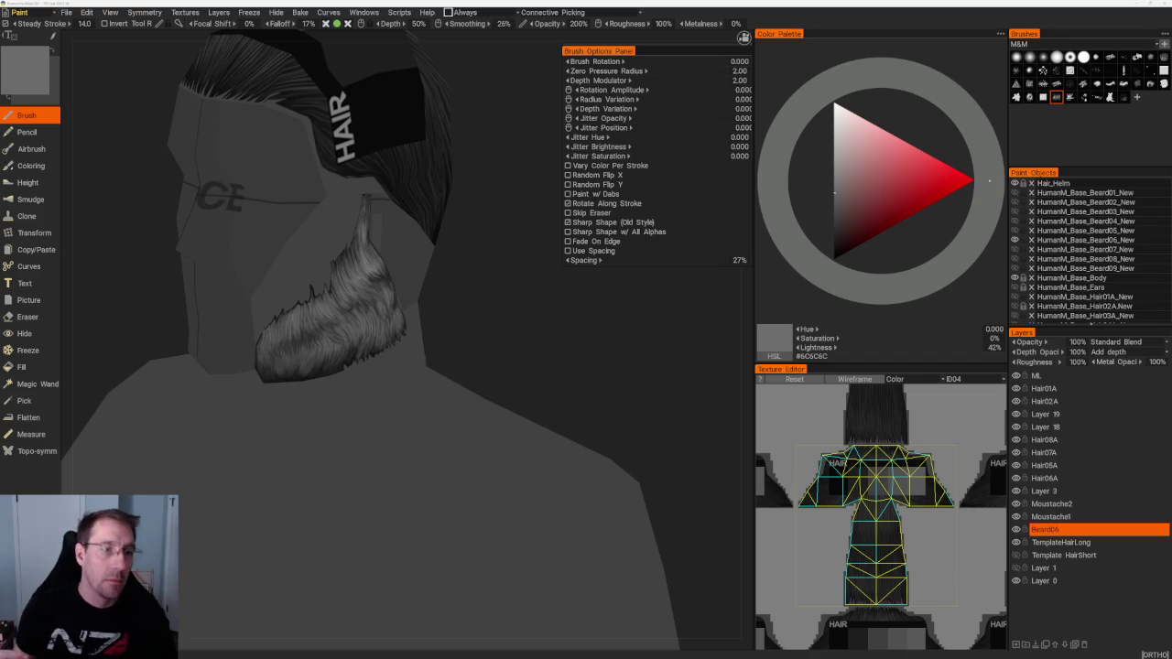
Step: Sample down to near-black #141414 and paint thin dark strands along the beard's lower edge
mouse_move(567, 312)
mouse_down()
mouse_move(515, 309)
mouse_move(494, 293)
mouse_up()
scroll(515, 309, up, 5)
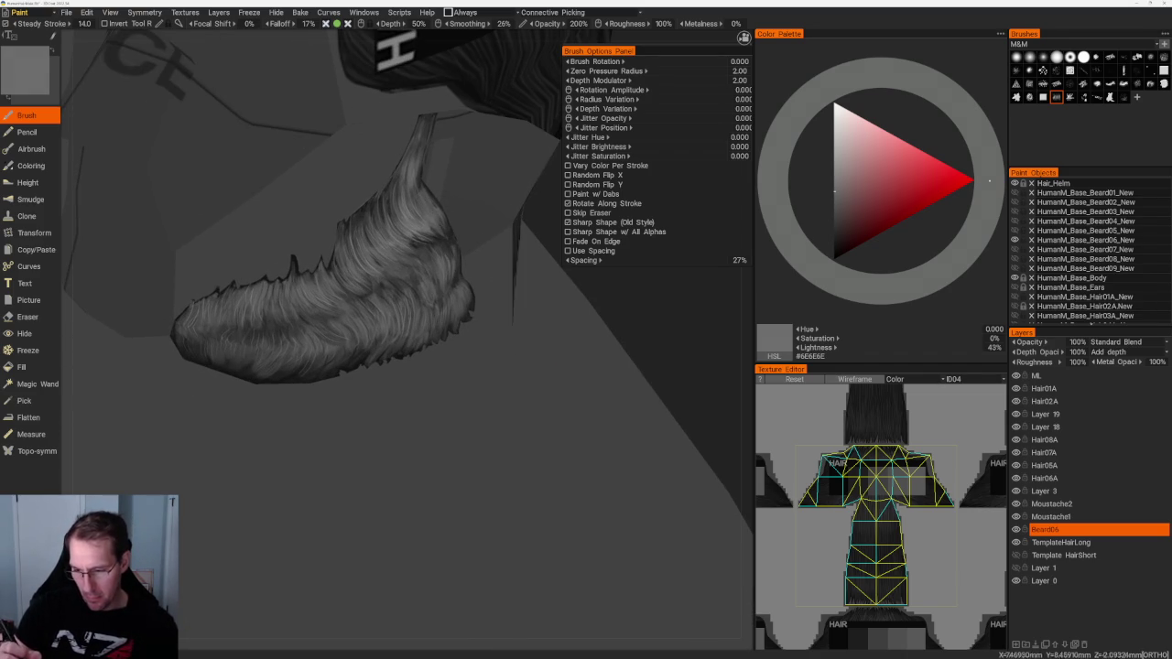
key(v)
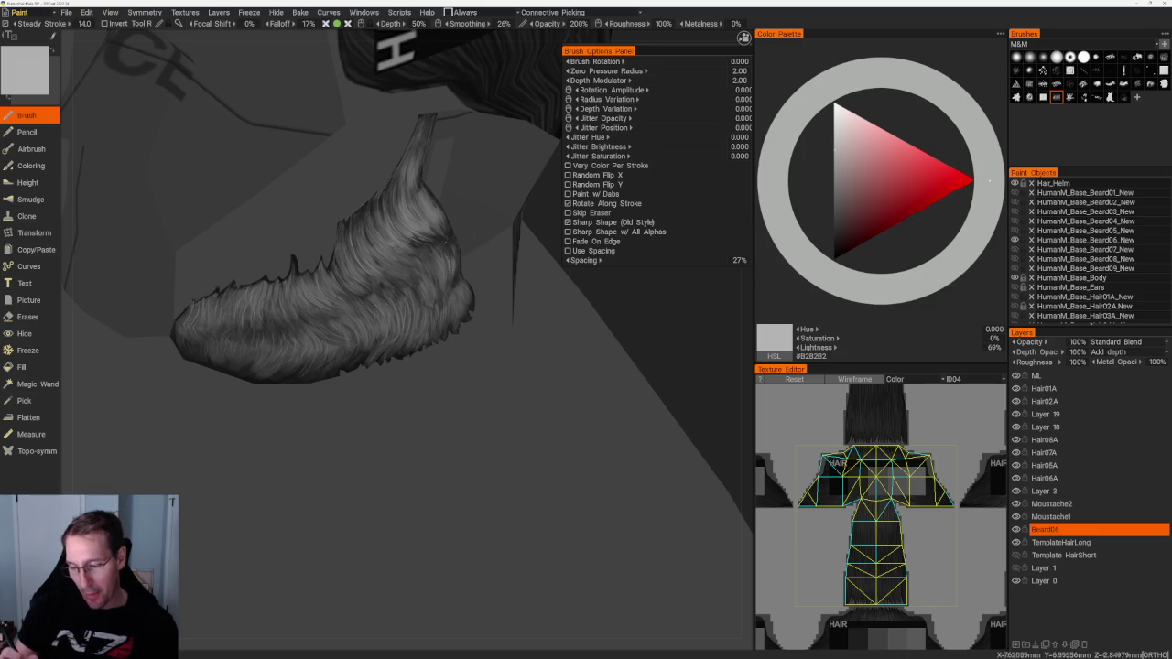
scroll(550, 298, up, 2)
scroll(465, 279, up, 2)
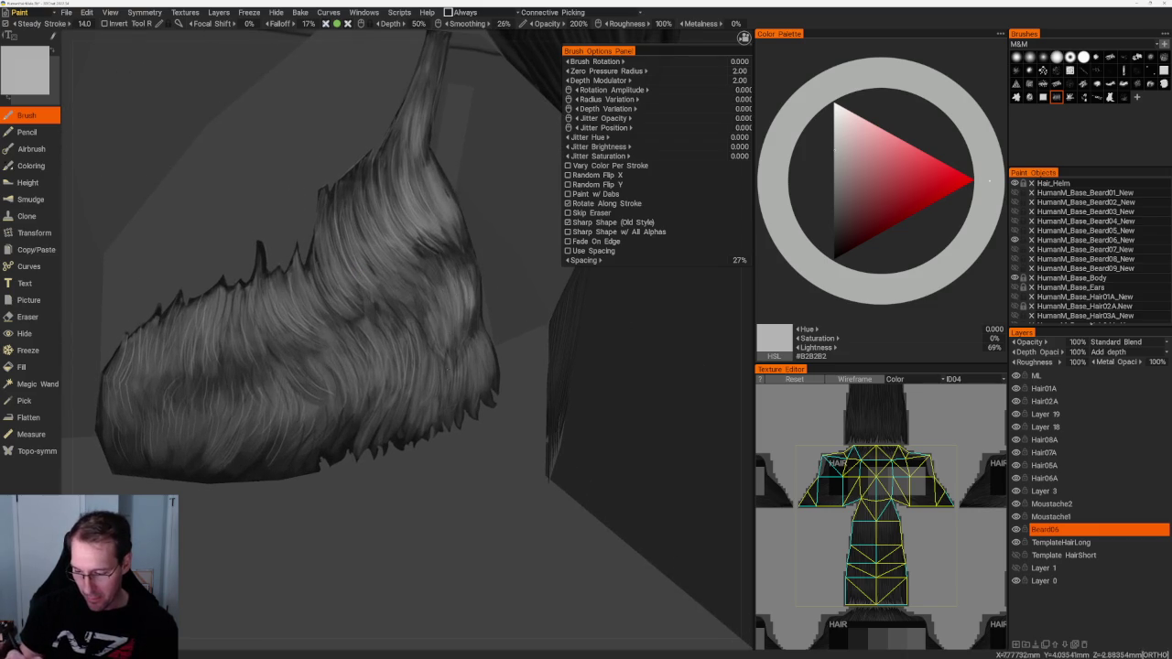
key(v)
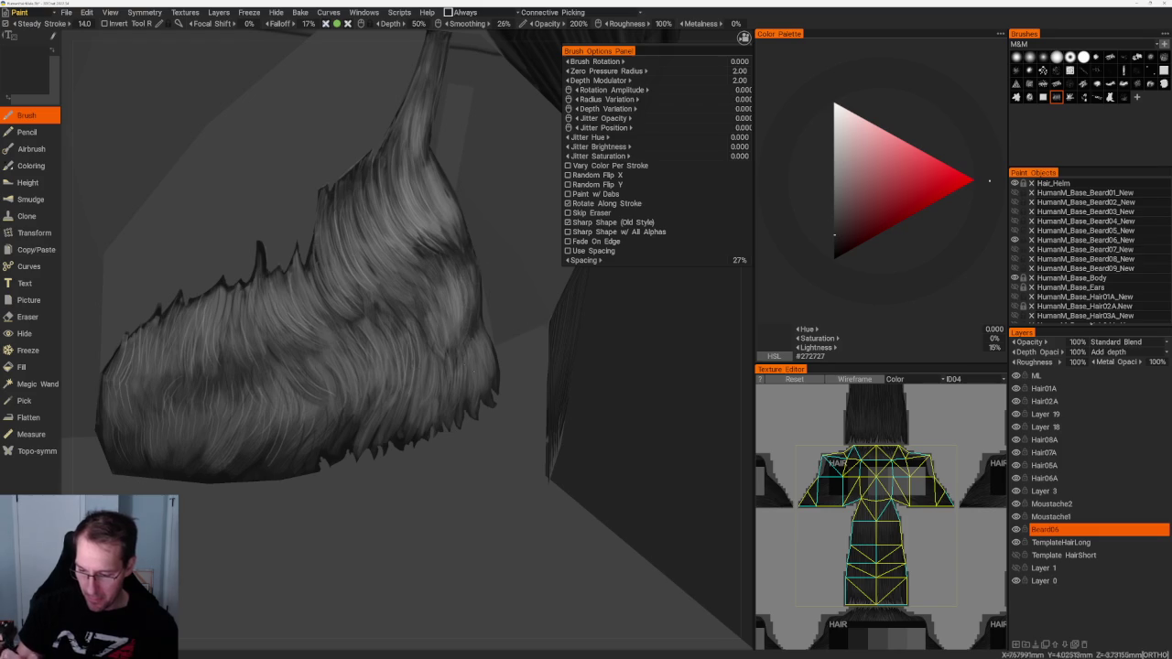
scroll(465, 302, down, 5)
scroll(477, 353, up, 5)
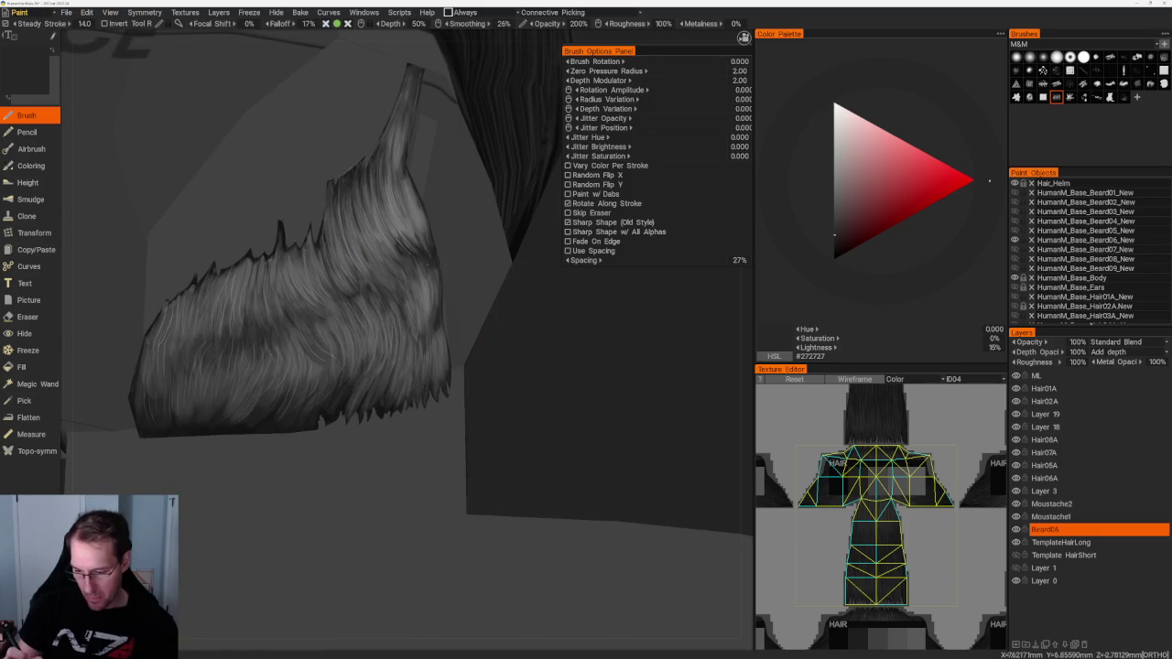
key(v)
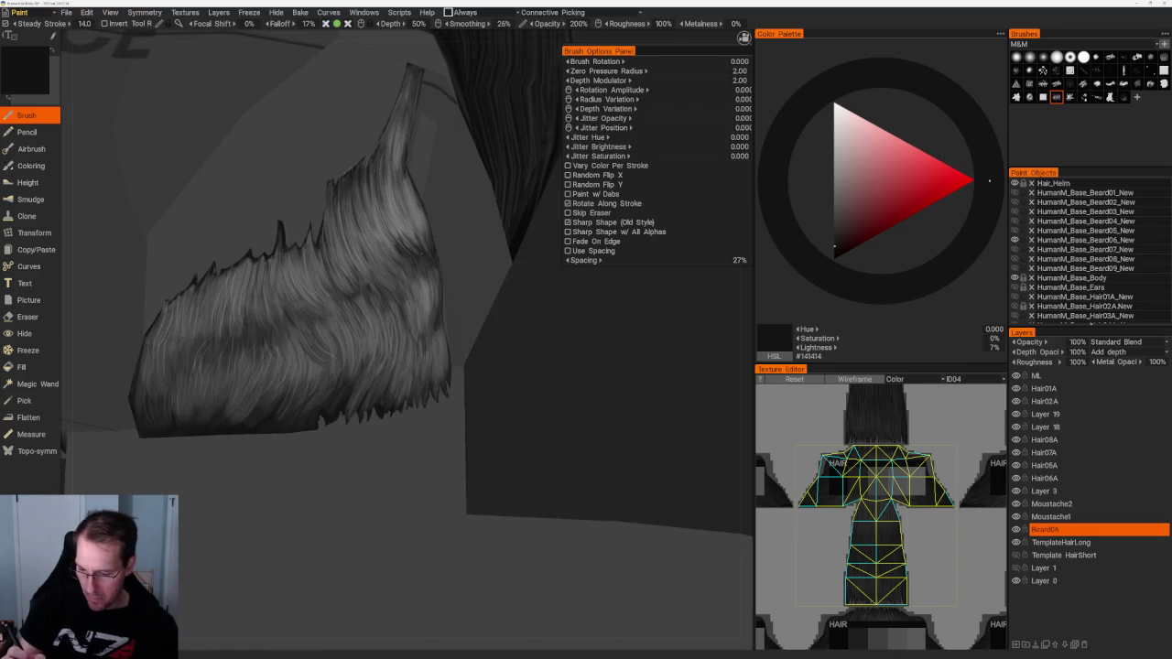
drag(424, 269, 426, 307)
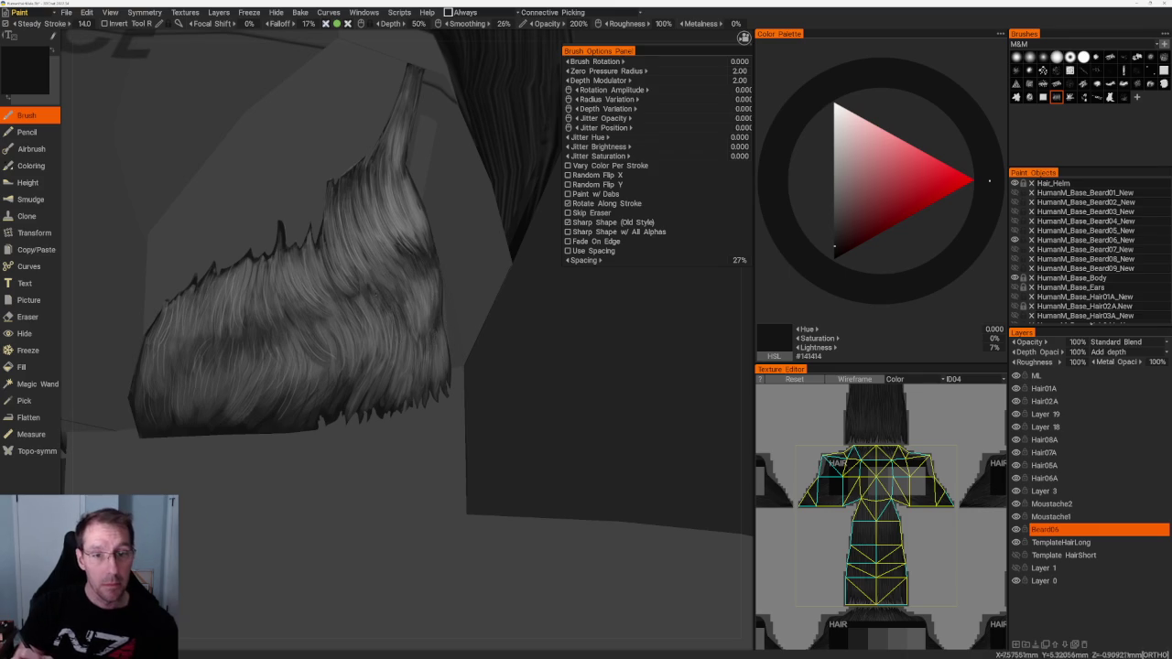
middle_drag(562, 379, 534, 356)
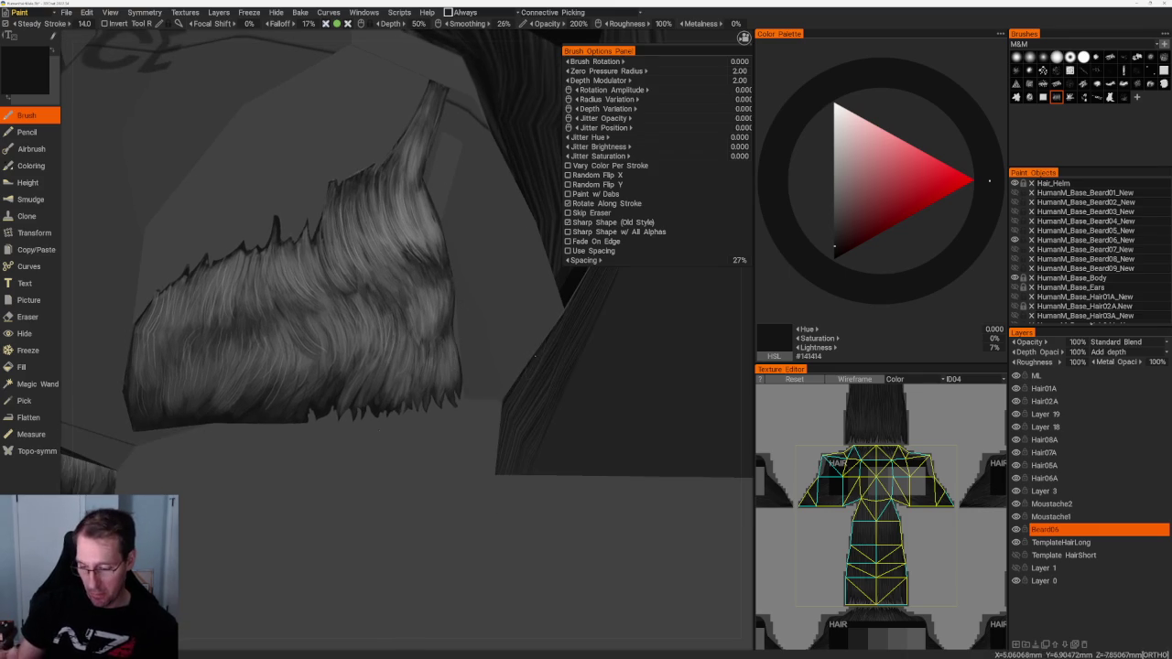
scroll(366, 186, down, 5)
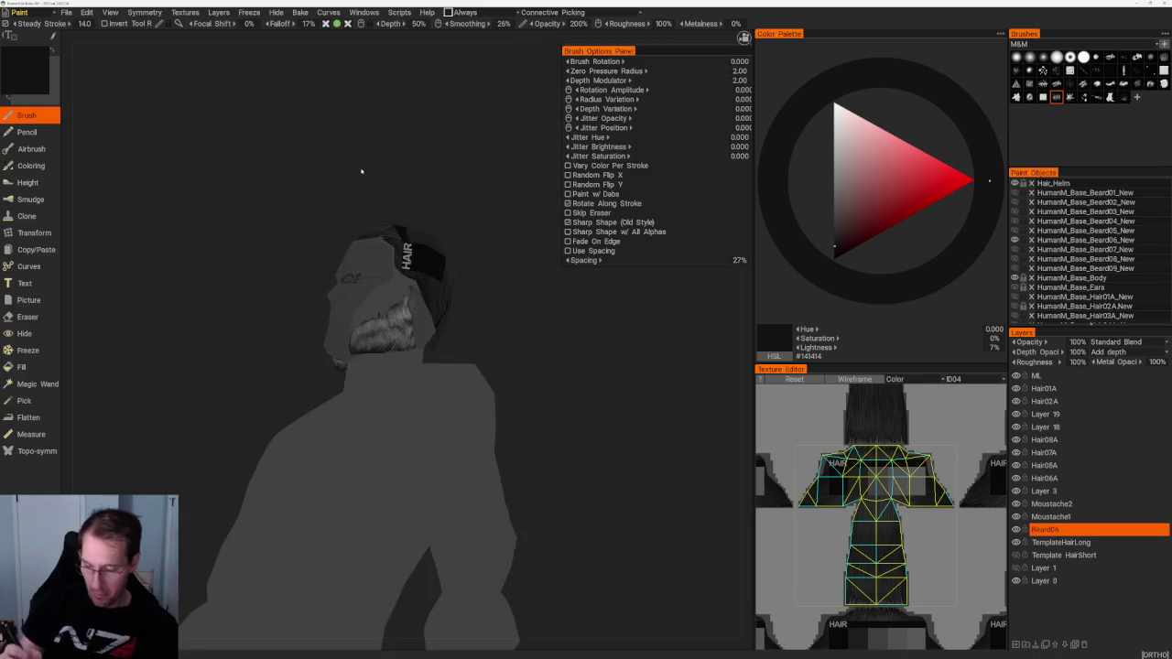
Step: Pick mid-grey #676767 for highlight strands, then sample lighter and dark greys from the beard
middle_drag(366, 186, 382, 172)
scroll(382, 172, up, 5)
click(834, 206)
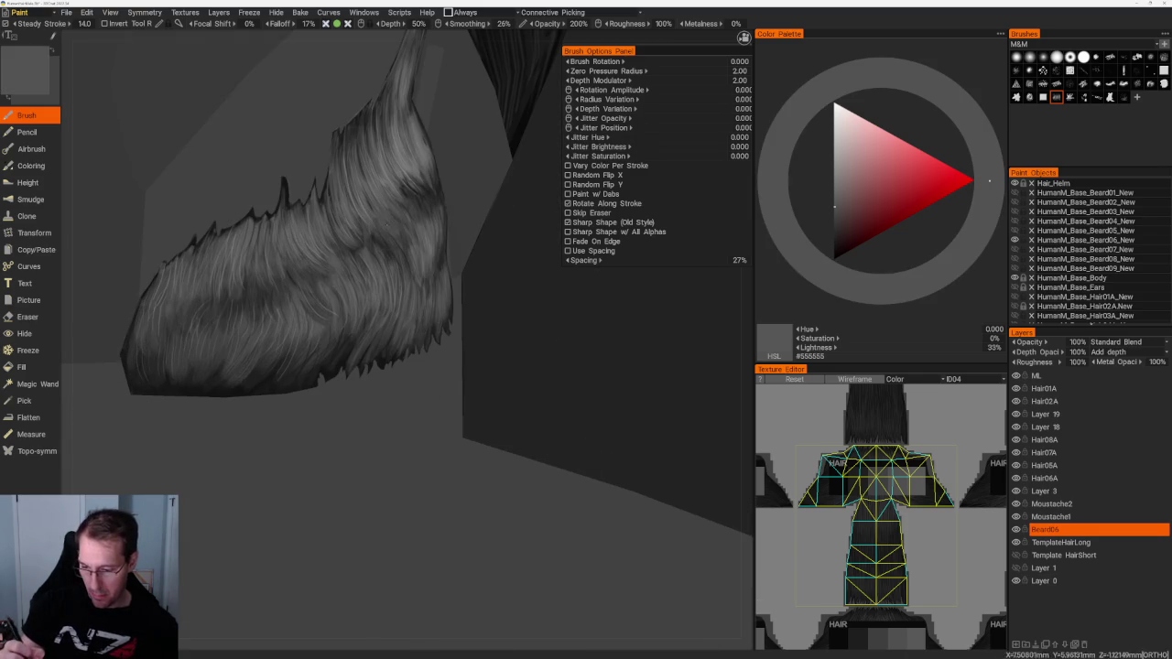
drag(834, 206, 834, 188)
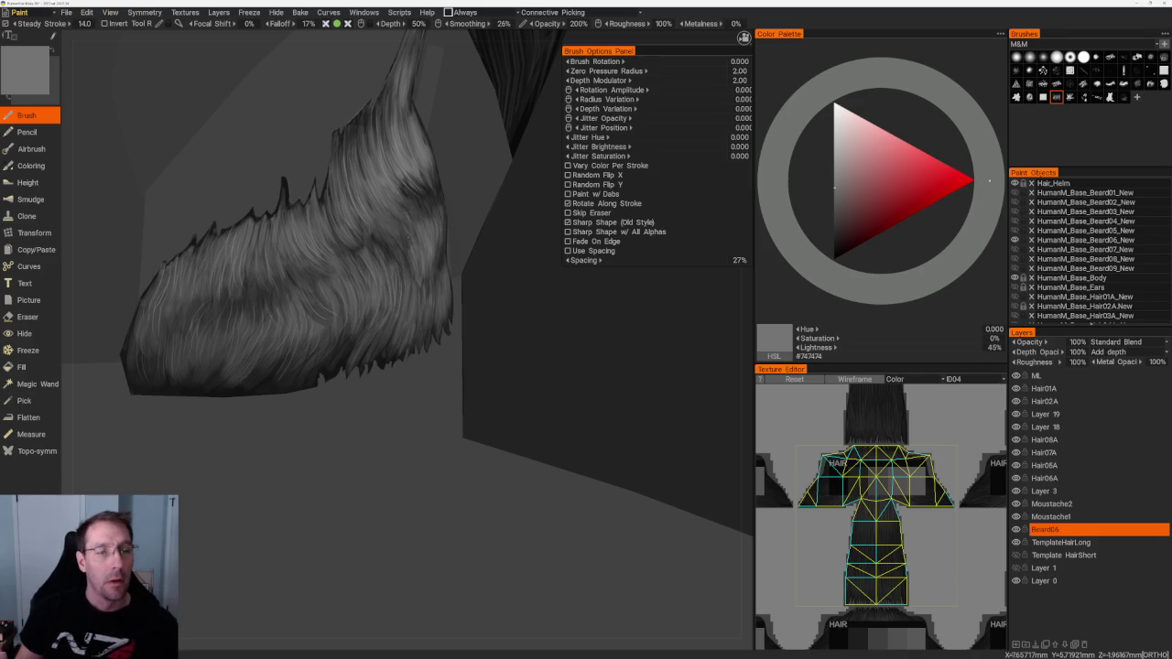
drag(540, 366, 552, 357)
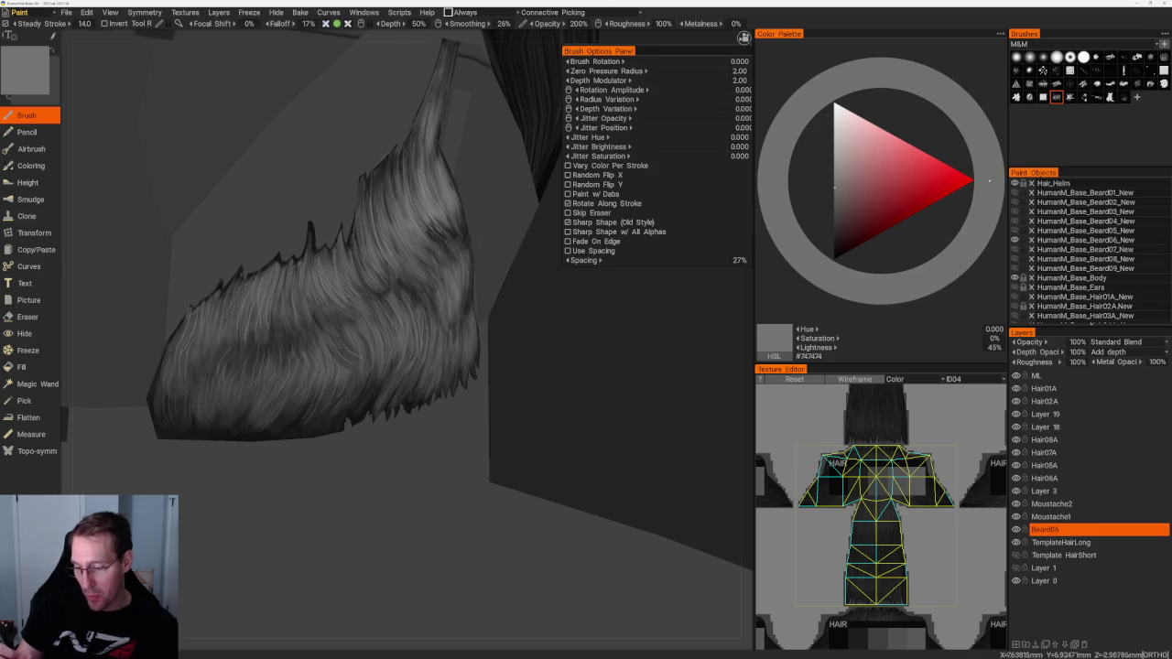
right_drag(538, 391, 512, 393)
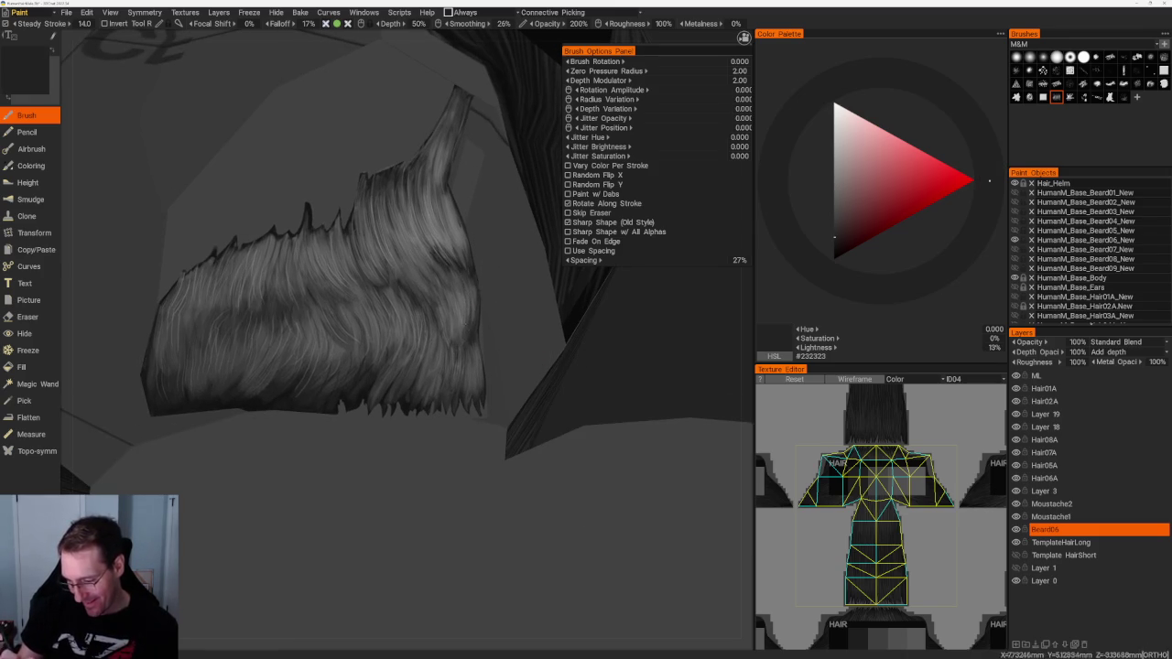
right_drag(564, 365, 558, 374)
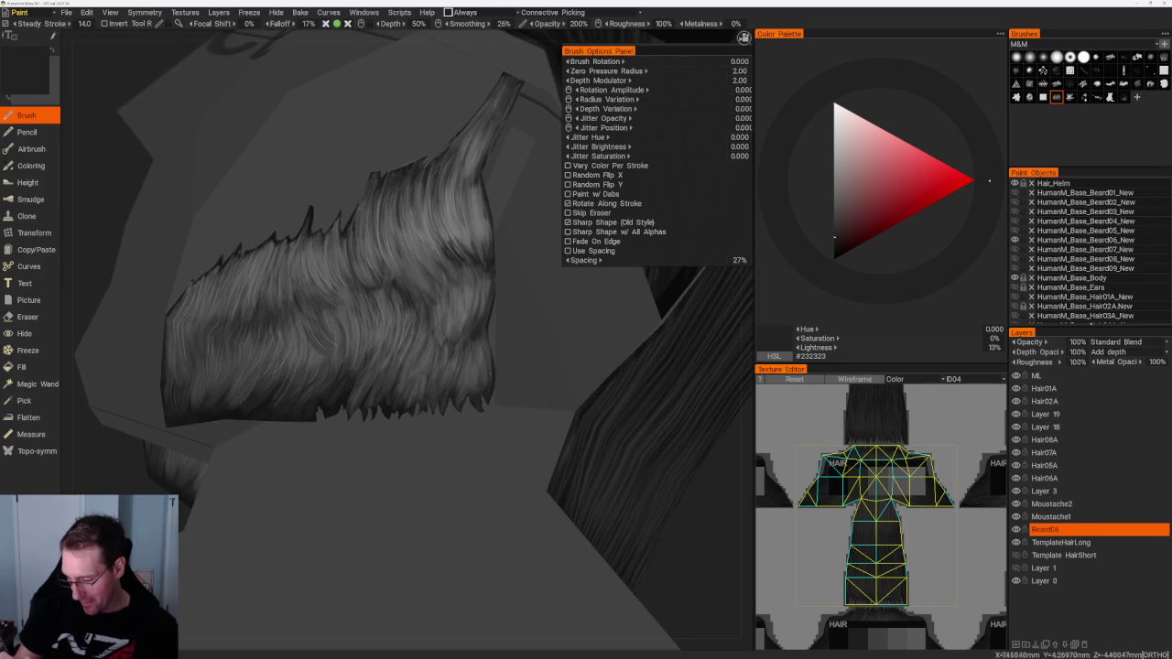
key(v)
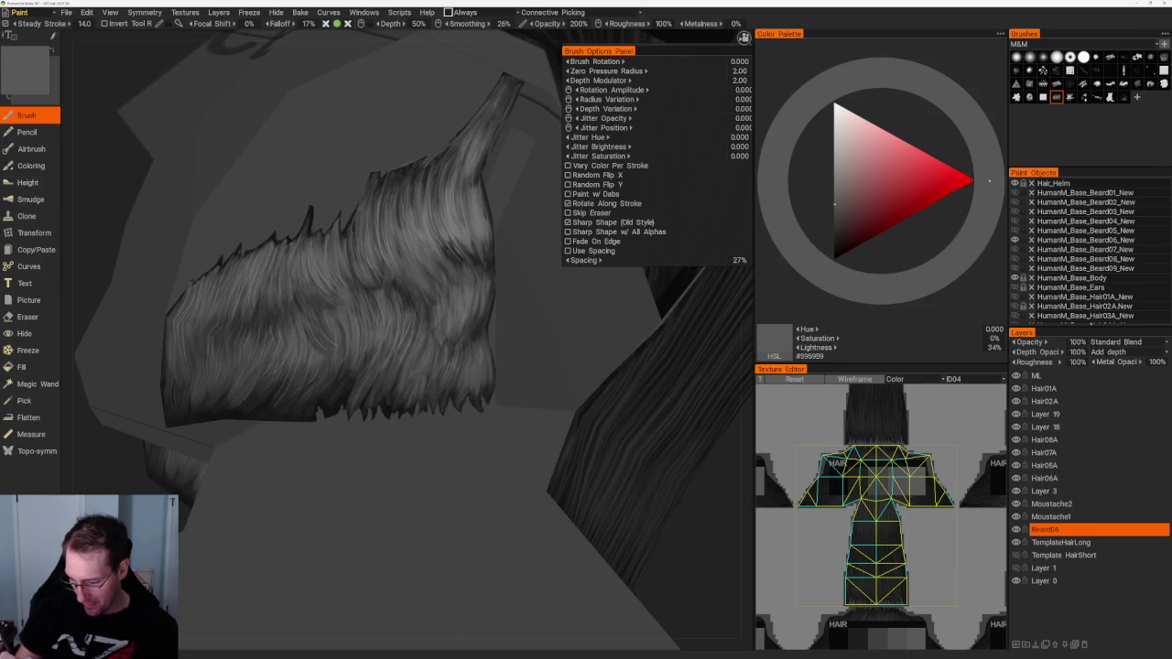
key(v)
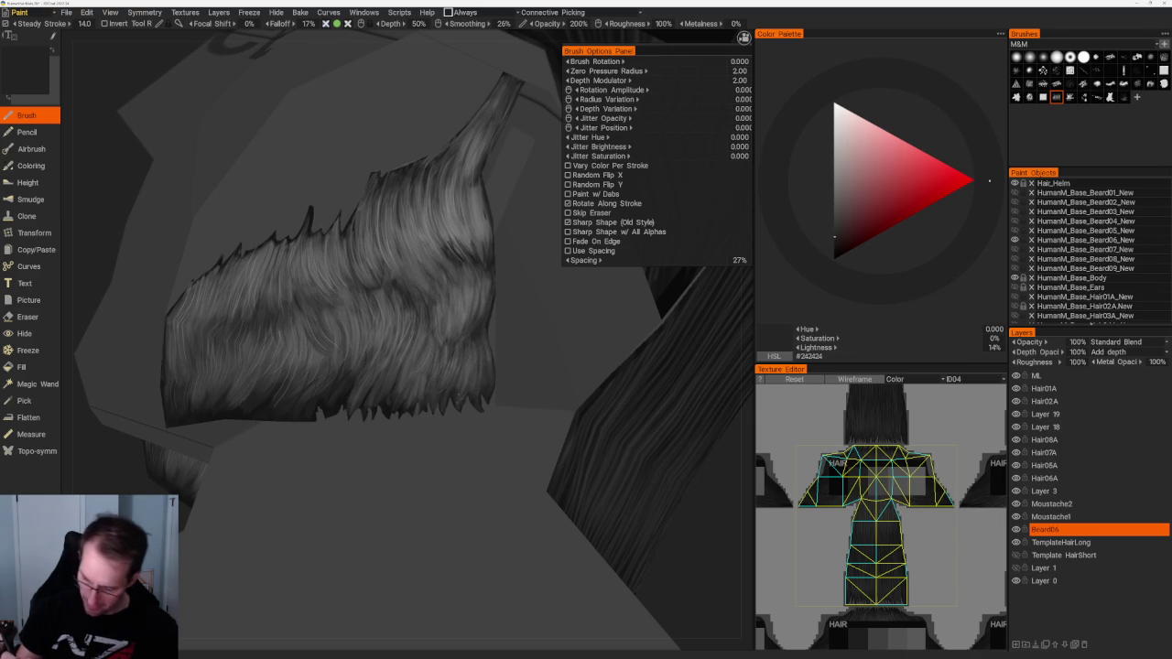
scroll(337, 150, down, 10)
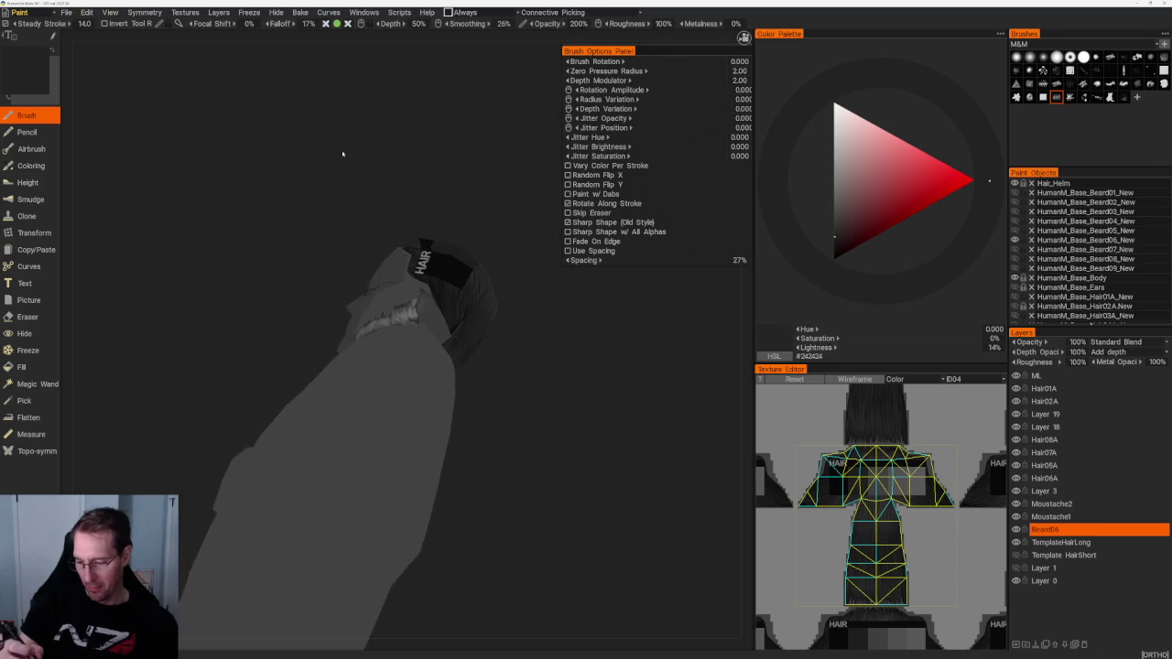
scroll(339, 142, up, 10)
Step: On the opposite jaw's beard, paint light grey strands, then near-black #161616 strands
key(v)
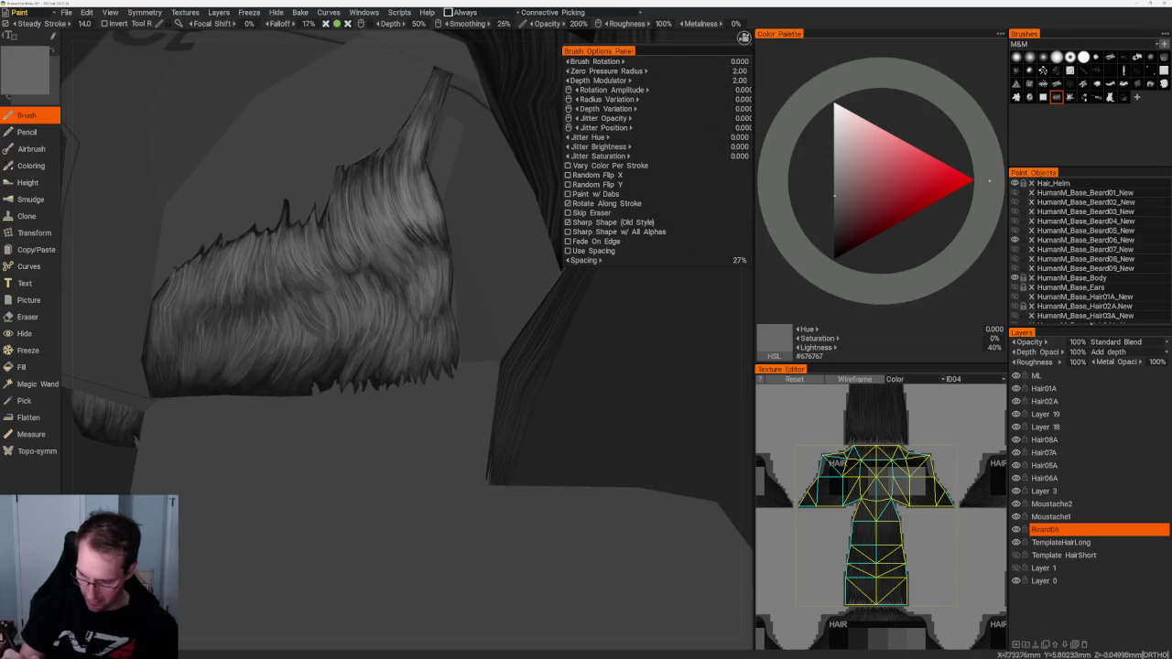
scroll(469, 225, down, 5)
mouse_move(418, 259)
alt+mouse_down()
mouse_move(424, 161)
mouse_move(411, 275)
alt+mouse_up()
scroll(411, 275, up, 5)
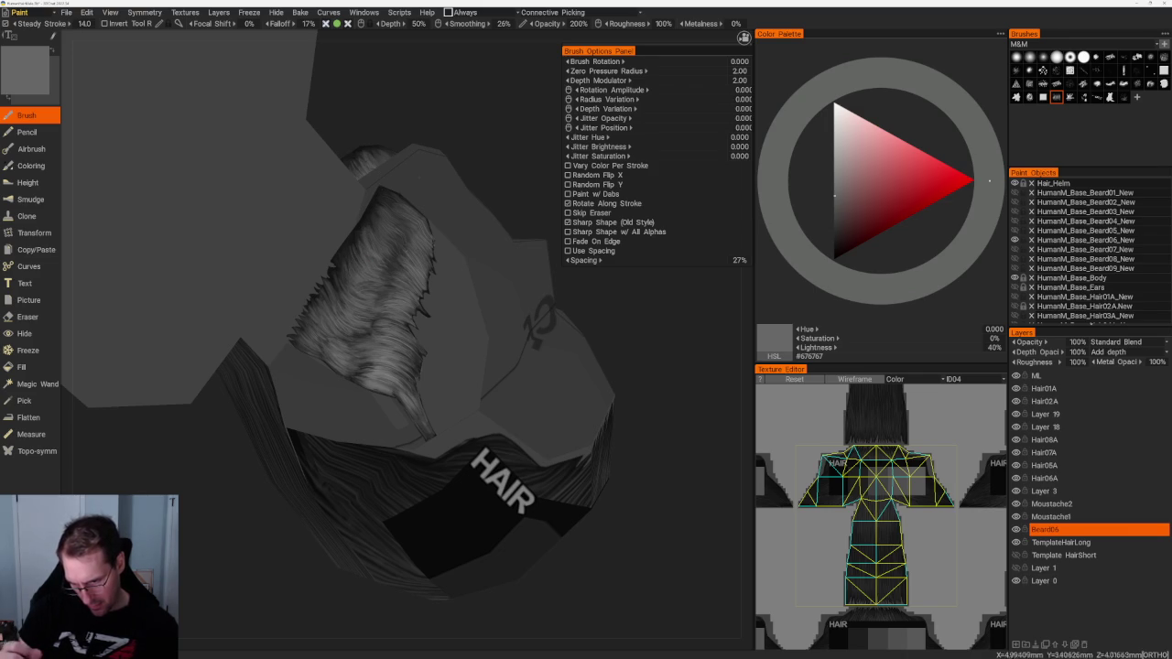
right_drag(523, 188, 475, 281)
key(v)
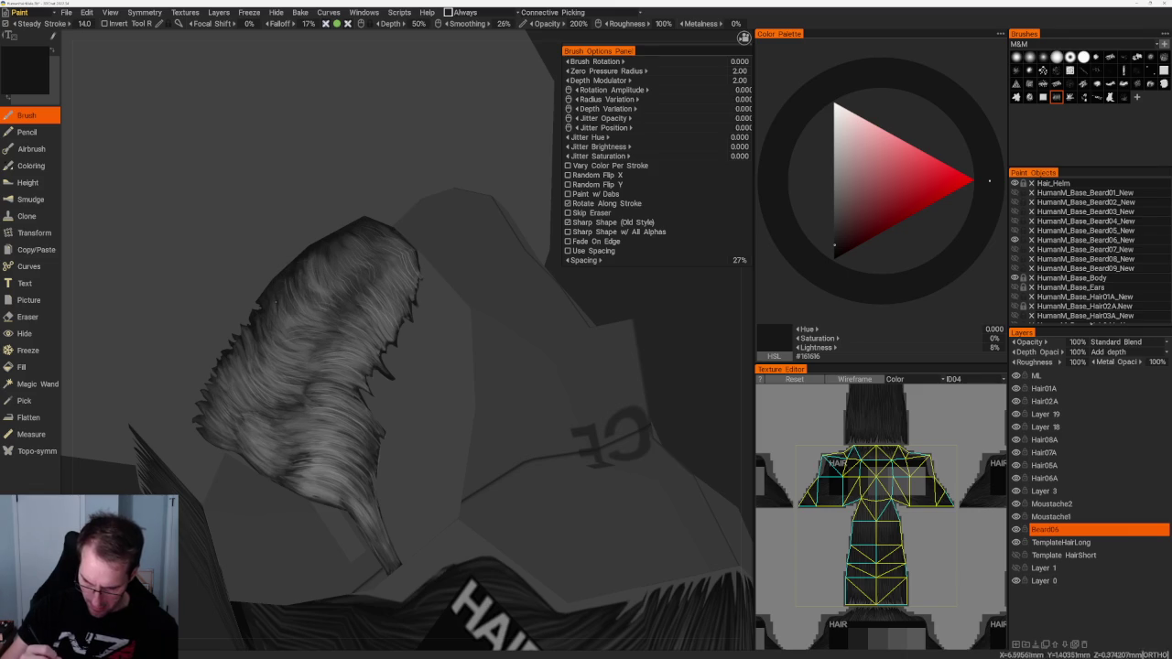
scroll(326, 289, down, 5)
drag(466, 272, 385, 275)
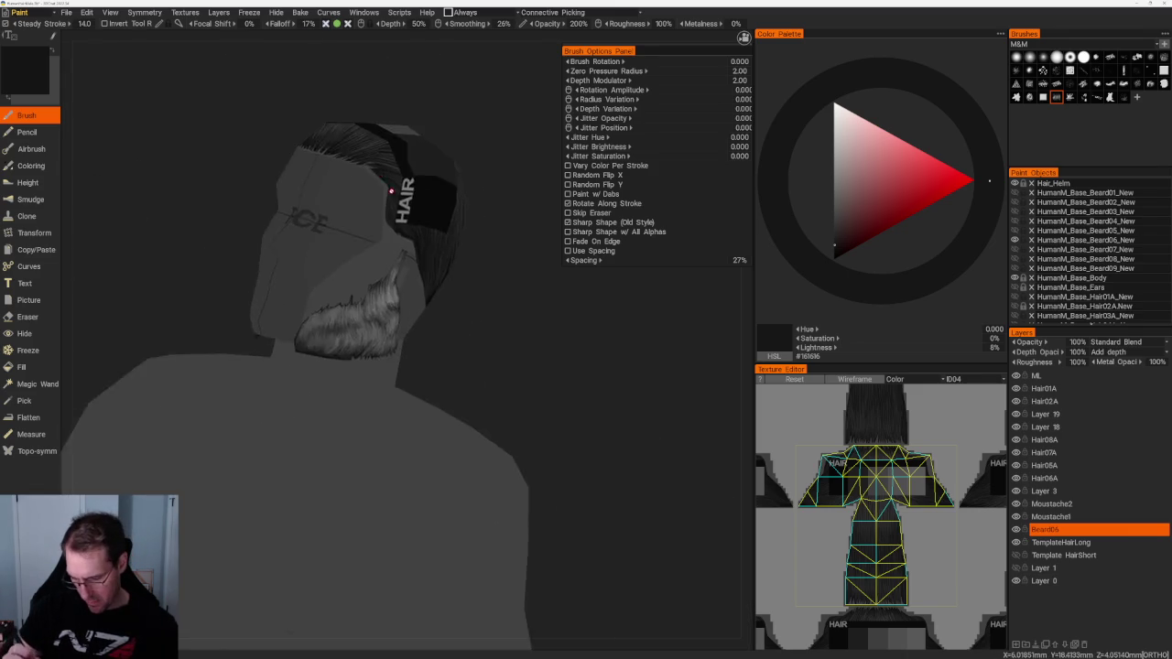
Step: Paint mid-grey #6E6E6E highlight strands on the near-side beard
scroll(366, 274, up, 5)
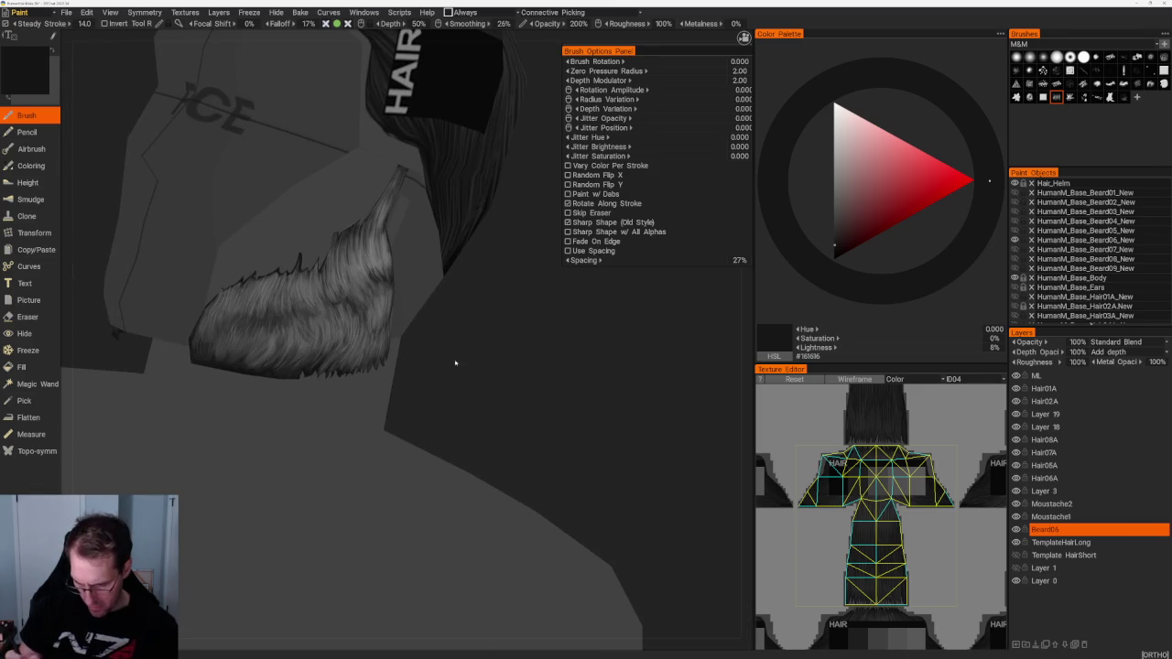
drag(457, 361, 430, 329)
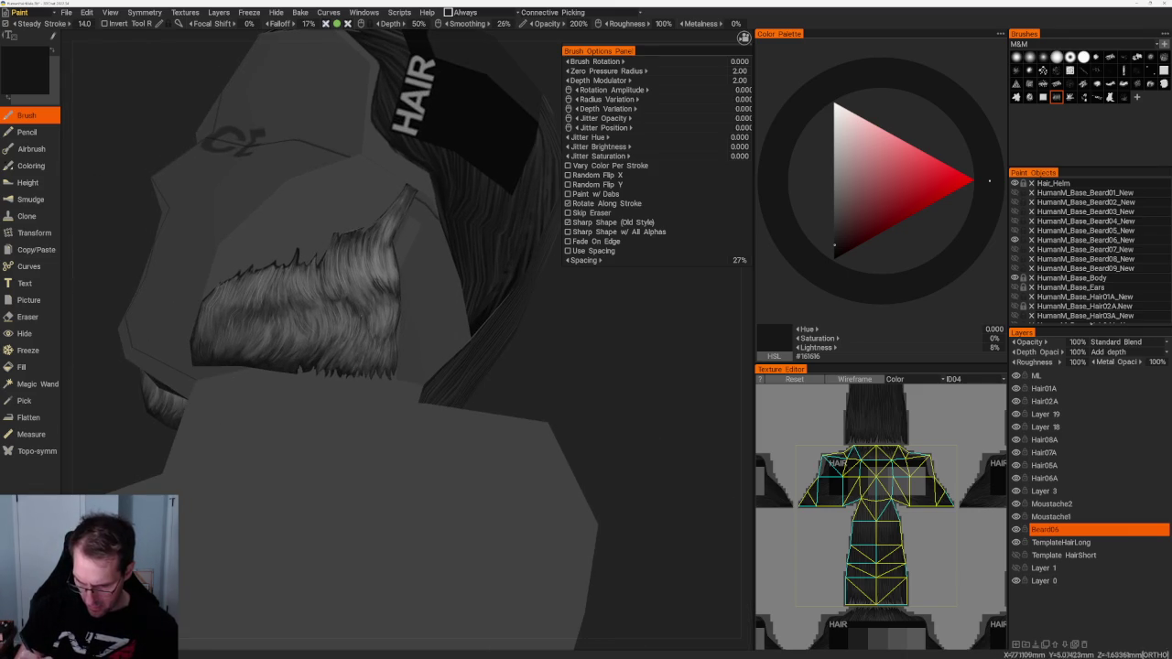
key(v)
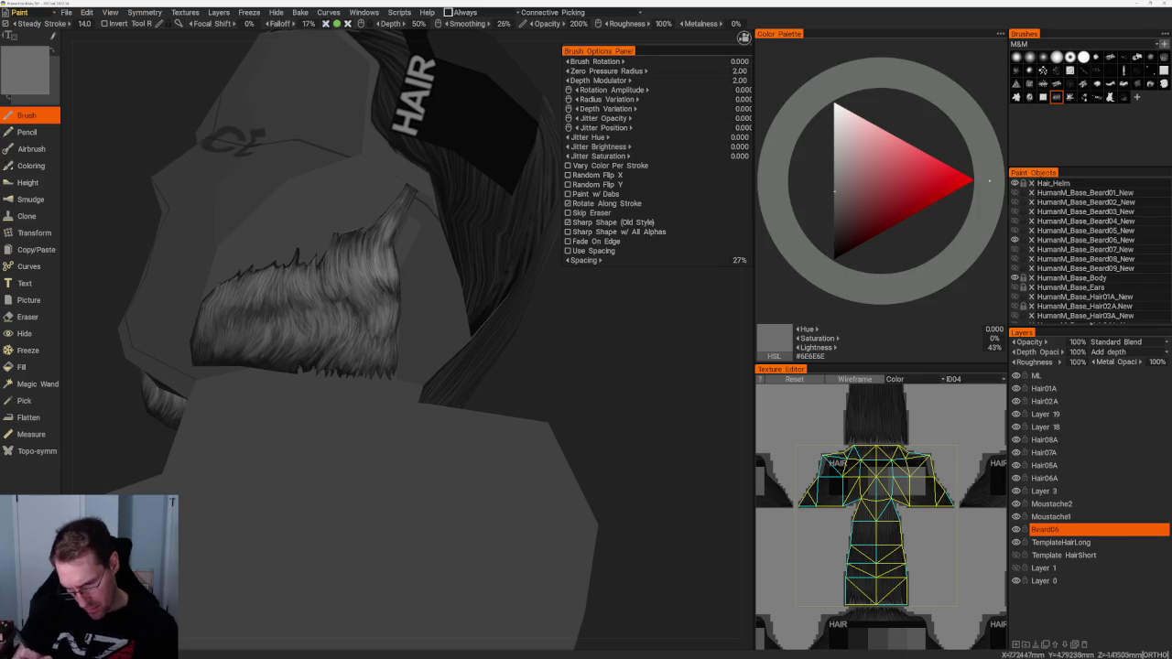
middle_drag(584, 379, 549, 384)
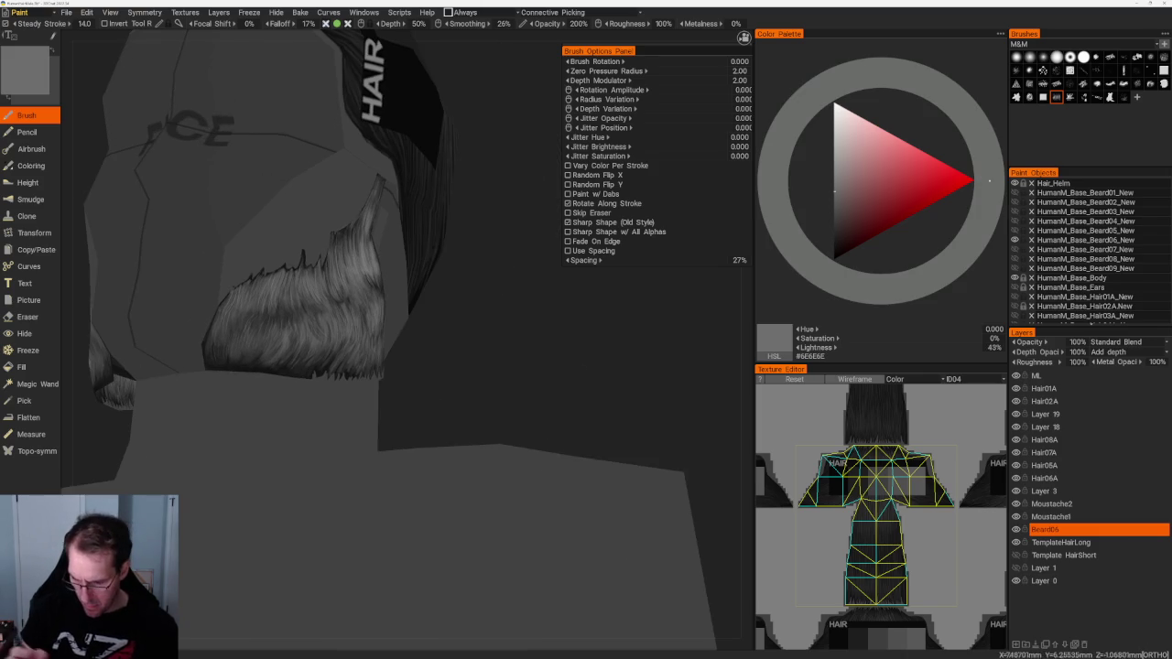
middle_drag(421, 346, 393, 345)
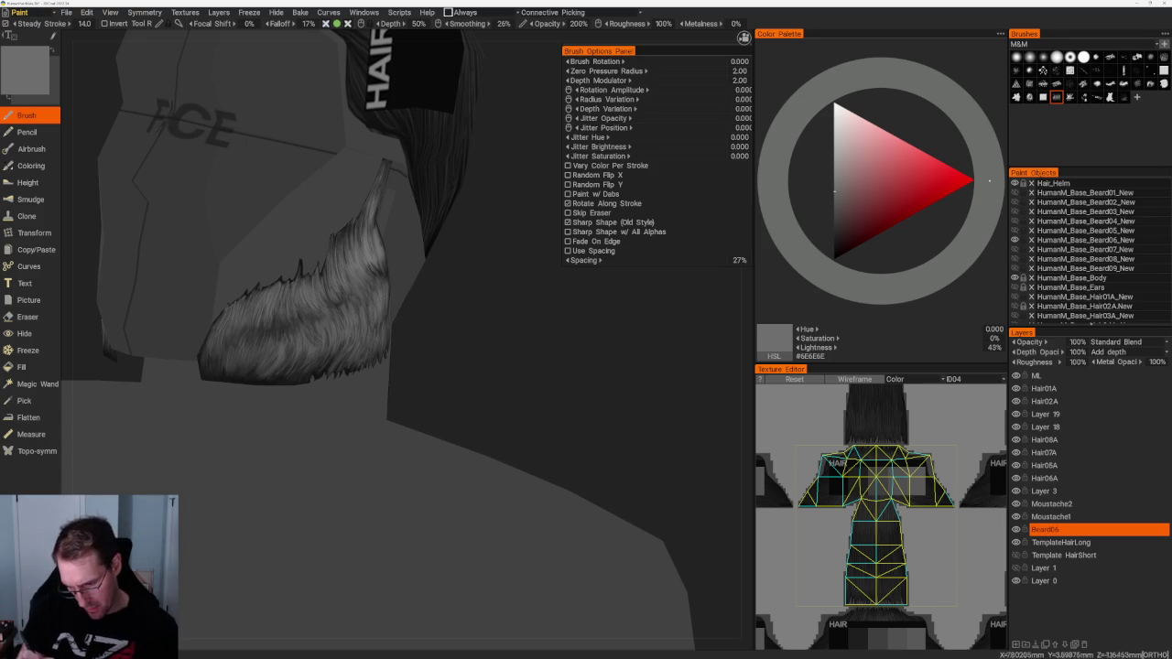
Step: Add slightly darker #626262 strands, then near-black #121212 strands tucked between the highlights
key(v)
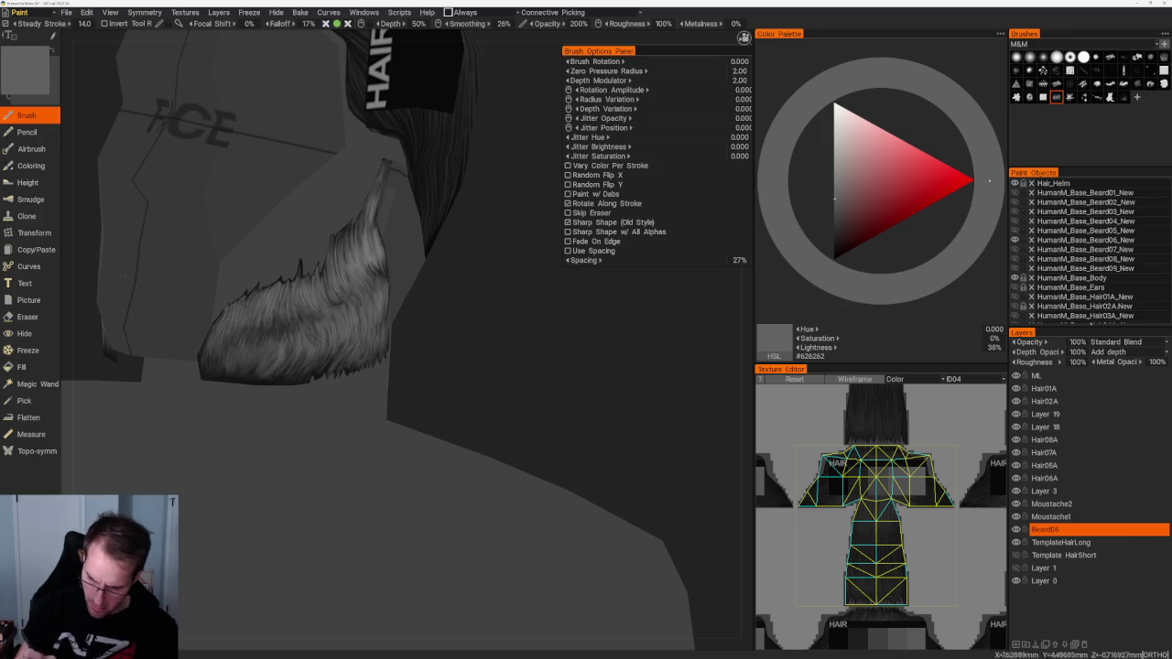
middle_drag(448, 366, 413, 330)
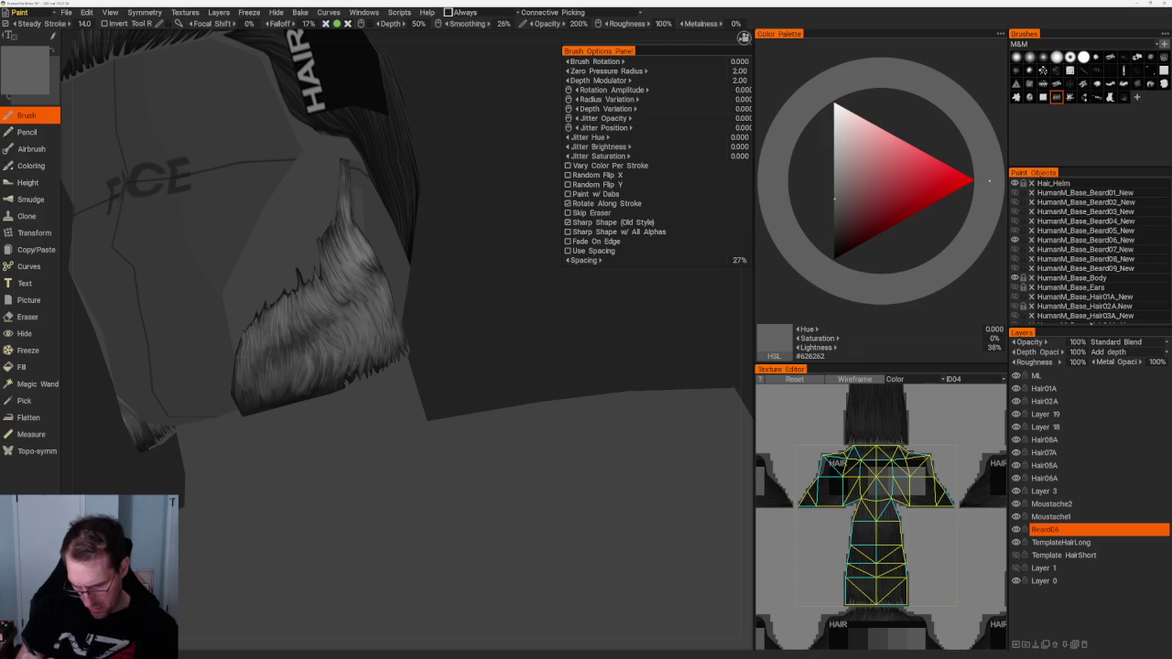
alt+drag(369, 357, 448, 309)
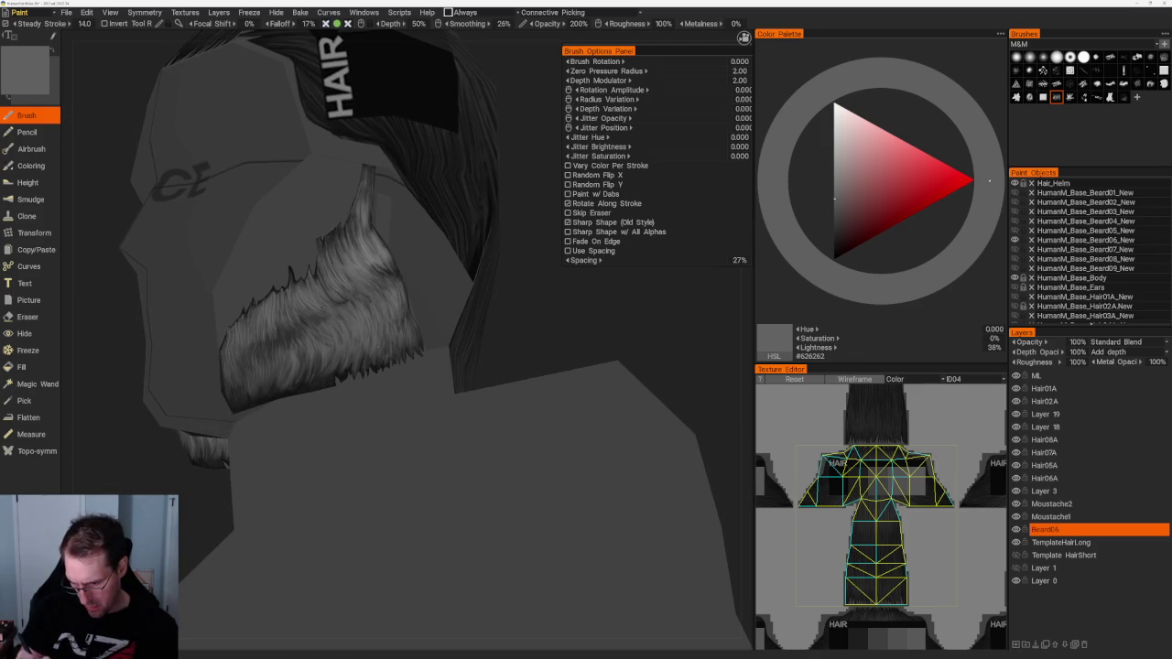
key(v)
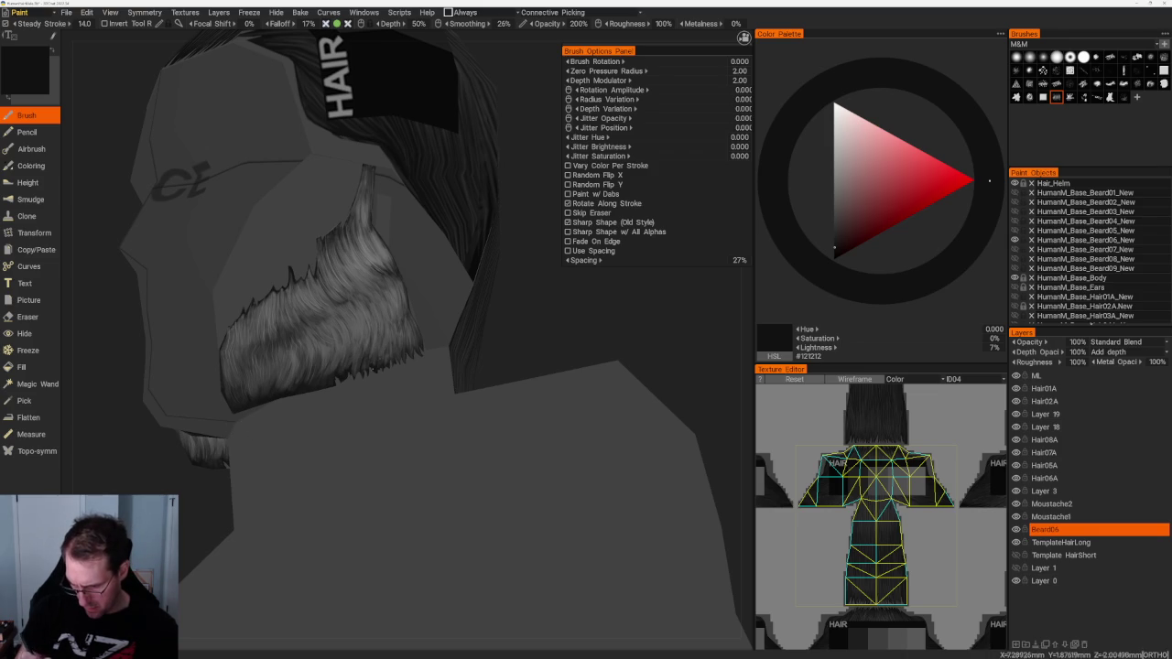
drag(531, 311, 587, 314)
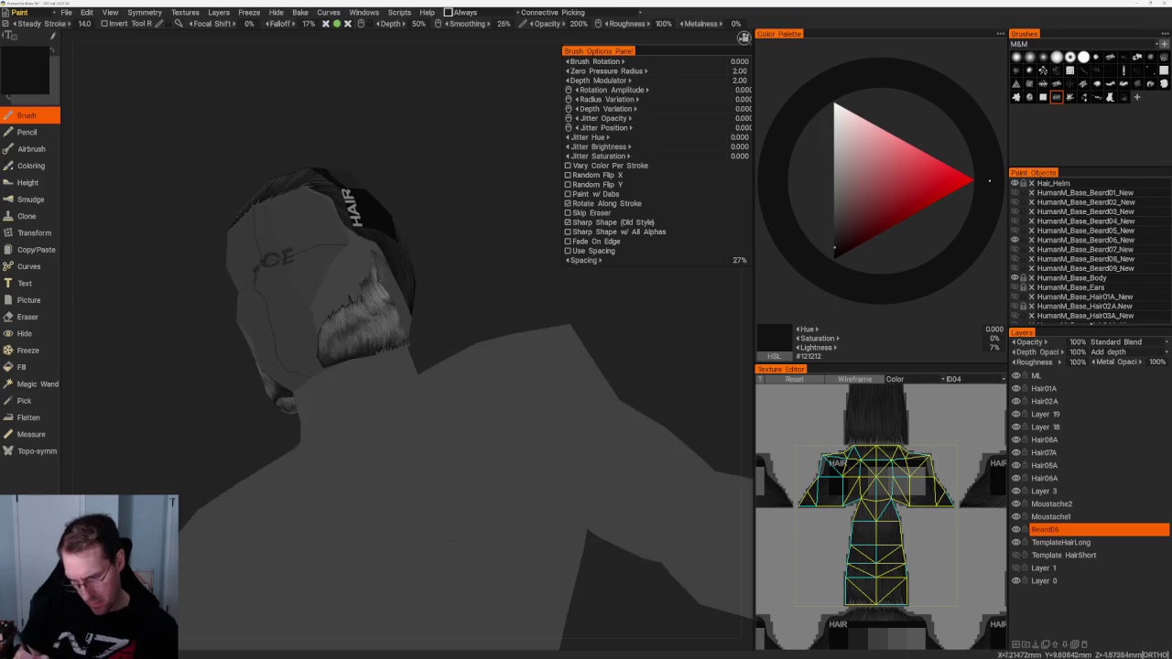
Step: Paint near-black #121212 strands along the jaw beard, then zoom out to the whole head and torso
middle_drag(312, 379, 411, 356)
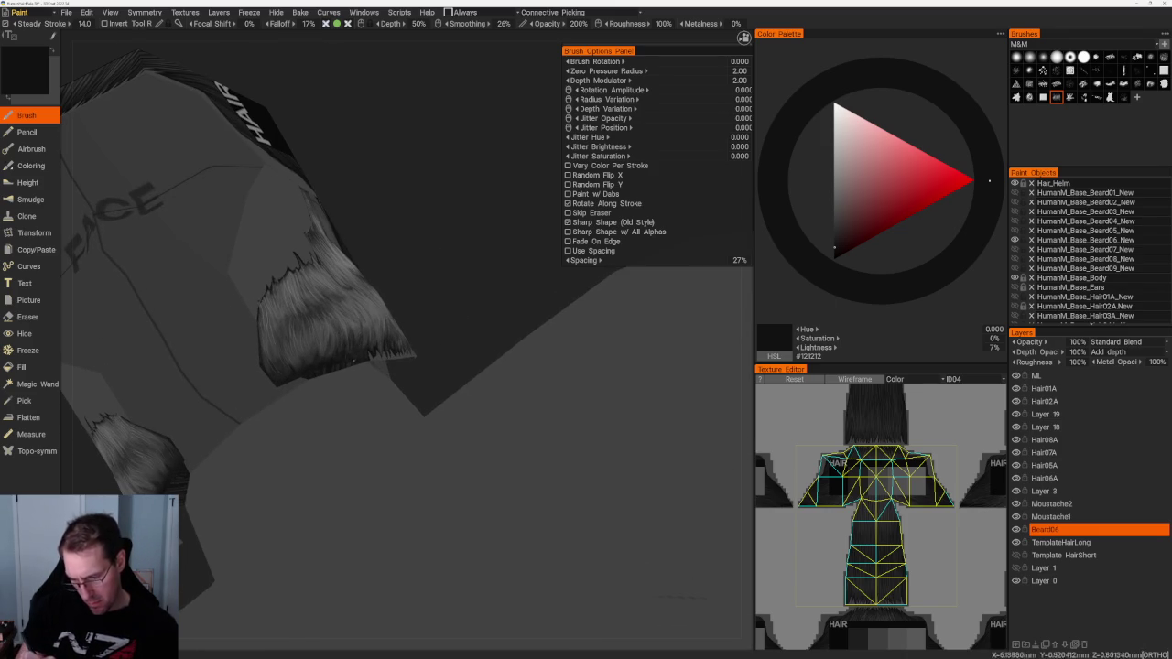
middle_drag(460, 303, 513, 293)
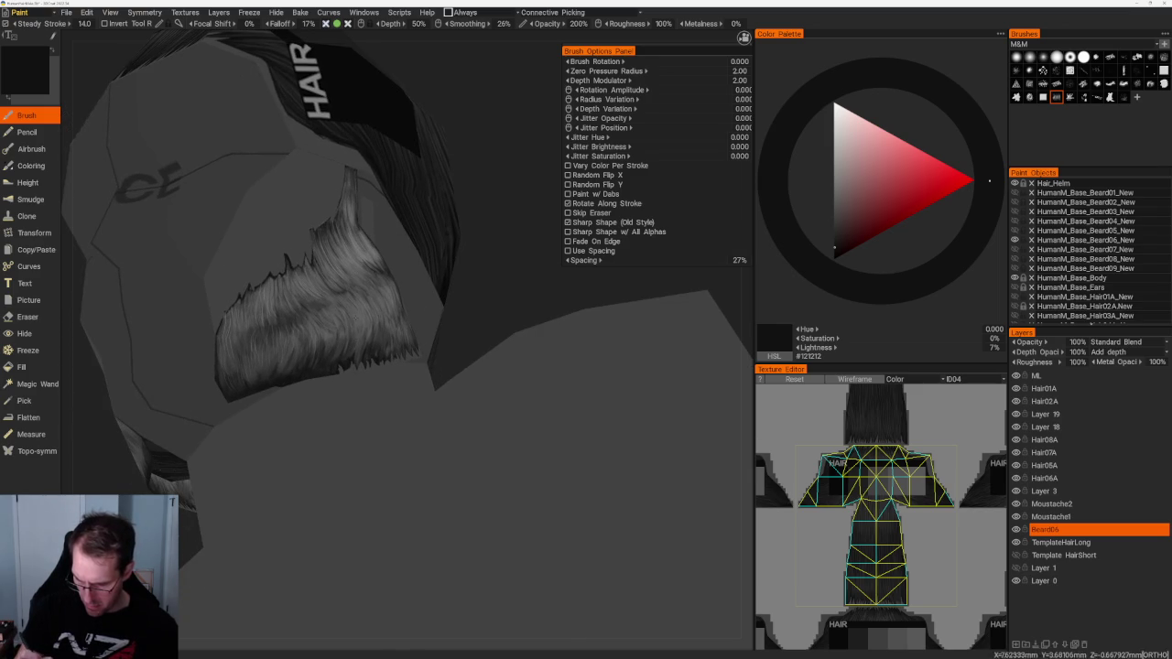
middle_drag(493, 305, 501, 308)
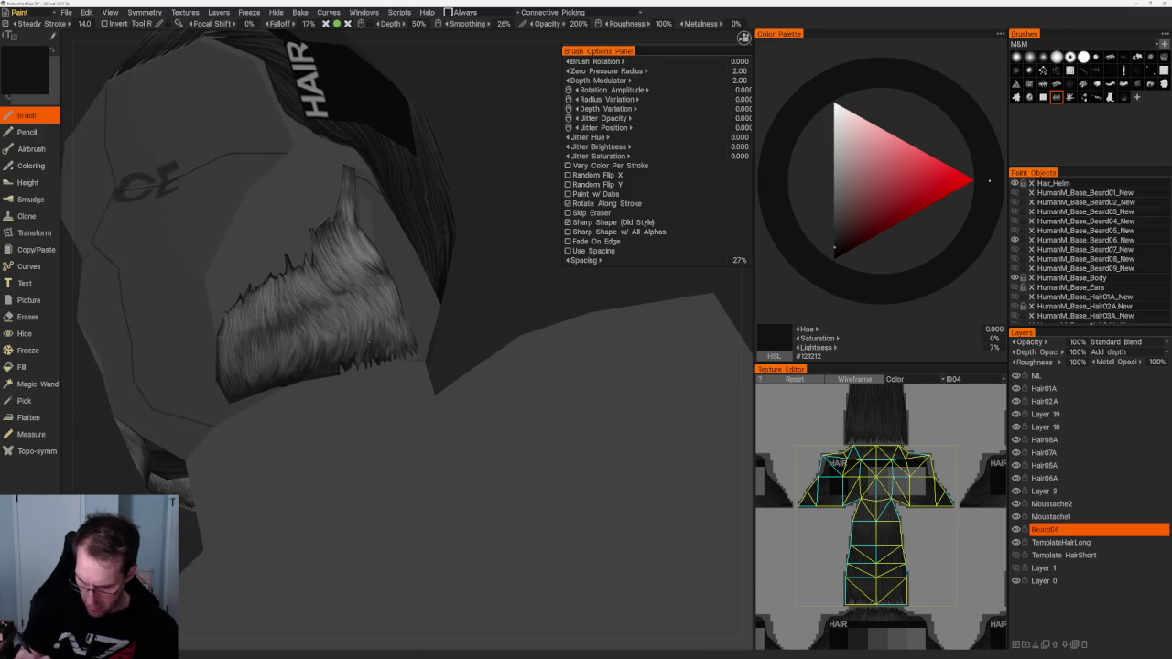
scroll(451, 362, up, 3)
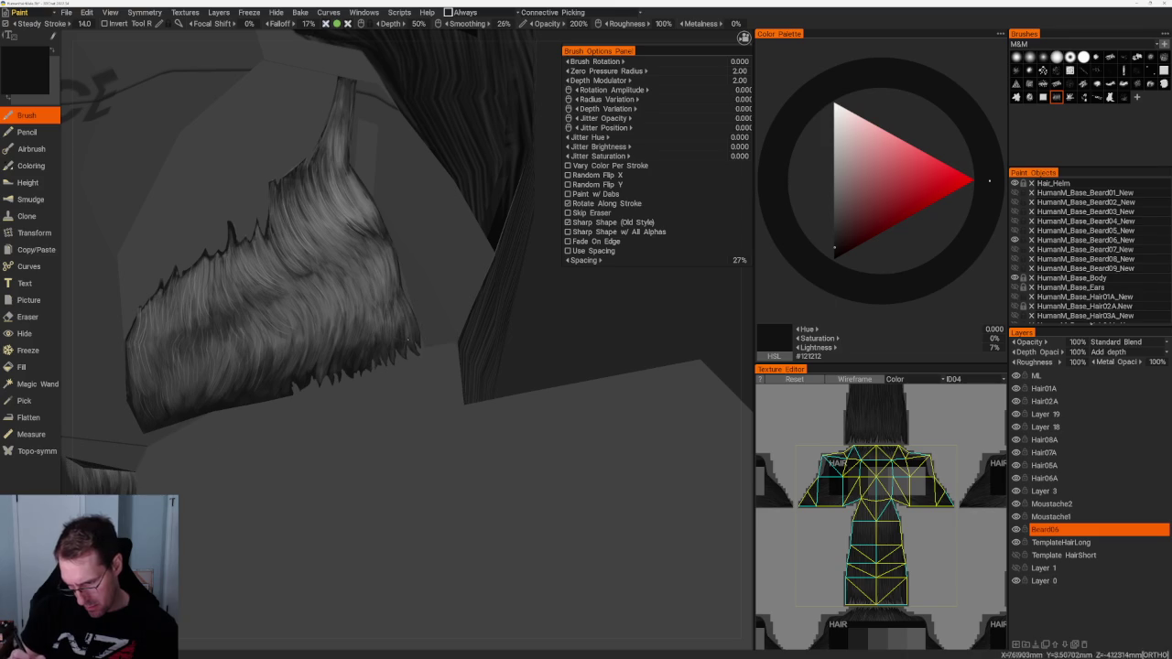
scroll(437, 348, down, 5)
mouse_move(342, 165)
mouse_down()
mouse_move(350, 175)
mouse_move(358, 166)
mouse_up()
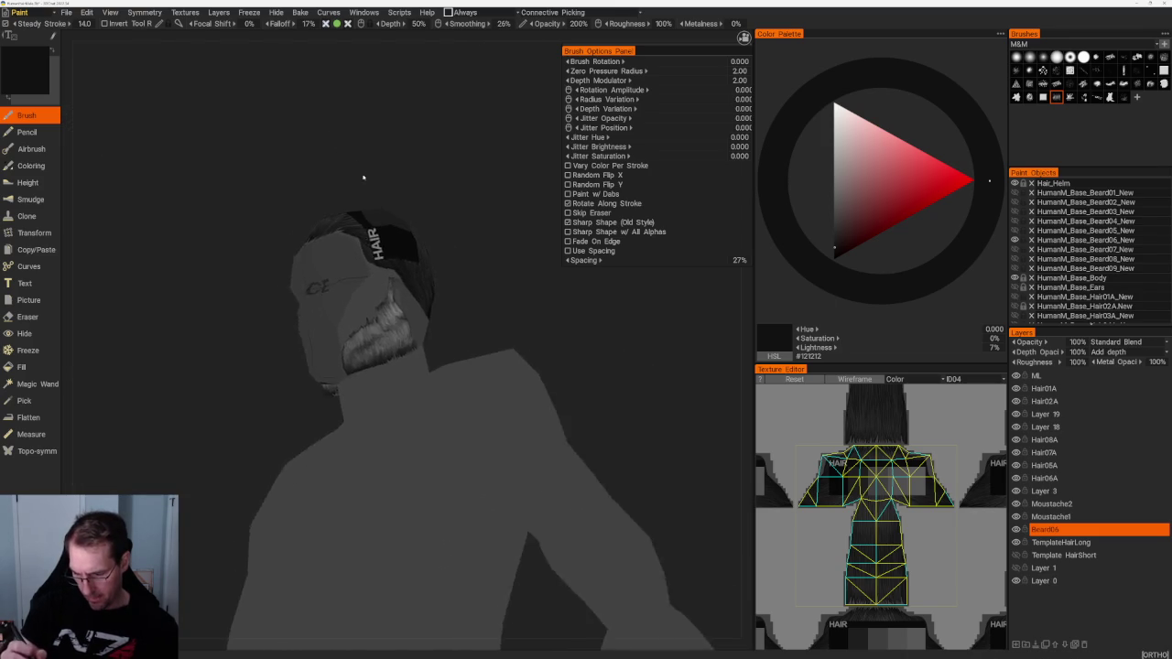
Step: Paint mid-grey #696969 strands, then dark grey #2E2E2E strands into the jaw beard
scroll(358, 166, up, 5)
key(v)
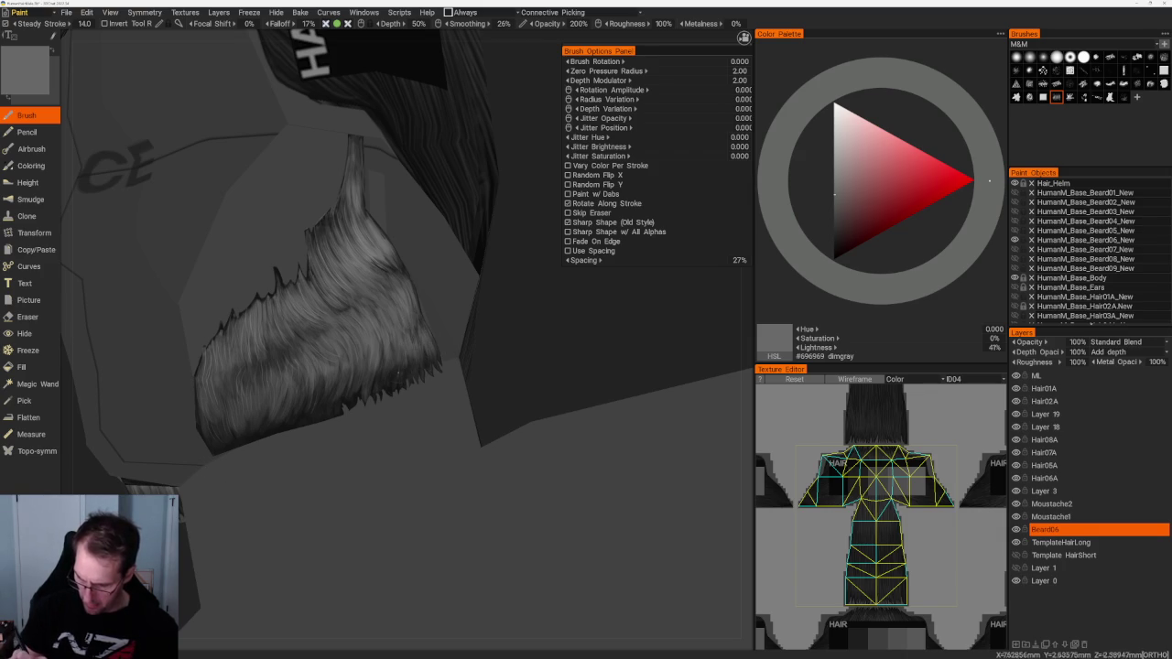
scroll(393, 350, down, 3)
scroll(449, 173, down, 2)
scroll(450, 173, up, 5)
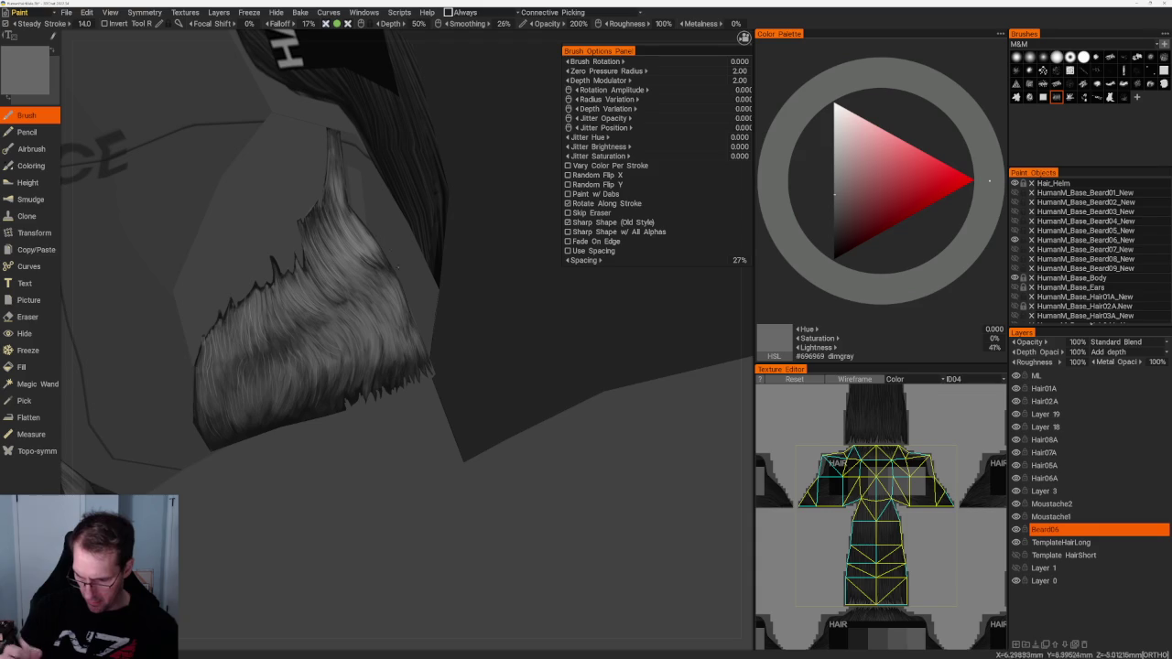
key(v)
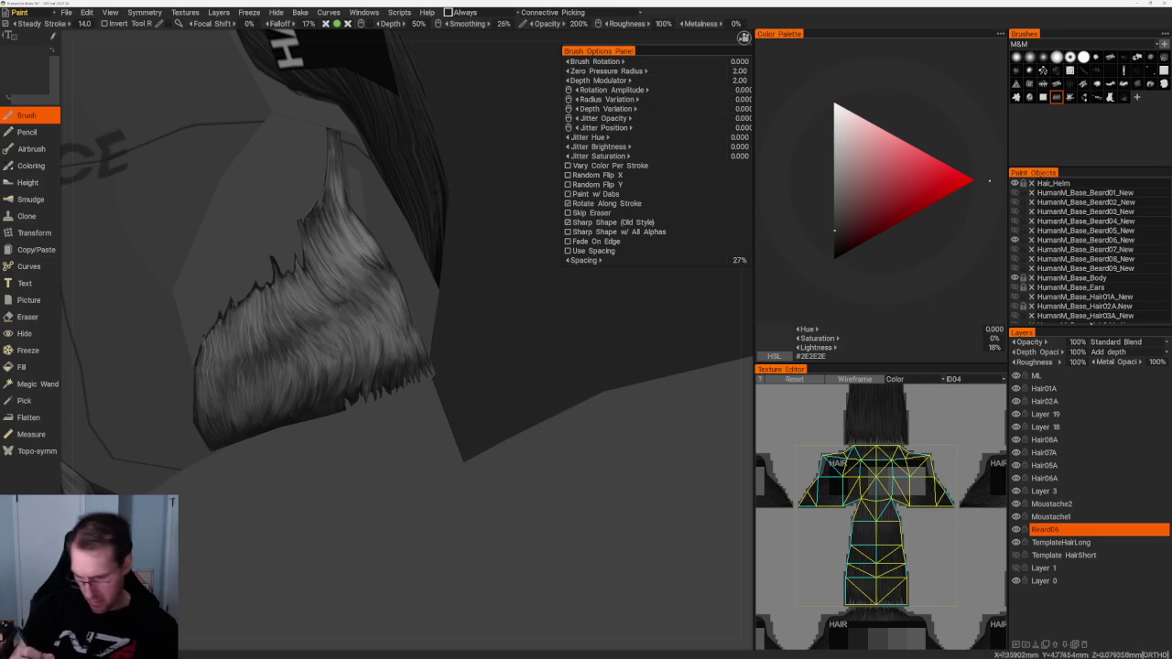
middle_drag(402, 311, 465, 311)
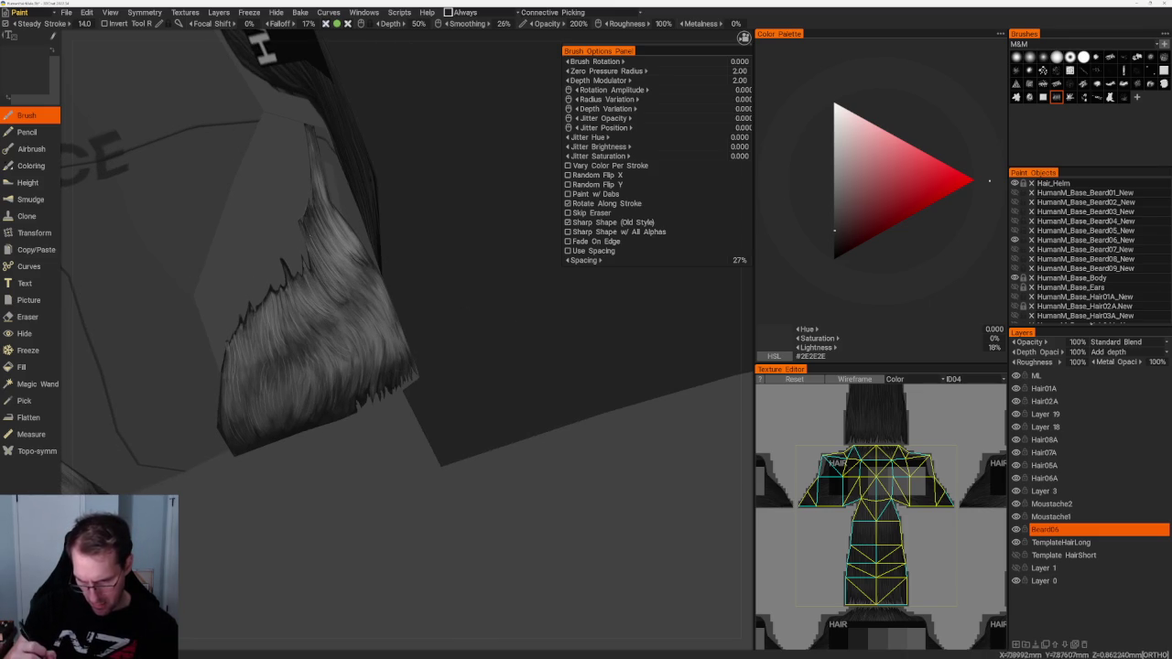
Step: Layer lighter mid-grey #737373 strands over the beard from several angles, then pull back
key(v)
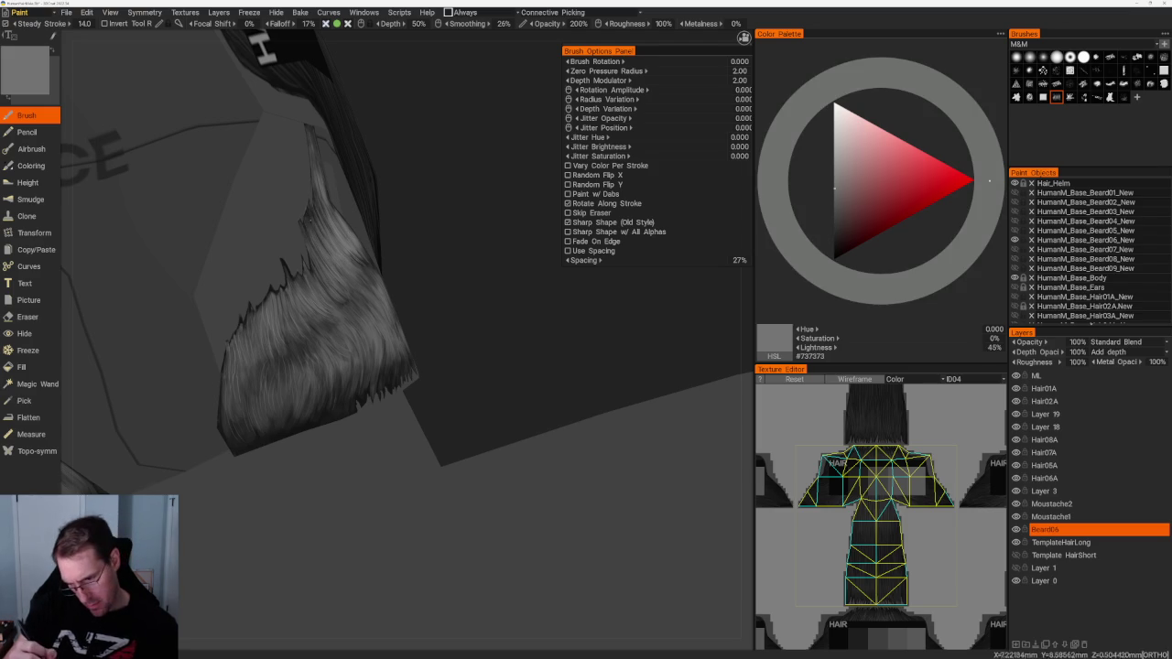
drag(550, 412, 512, 385)
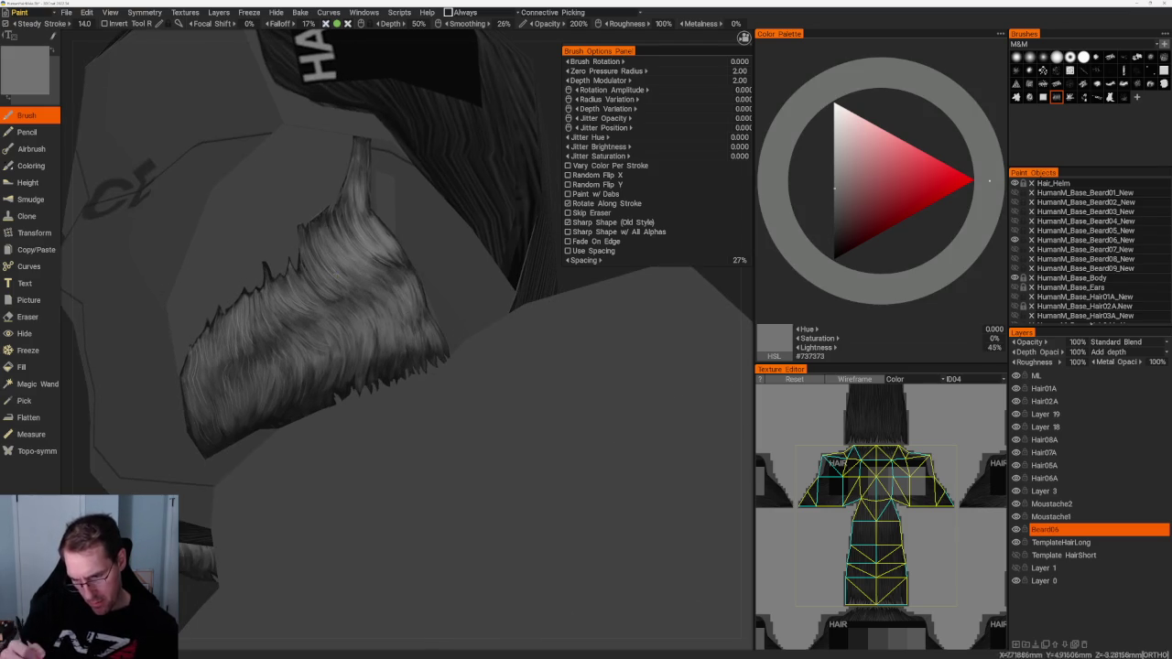
right_drag(413, 315, 387, 152)
mouse_move(387, 152)
mouse_down()
mouse_move(387, 183)
mouse_move(458, 196)
mouse_up()
right_drag(457, 196, 427, 313)
mouse_move(427, 314)
mouse_down()
mouse_move(394, 321)
mouse_move(335, 288)
mouse_up()
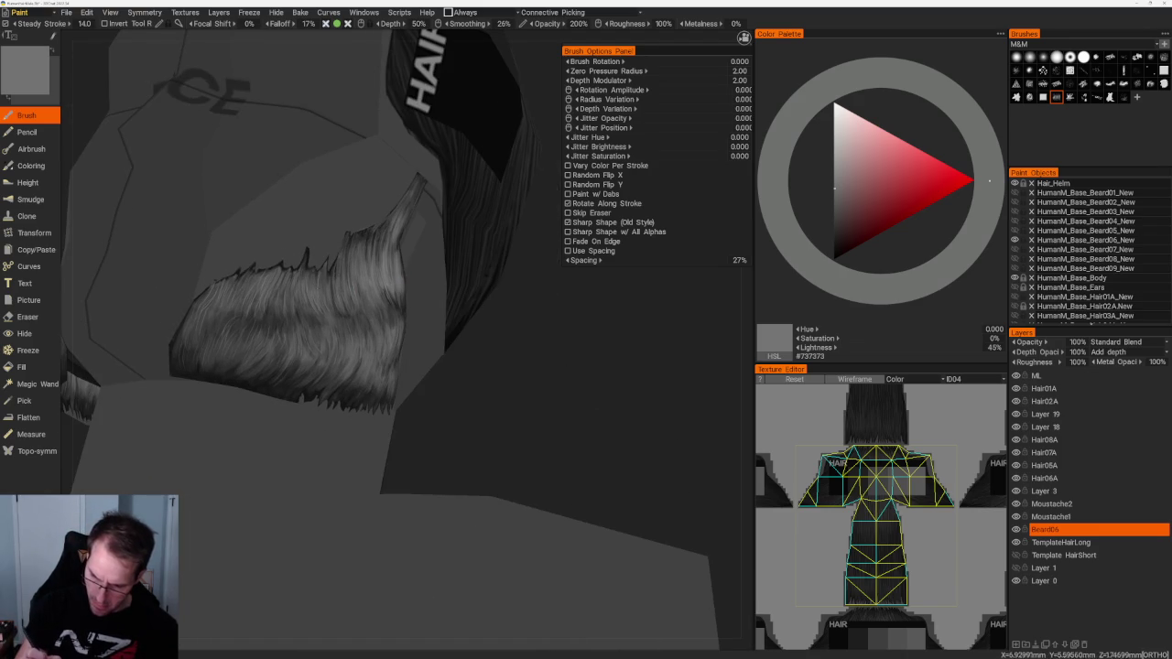
drag(549, 385, 484, 398)
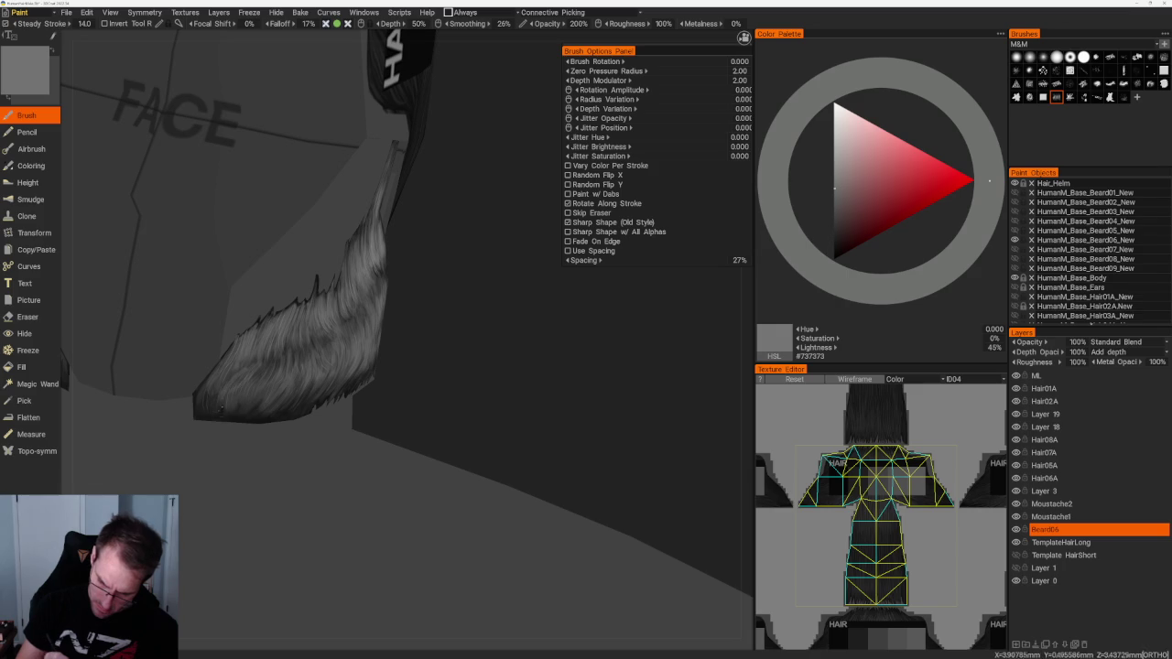
scroll(467, 238, down, 3)
drag(473, 238, 464, 241)
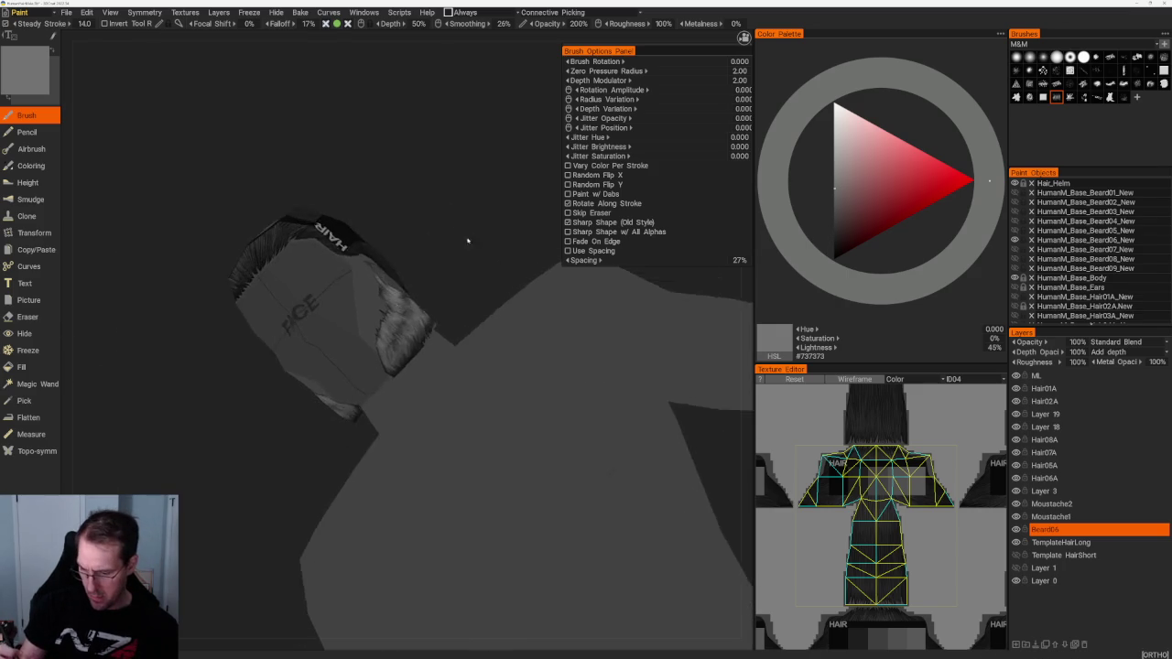
Step: On the other jaw's beard, paint dark grey and near-black strands
scroll(464, 241, up, 5)
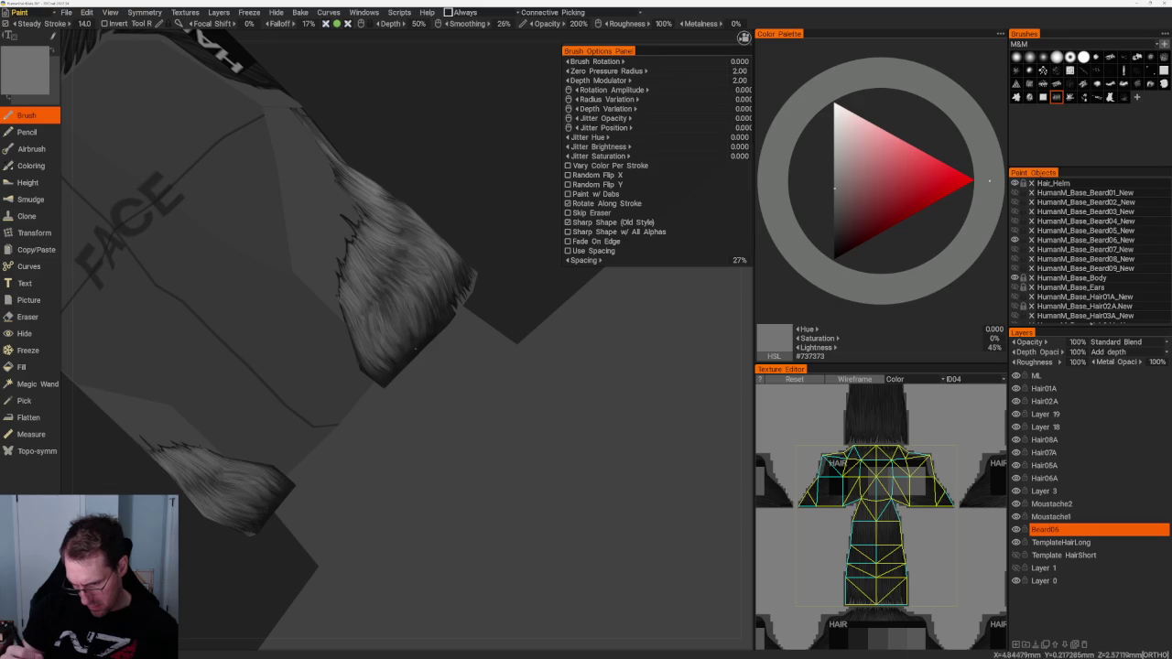
drag(464, 241, 439, 248)
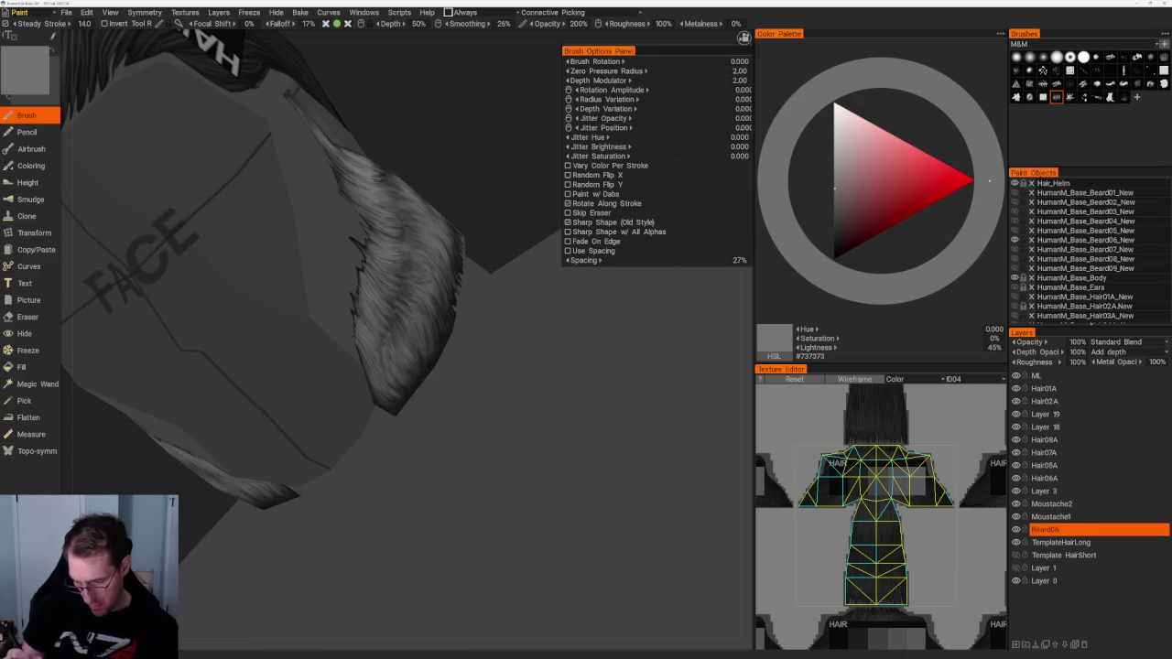
key(v)
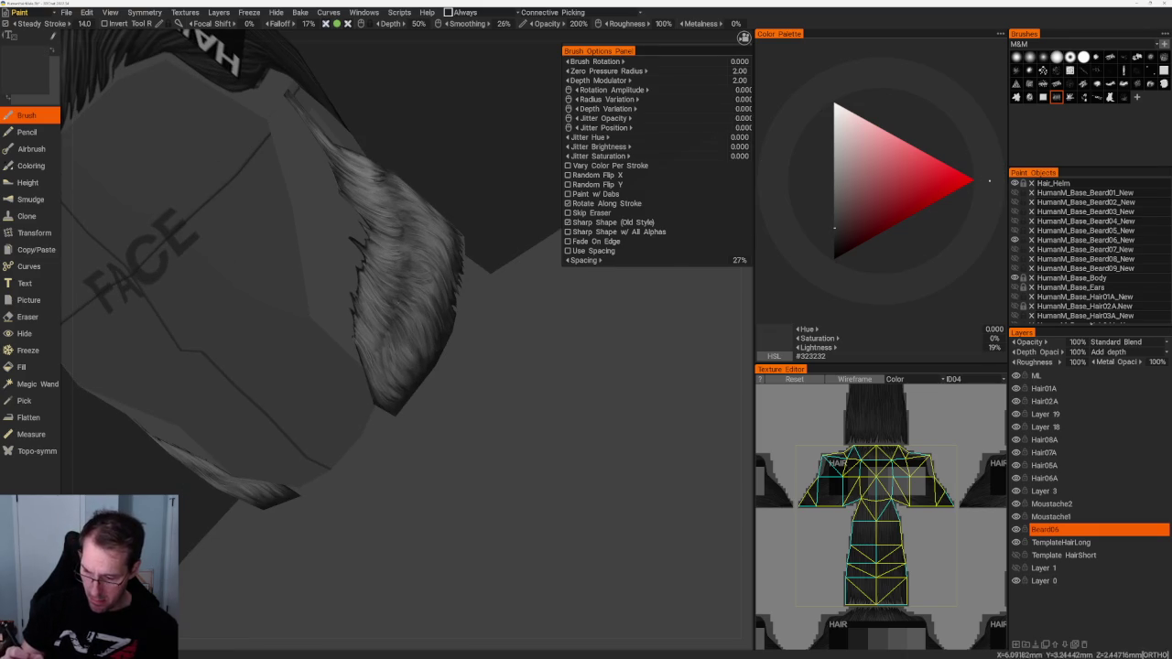
drag(489, 199, 430, 229)
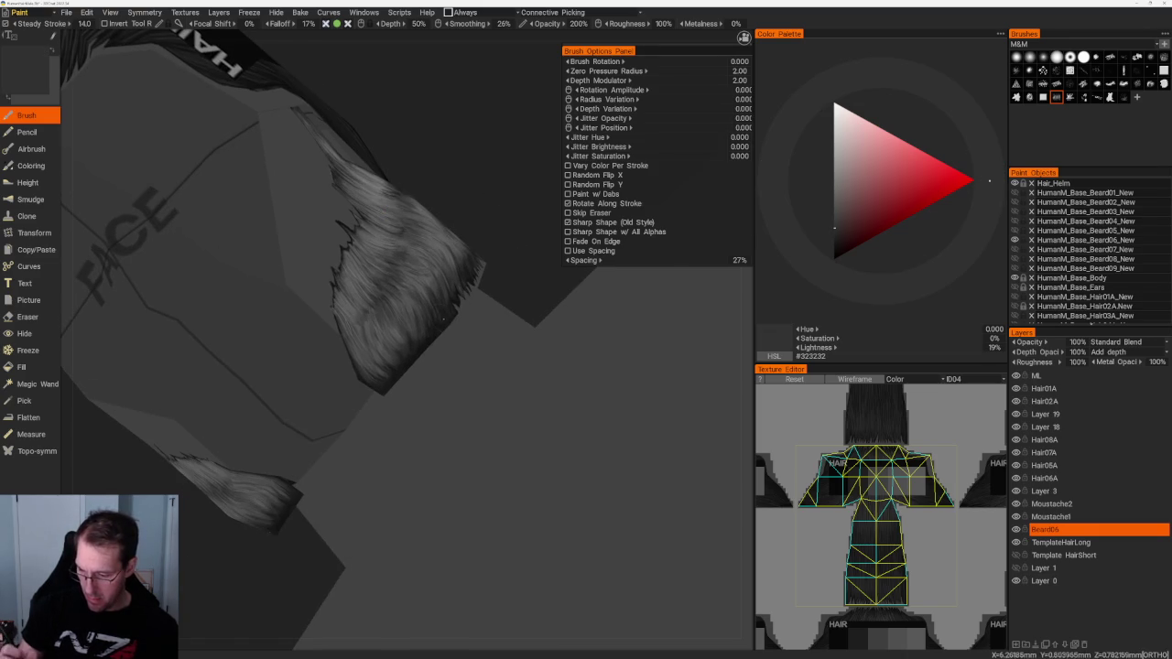
key(v)
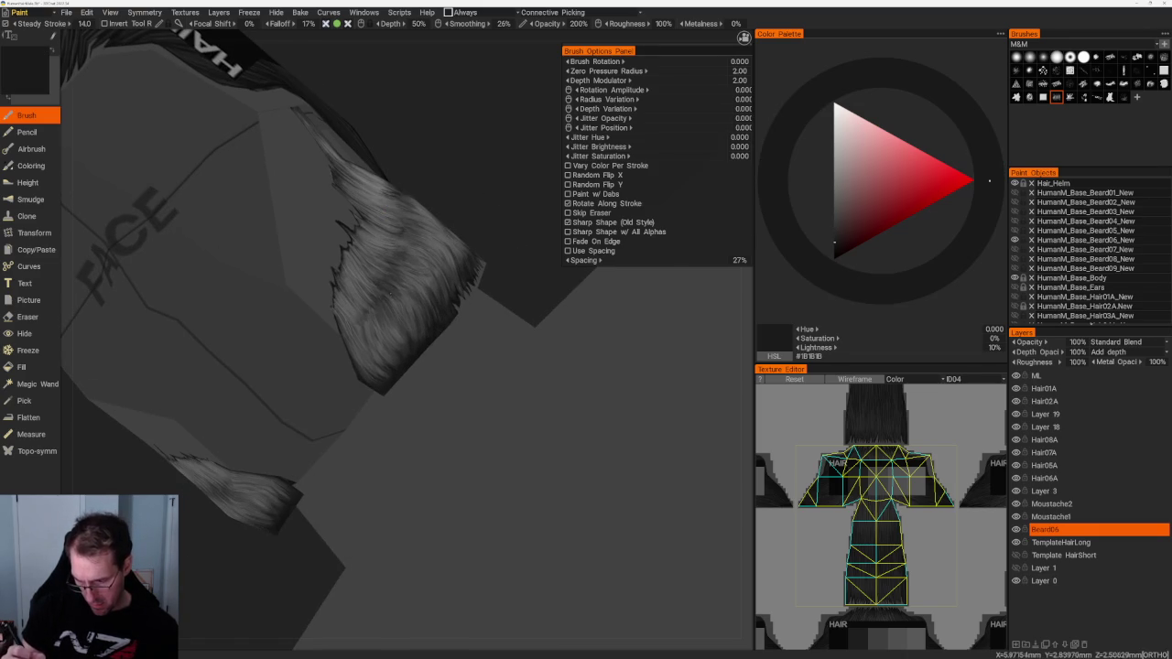
key(v)
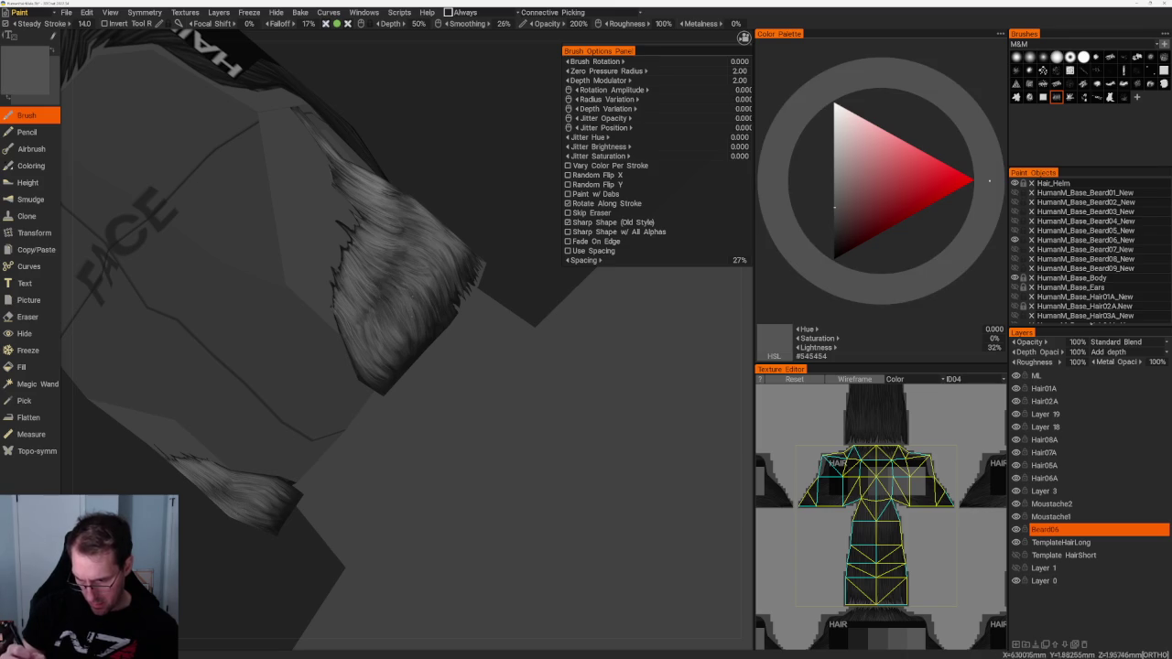
drag(549, 385, 563, 367)
Step: Add lighter grey highlight strands, finishing with mid-grey #5A5A5A, to match the first side
key(v)
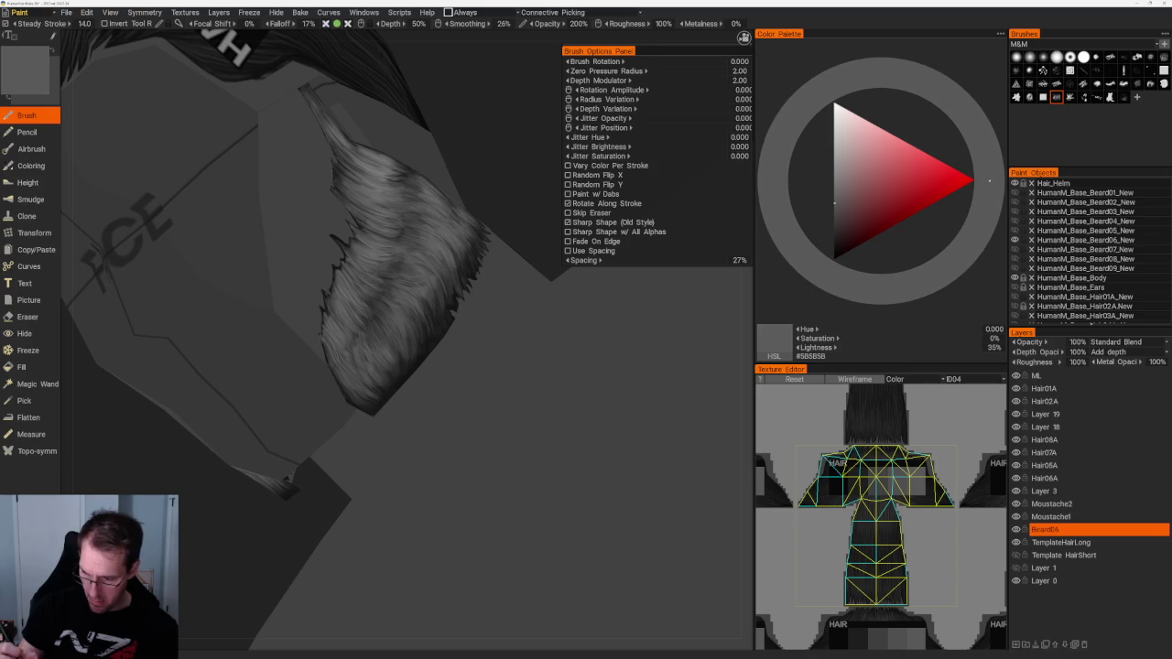
drag(486, 197, 502, 175)
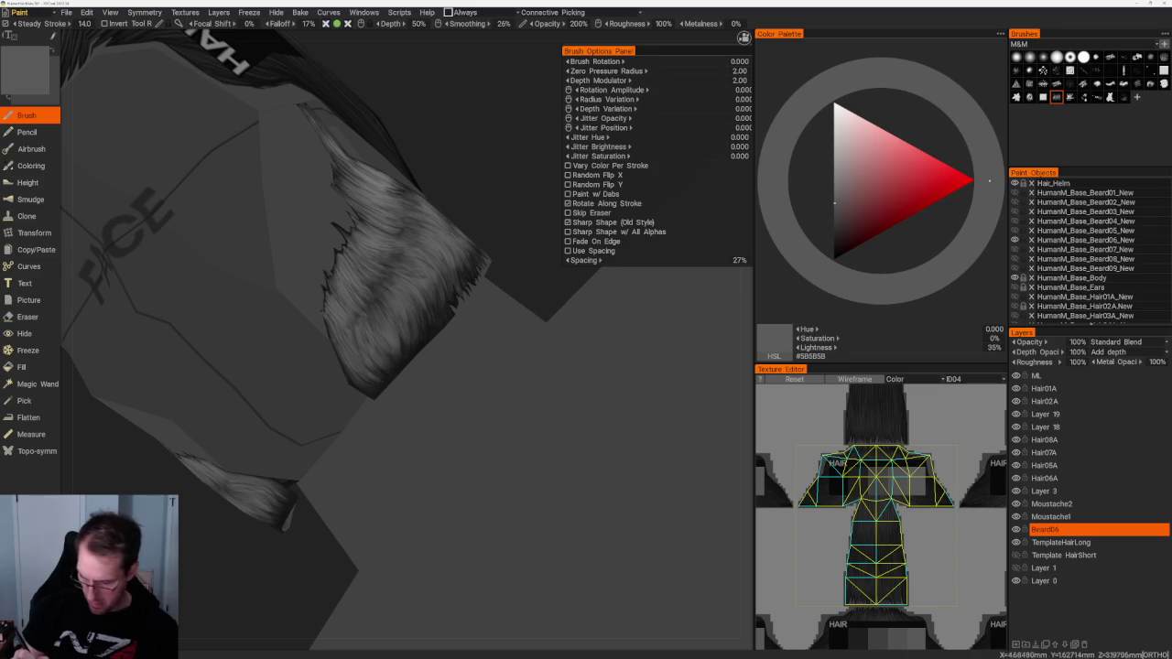
right_drag(400, 341, 499, 231)
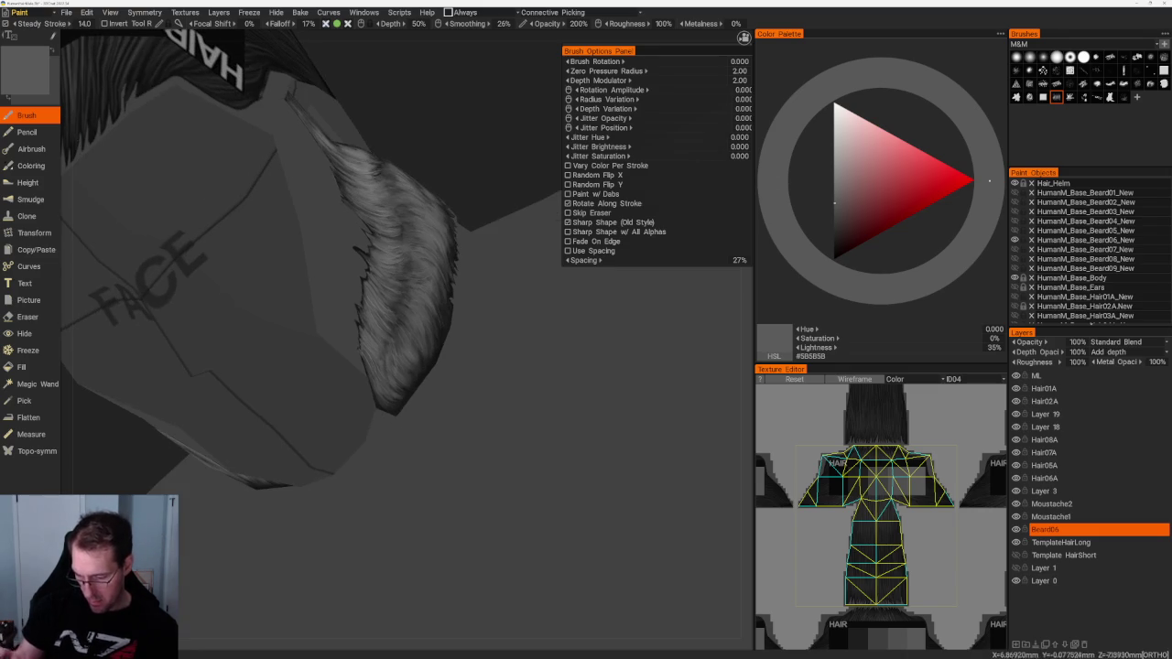
key(v)
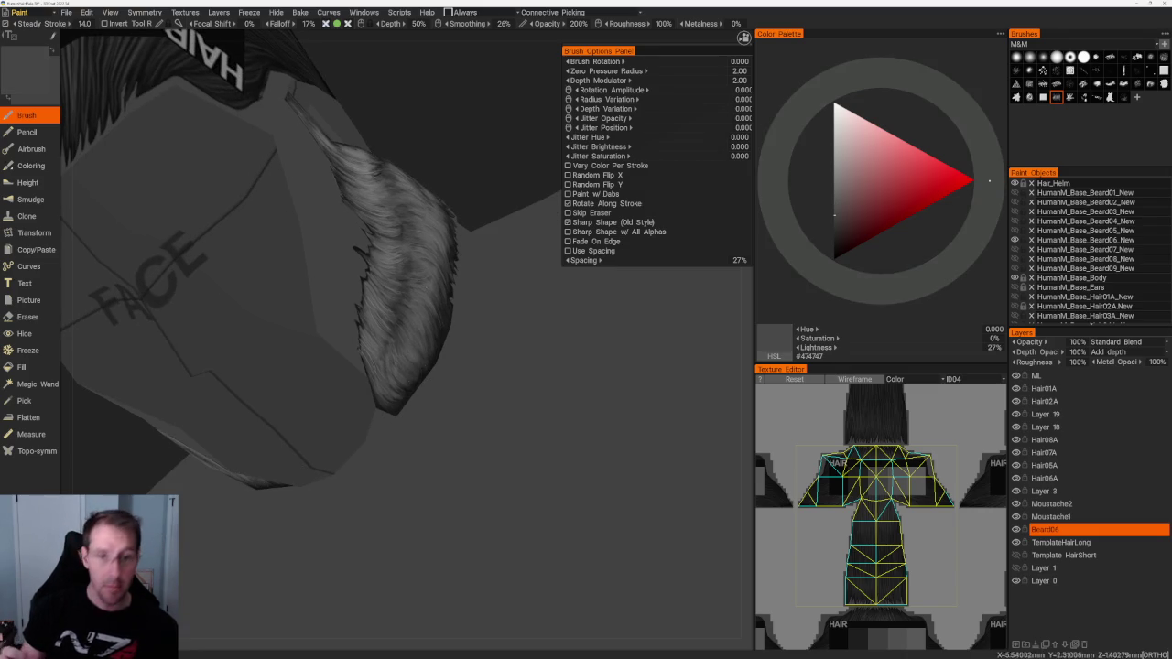
right_drag(414, 380, 461, 243)
scroll(461, 243, up, 3)
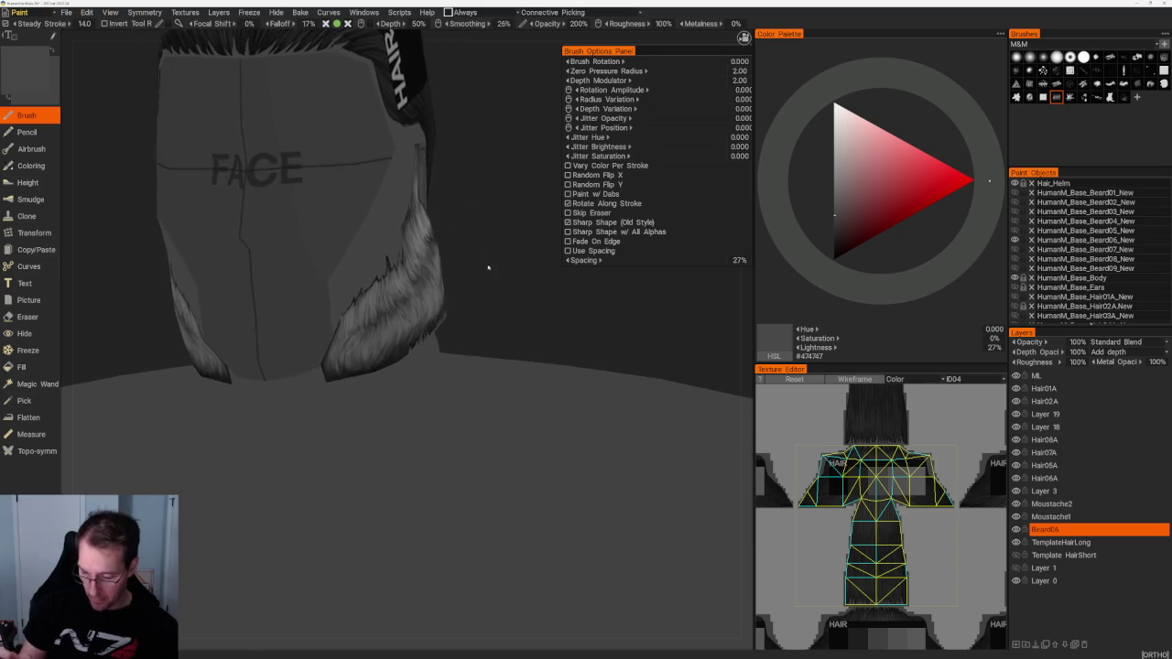
key(v)
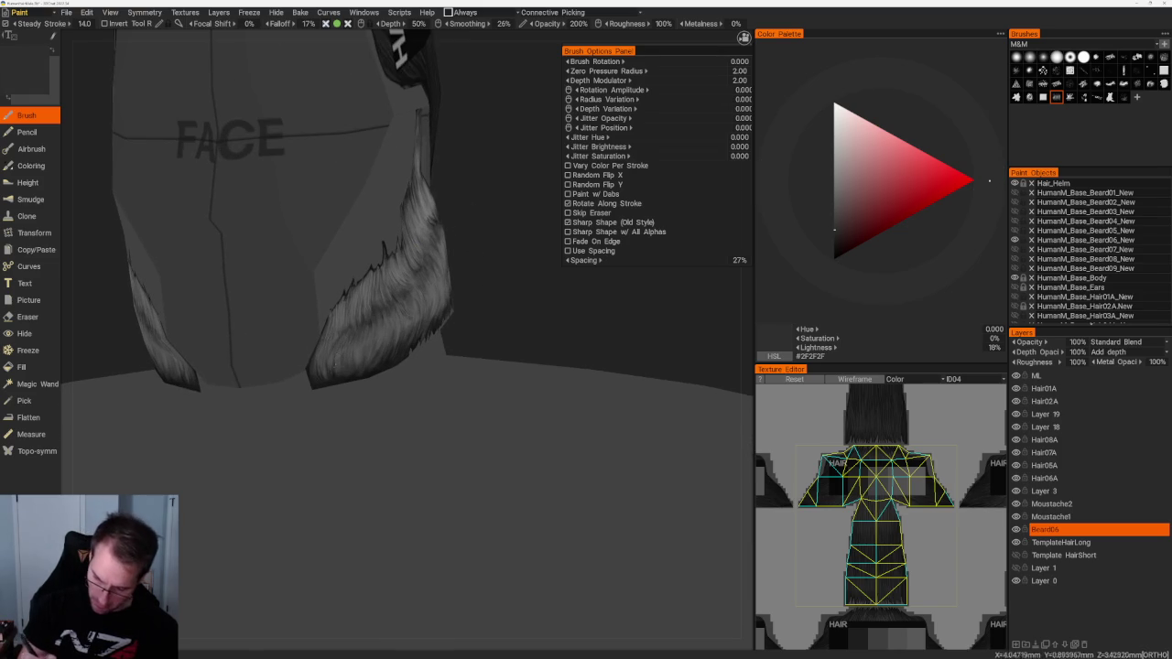
right_drag(439, 275, 430, 302)
Step: Alternate mid-grey, near-black and light grey strands across the dark jaw beard
key(v)
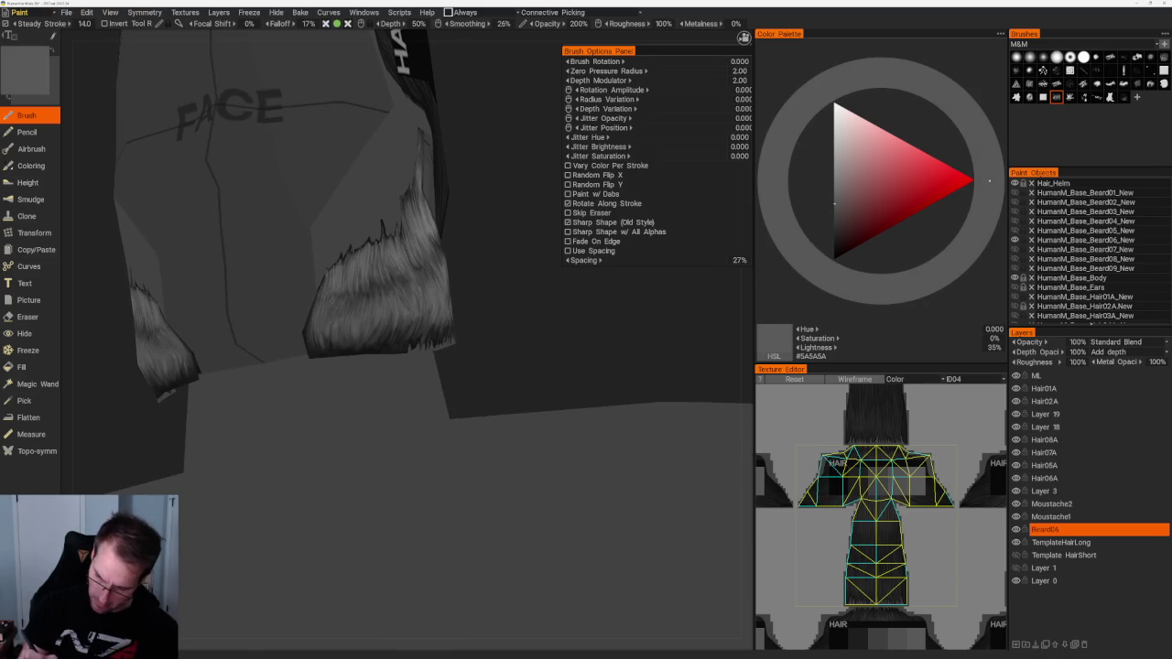
key(v)
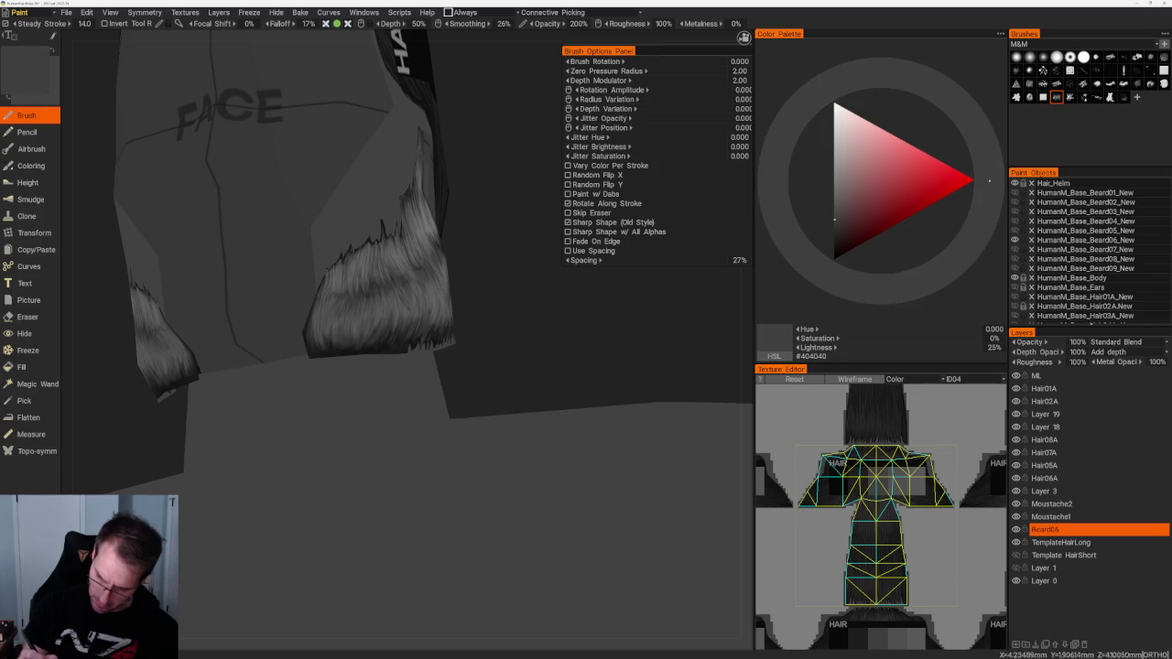
key(v)
right_drag(366, 275, 412, 275)
right_drag(235, 434, 220, 411)
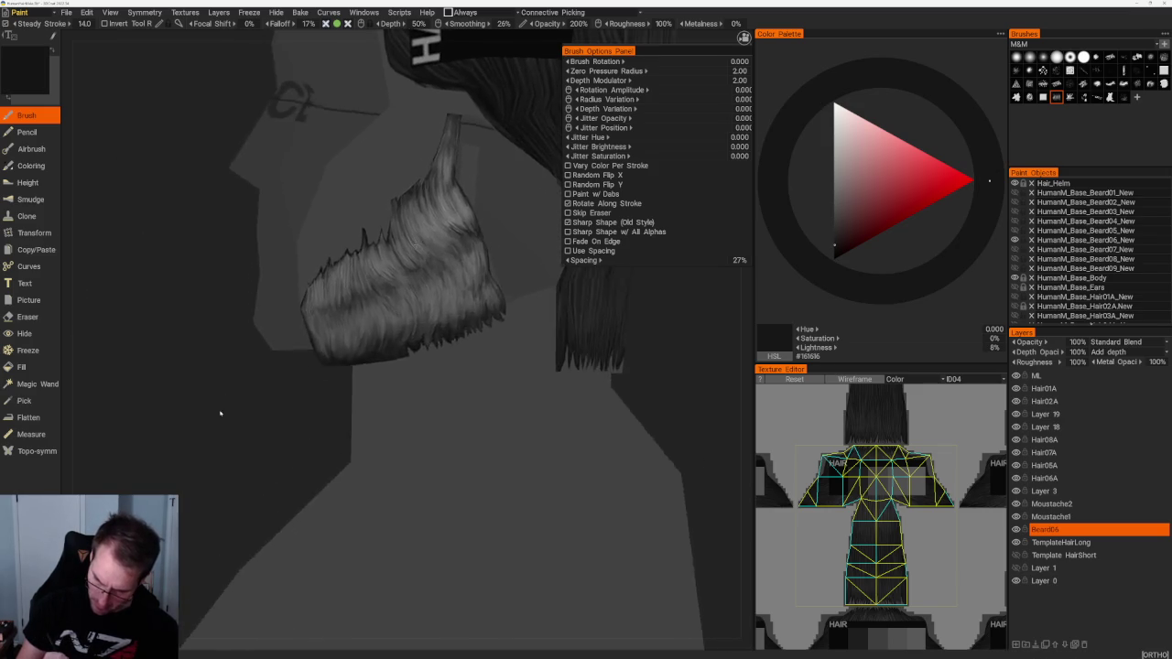
scroll(219, 411, up, 3)
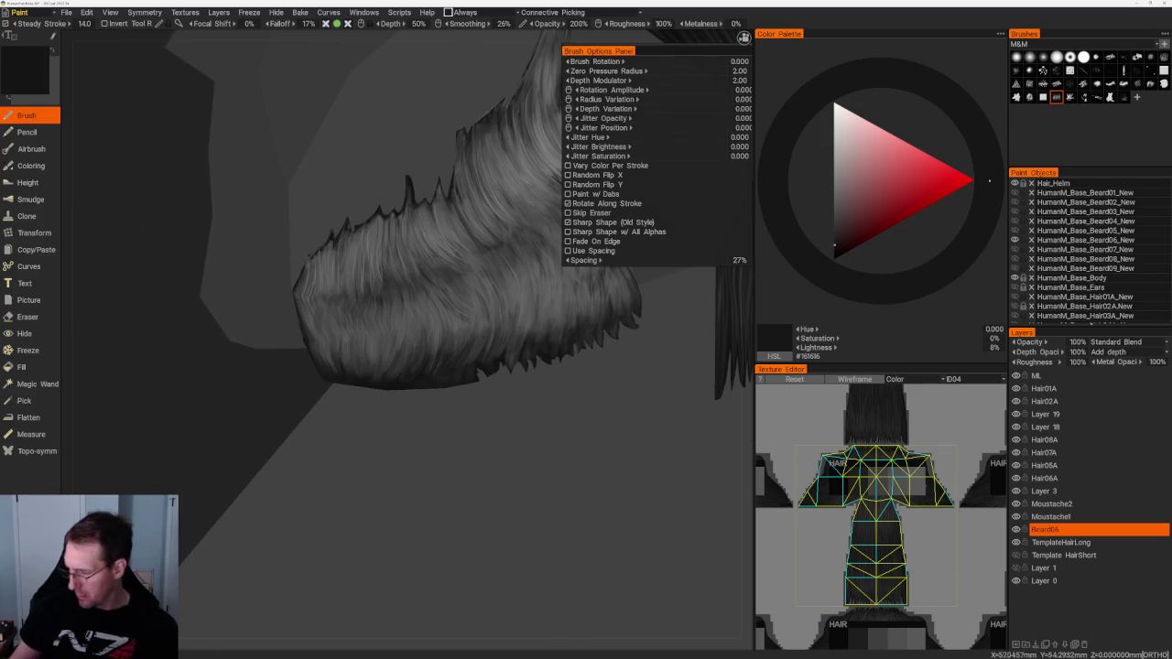
key(v)
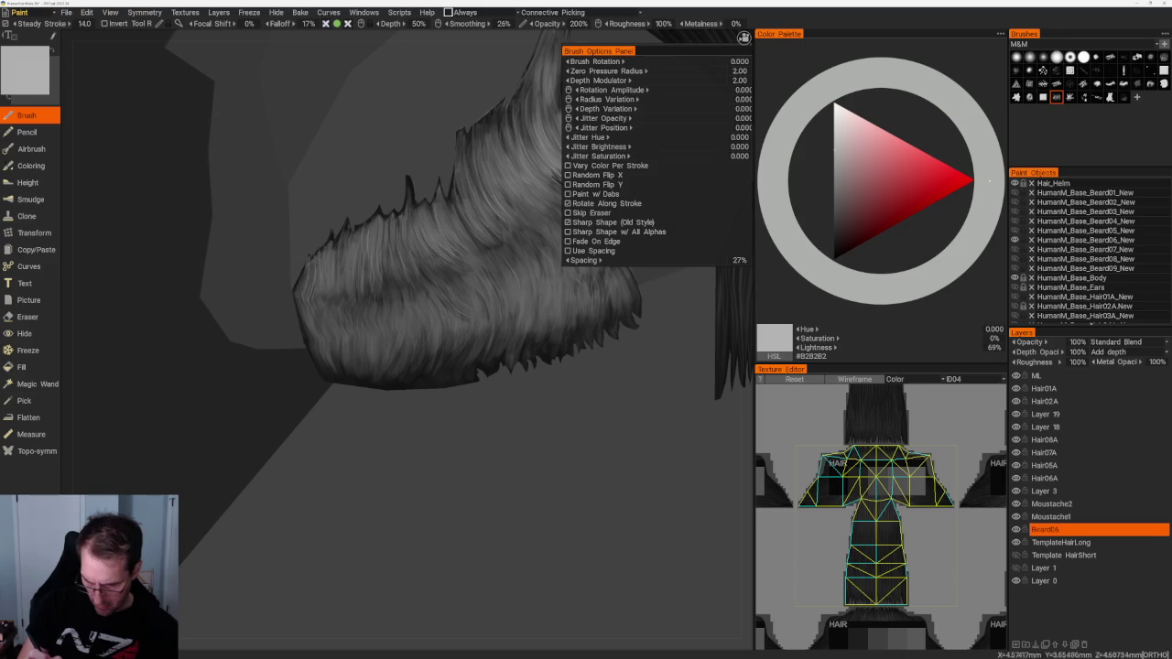
mouse_move(305, 284)
right_down()
mouse_move(296, 366)
mouse_move(642, 388)
right_up()
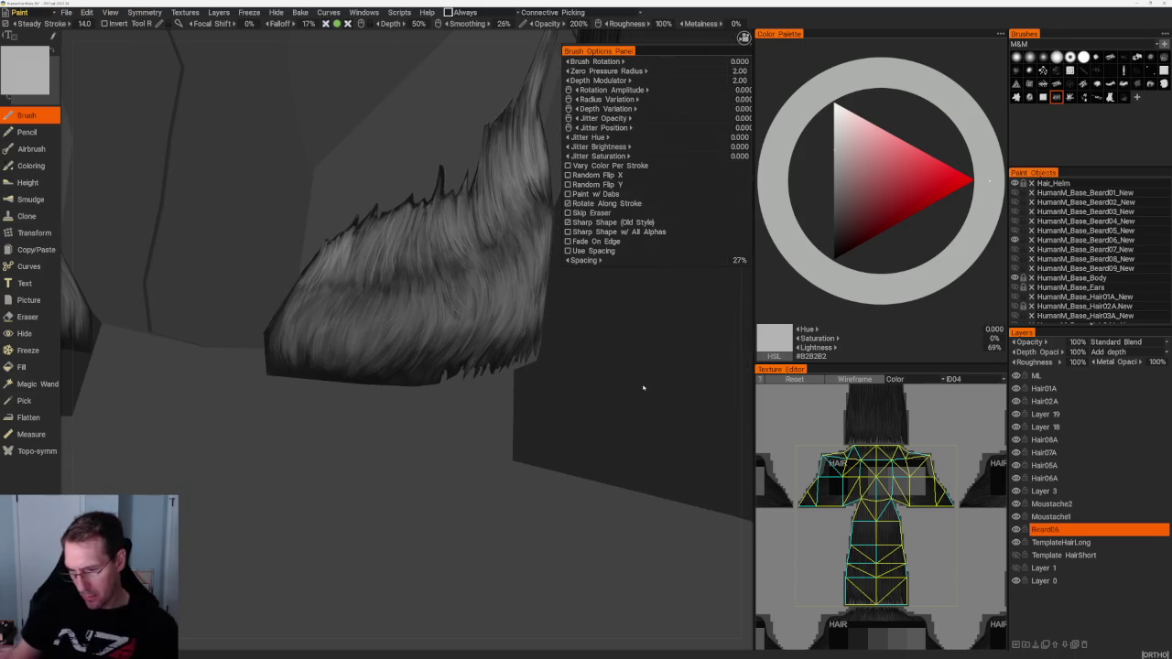
key(v)
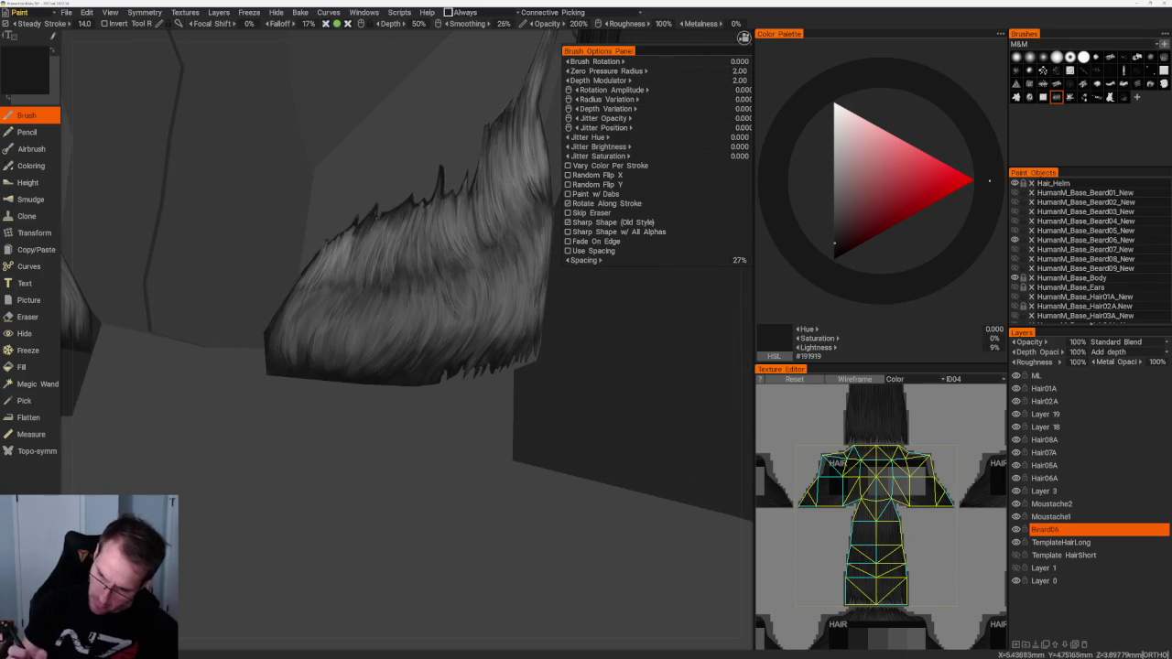
Step: Paint lighter mid-grey #666666 strands over the beard, then zoom out to the whole head
key(v)
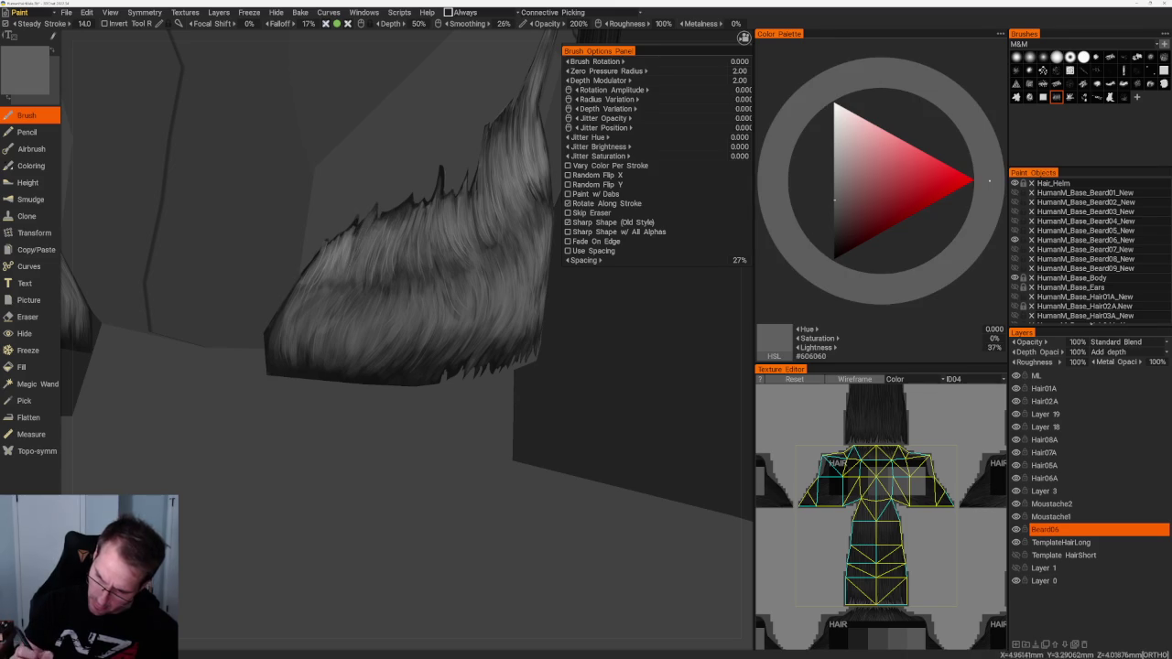
key(v)
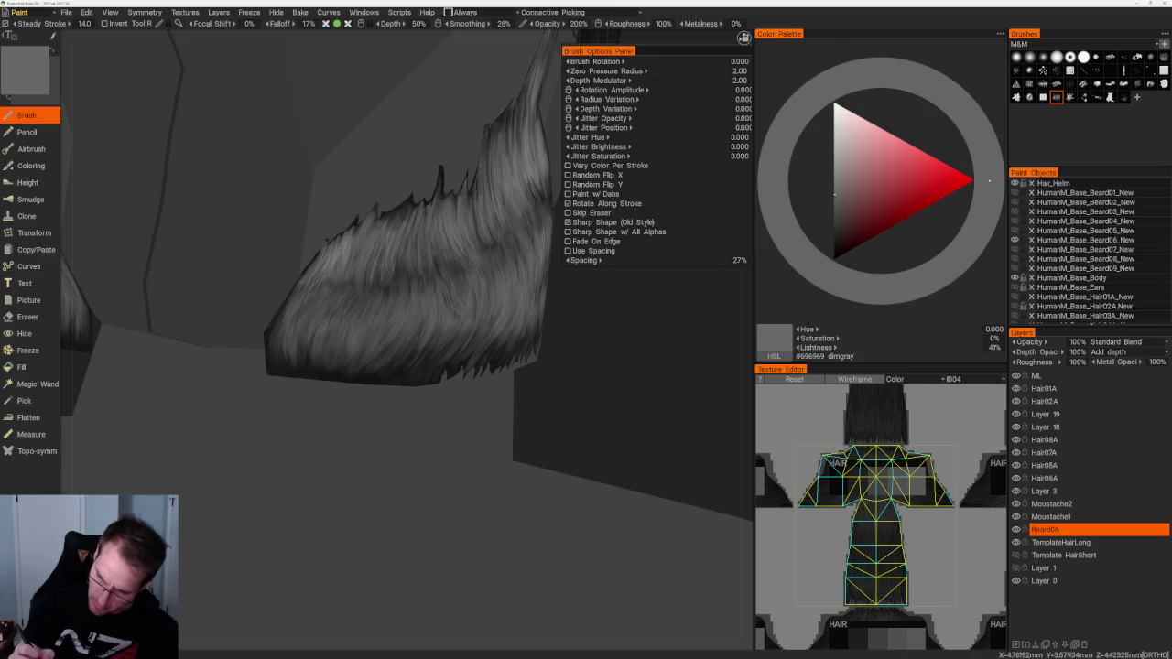
mouse_move(392, 166)
middle_down()
mouse_move(430, 167)
mouse_move(411, 177)
mouse_move(458, 201)
mouse_move(327, 308)
mouse_move(583, 424)
mouse_move(607, 418)
mouse_move(497, 223)
mouse_move(460, 312)
mouse_move(406, 310)
middle_up()
scroll(607, 418, up, 3)
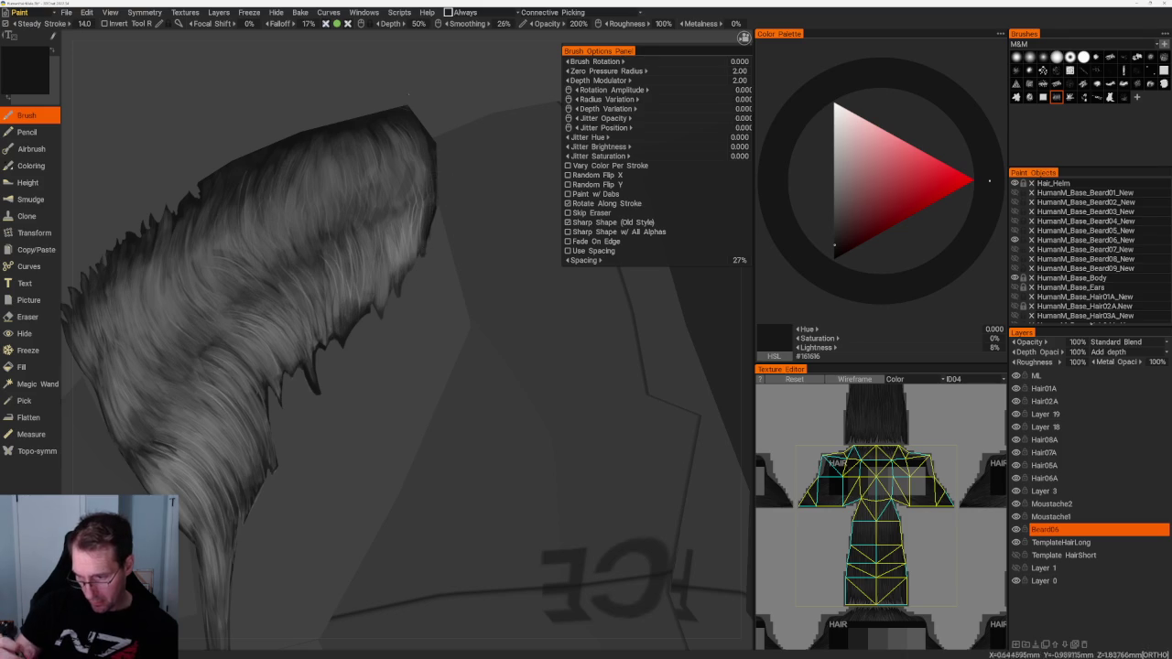
key(v)
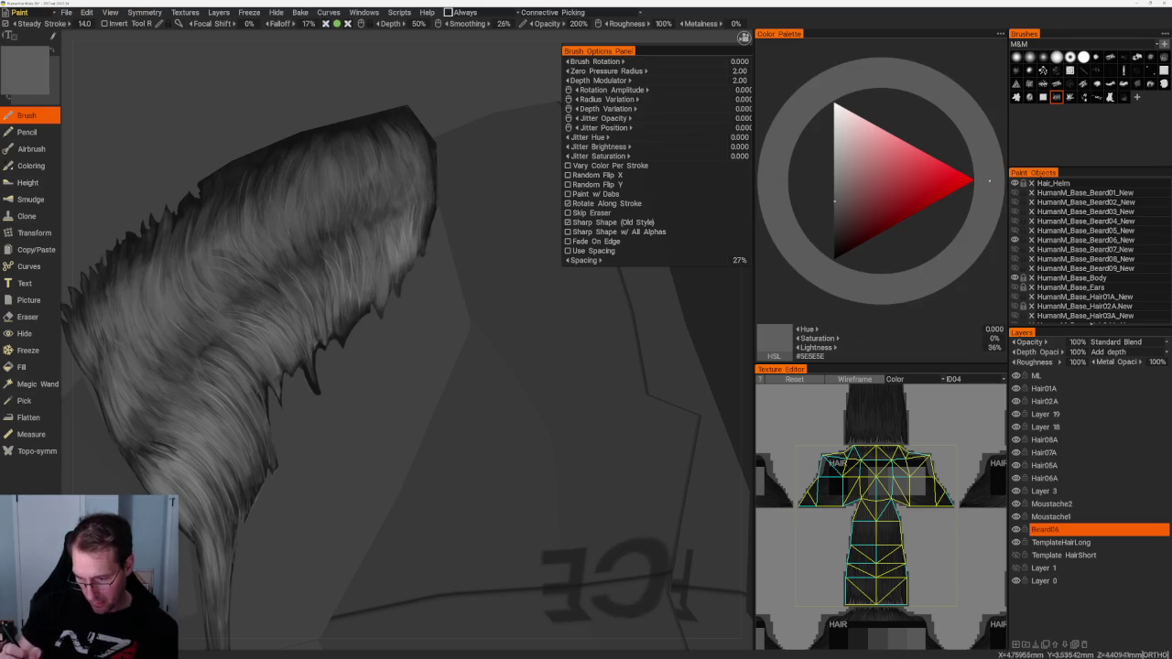
key(v)
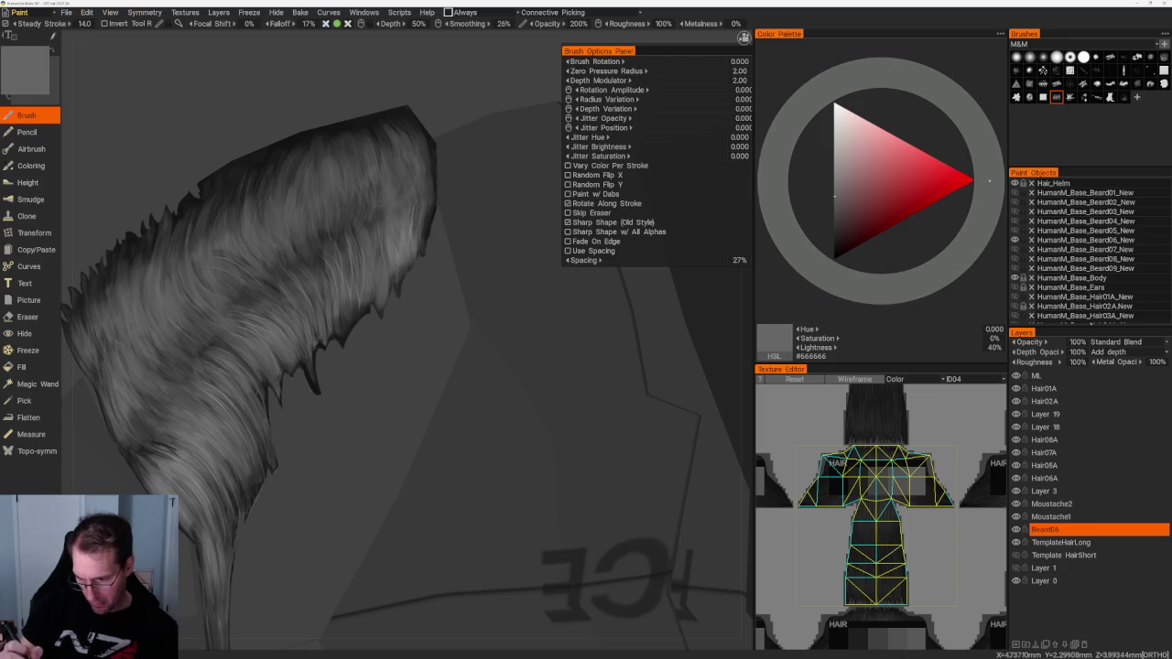
middle_drag(376, 211, 504, 415)
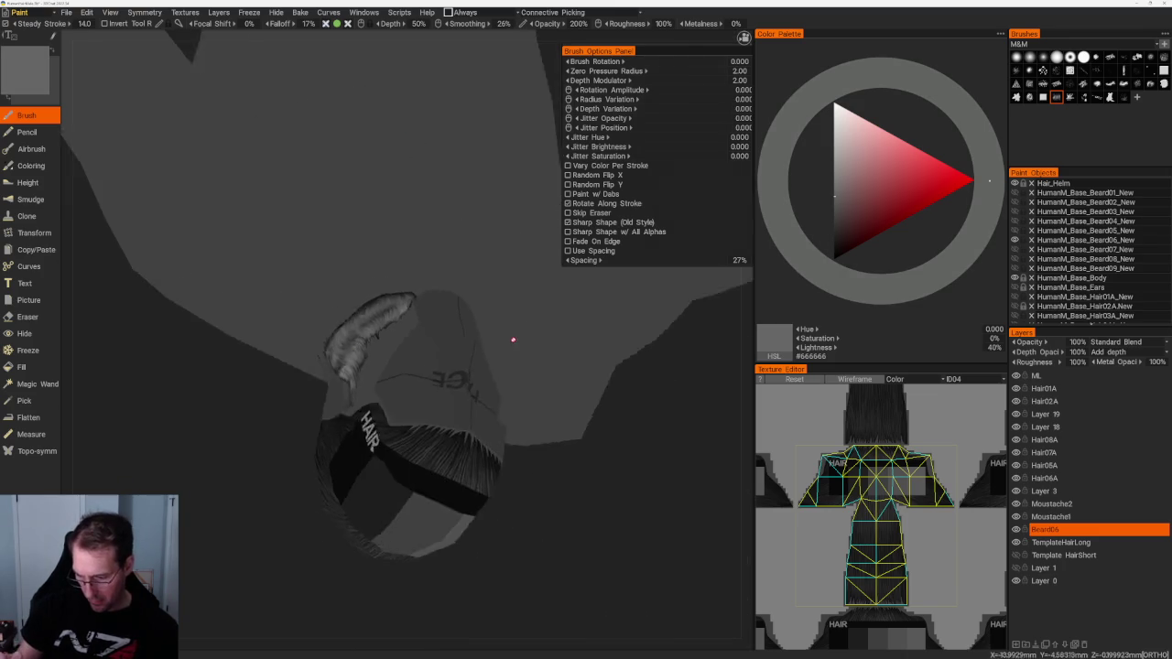
Step: Paint #717171 mid-grey highlight strands along the Beard06 patch, then switch to near-black #151515
key(v)
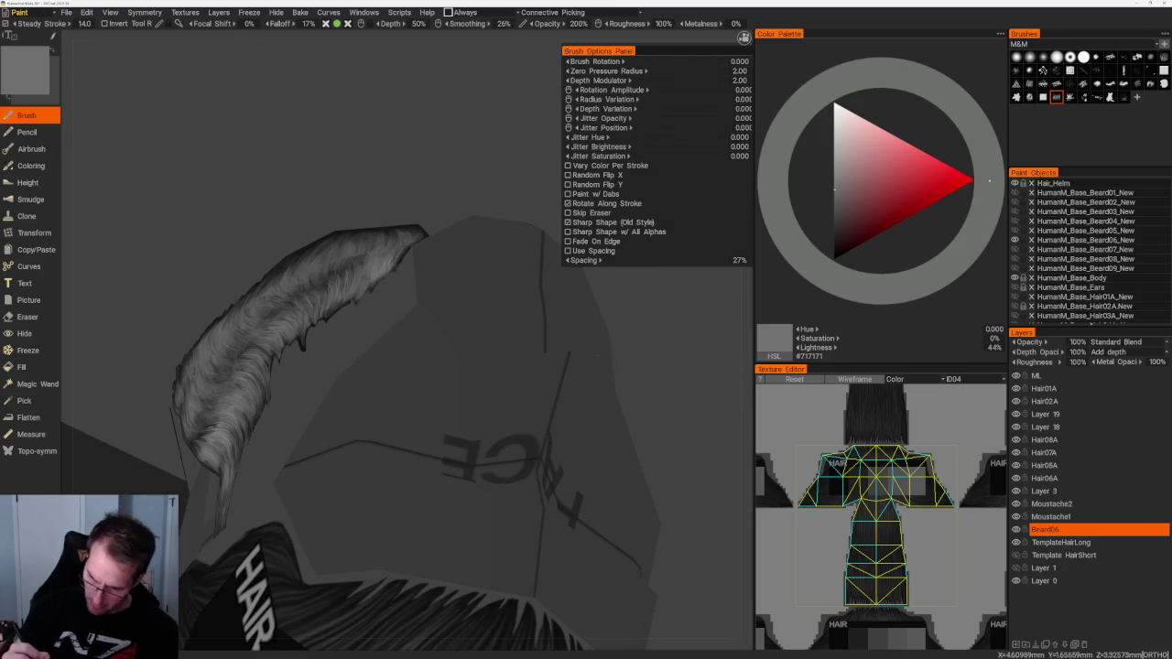
middle_drag(403, 366, 458, 394)
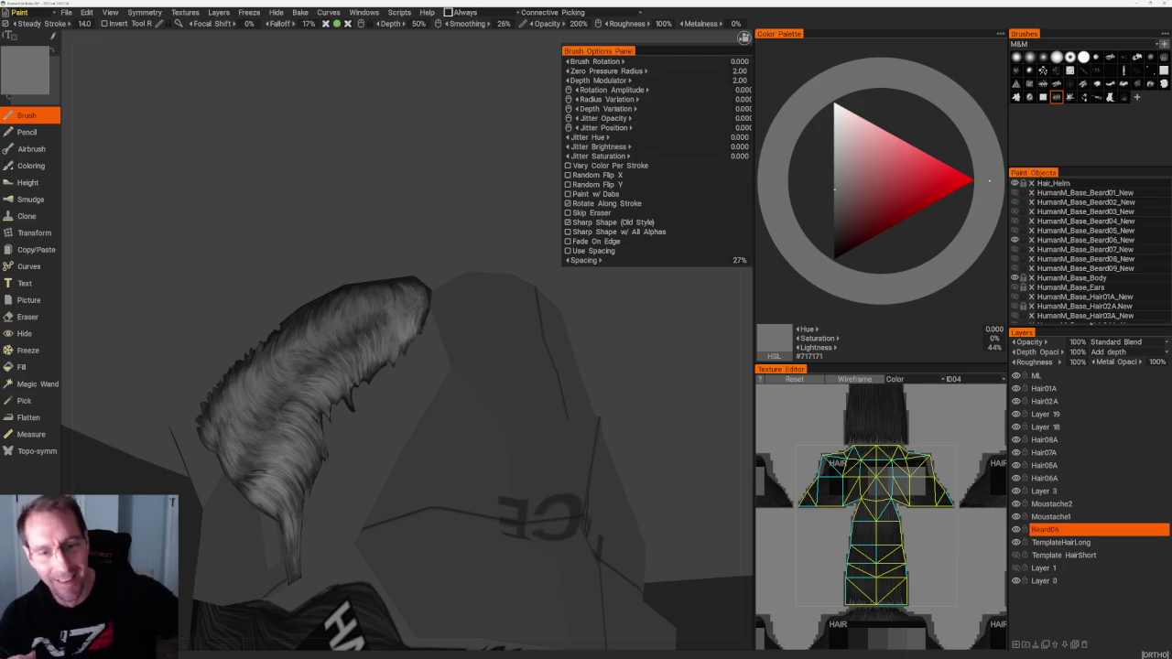
middle_drag(366, 275, 403, 283)
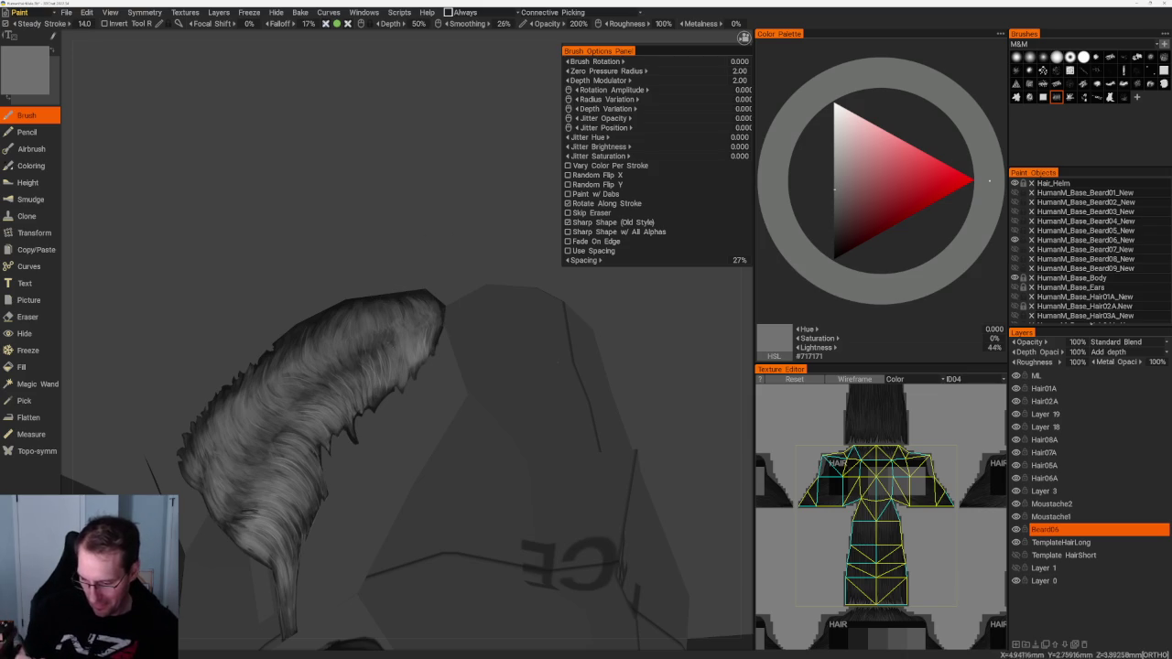
middle_drag(366, 412, 368, 352)
key(v)
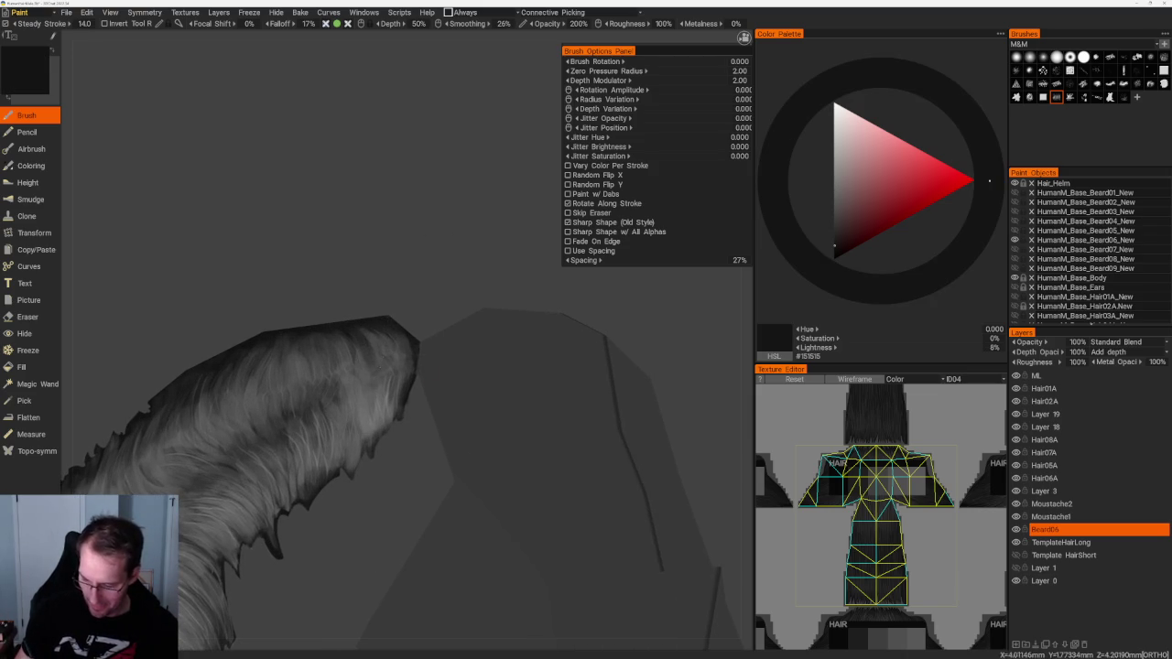
middle_drag(403, 356, 318, 138)
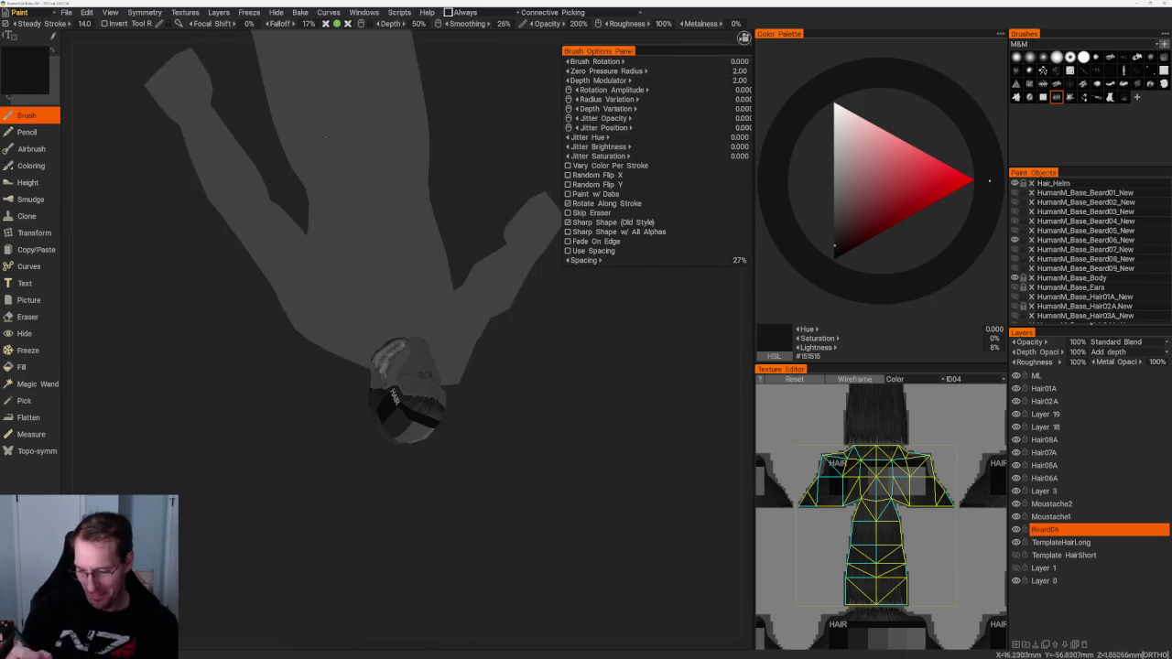
Step: Turn the head toward the opposite beard patch and set the colour to mid-grey #737373
middle_drag(541, 459, 537, 345)
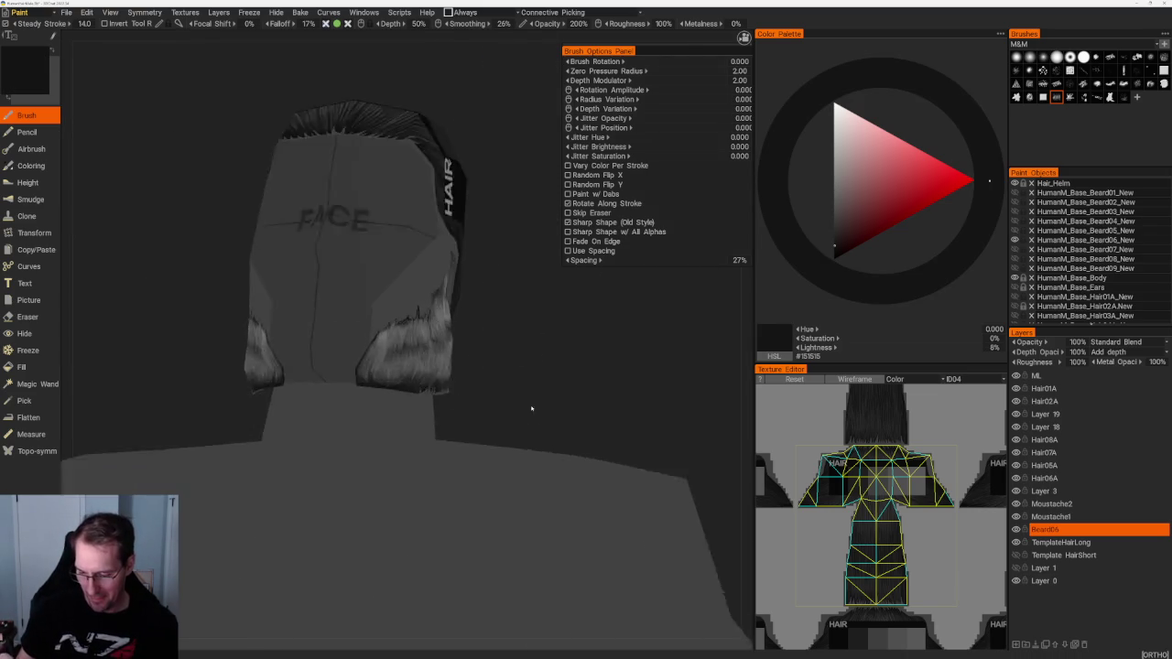
key(v)
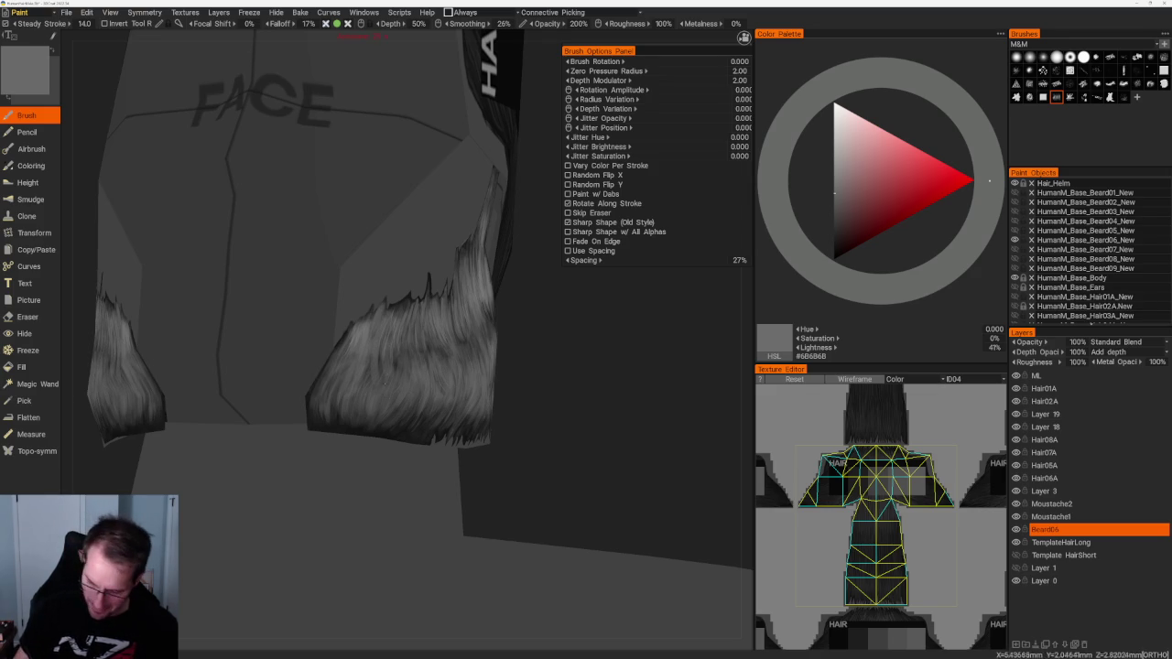
drag(586, 412, 549, 383)
key(v)
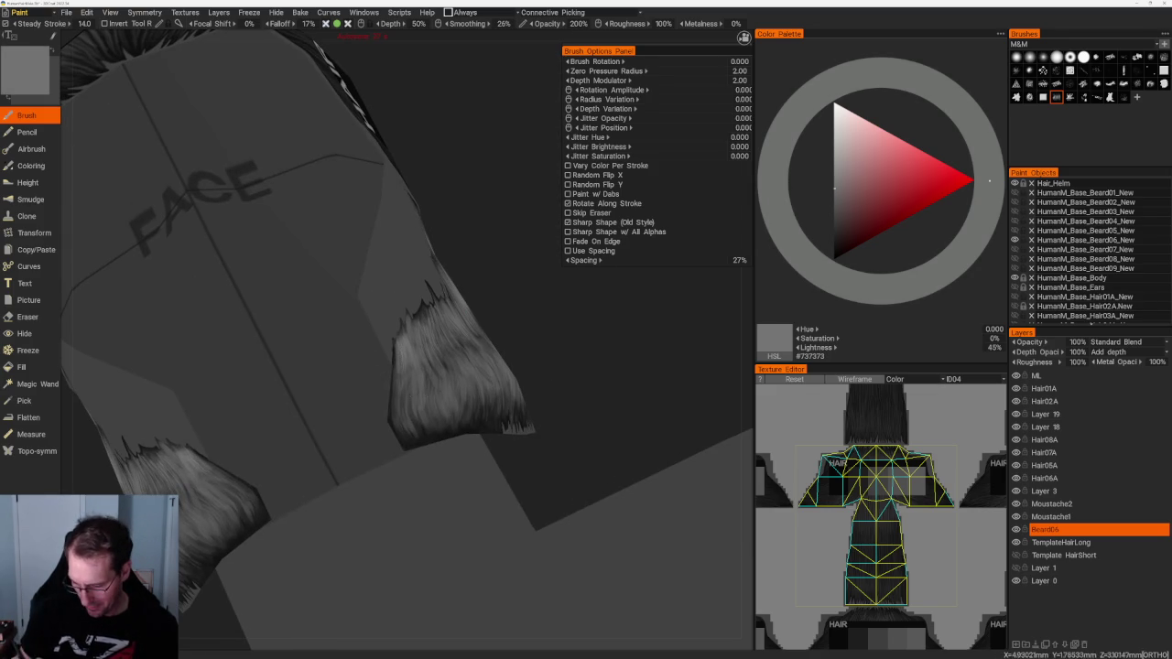
Step: Paint grey strand strokes over the opposite beard patch from several angles, then pick another strand brush
drag(416, 416, 565, 406)
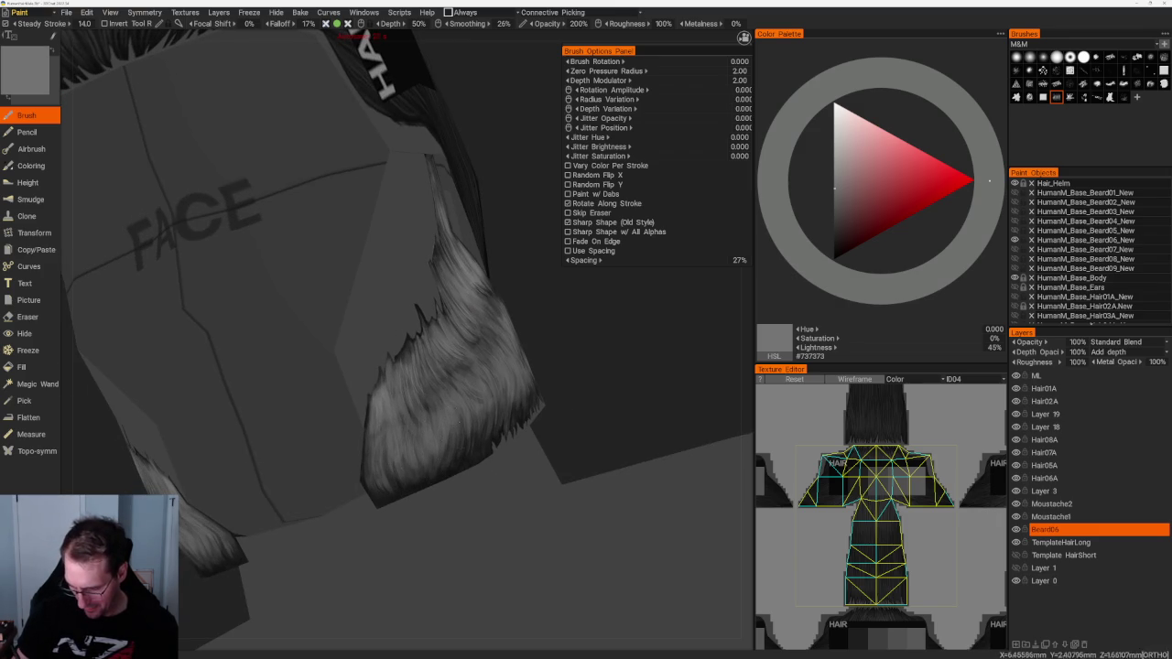
drag(460, 415, 436, 371)
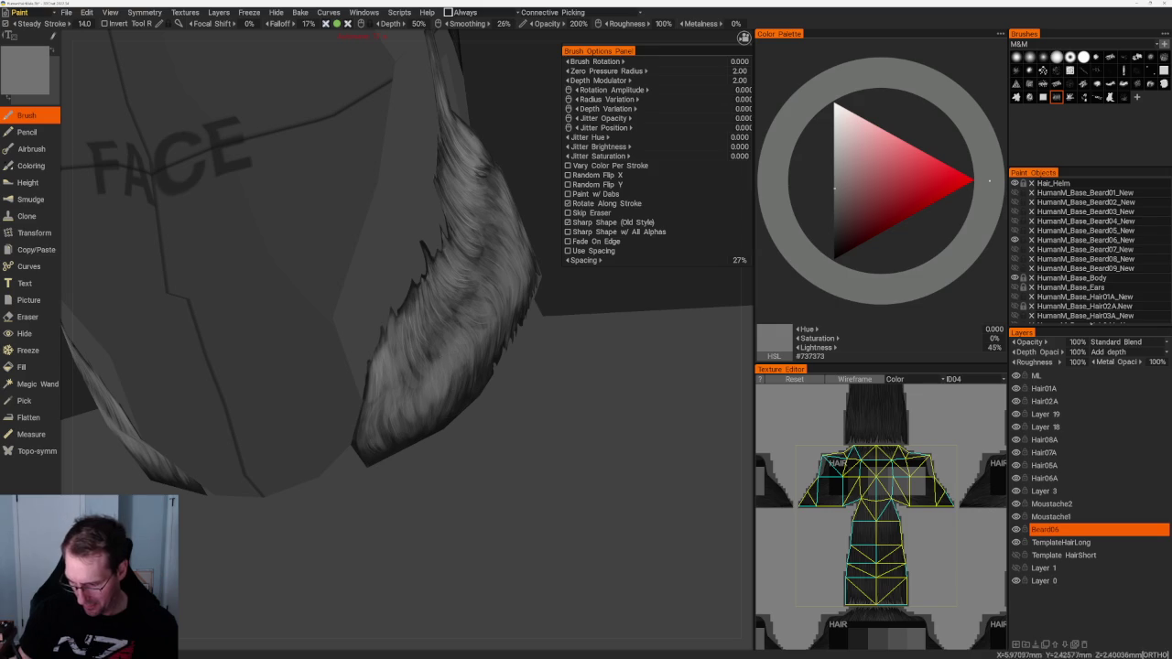
right_drag(538, 349, 495, 339)
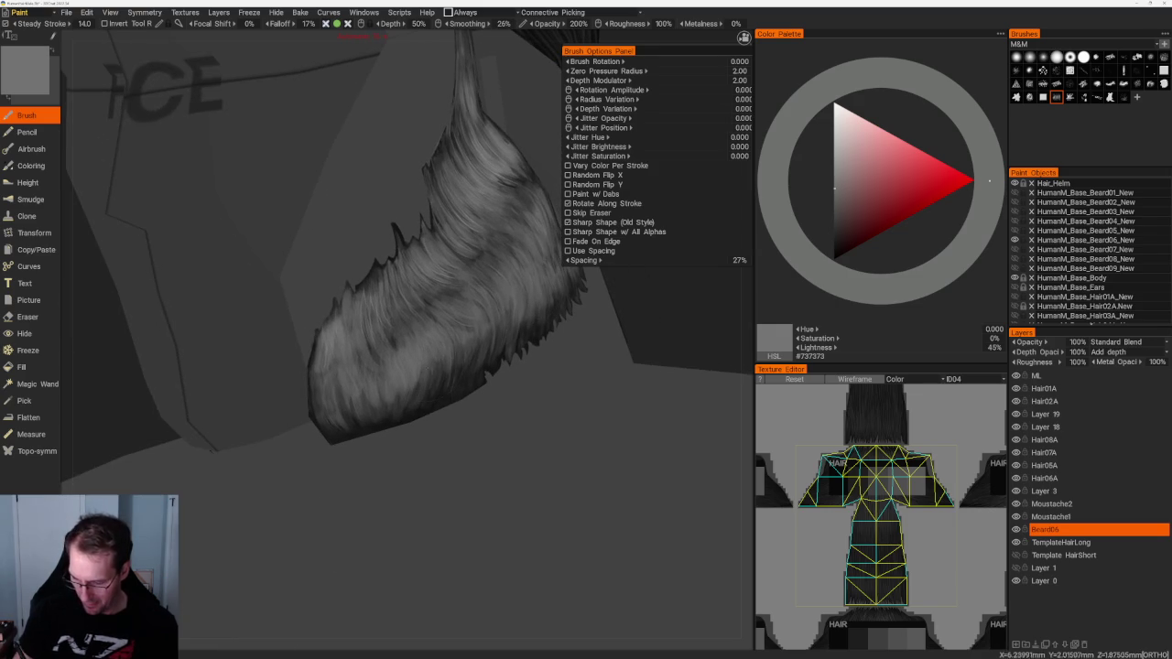
scroll(504, 392, down, 5)
right_drag(445, 206, 474, 269)
scroll(473, 269, up, 5)
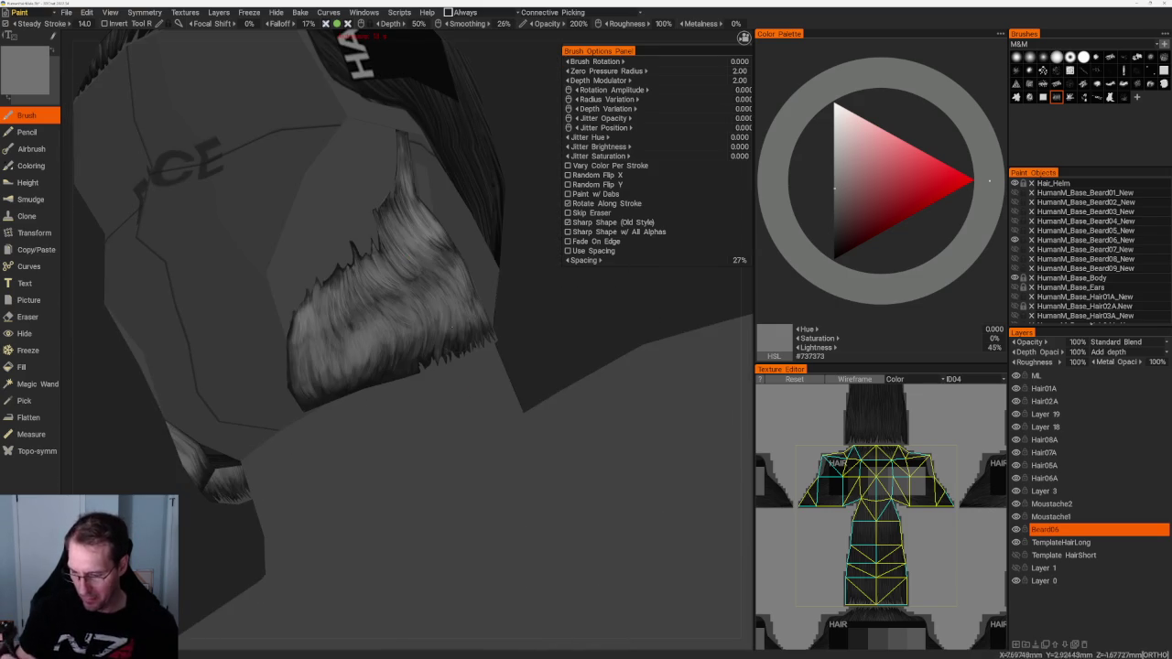
click(1151, 70)
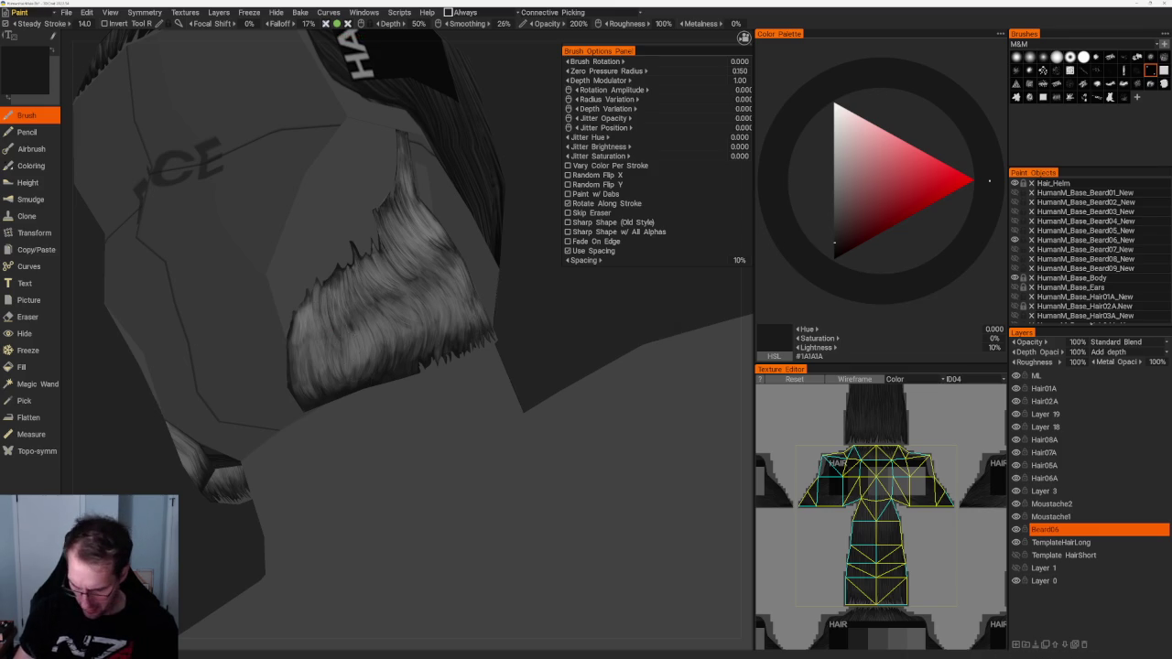
Step: Paint dark #1A1A1A fine strands across the beard patch, viewing it close up and side-on
middle_drag(547, 330, 512, 338)
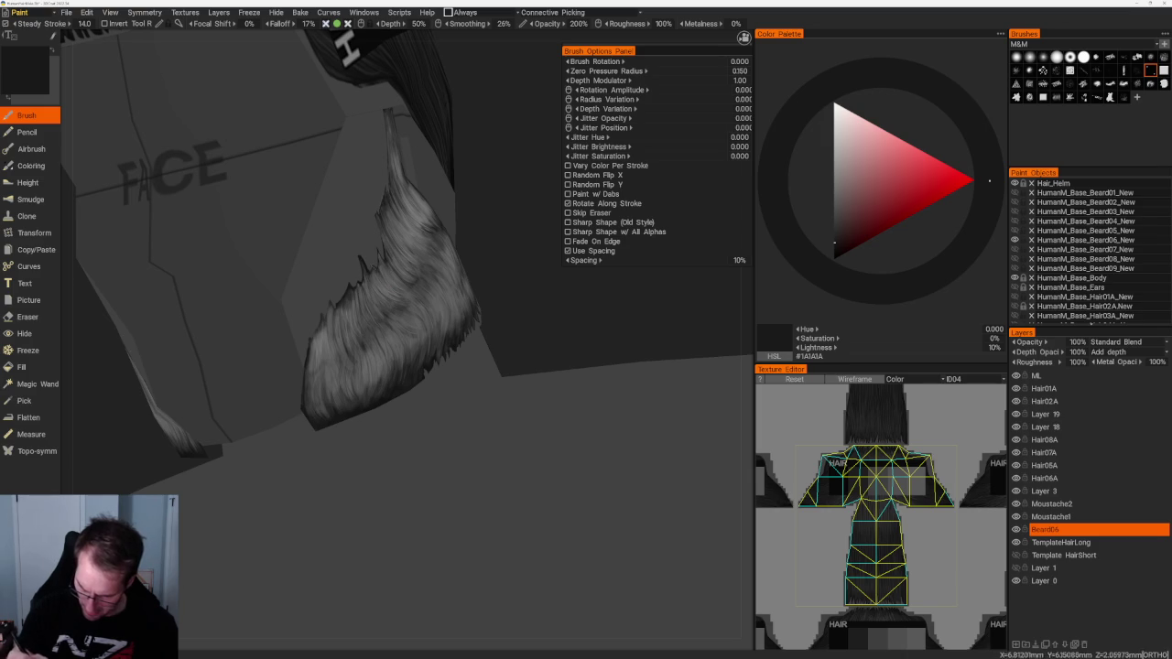
middle_drag(522, 310, 499, 320)
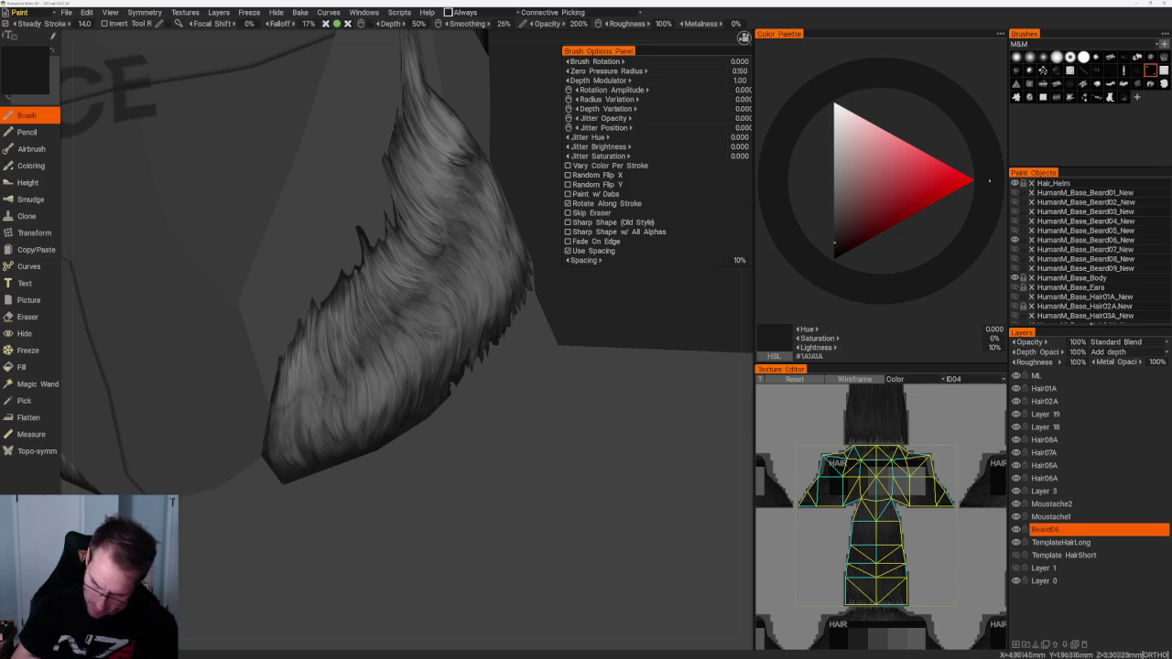
drag(366, 568, 275, 550)
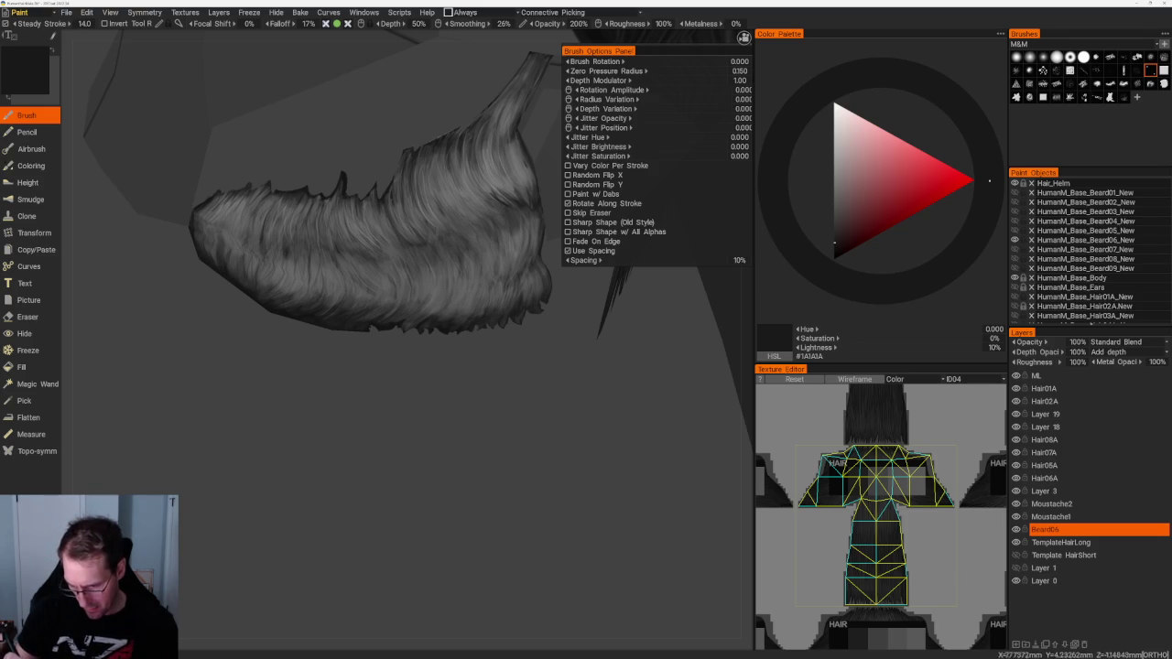
scroll(307, 307, up, 2)
scroll(307, 306, up, 2)
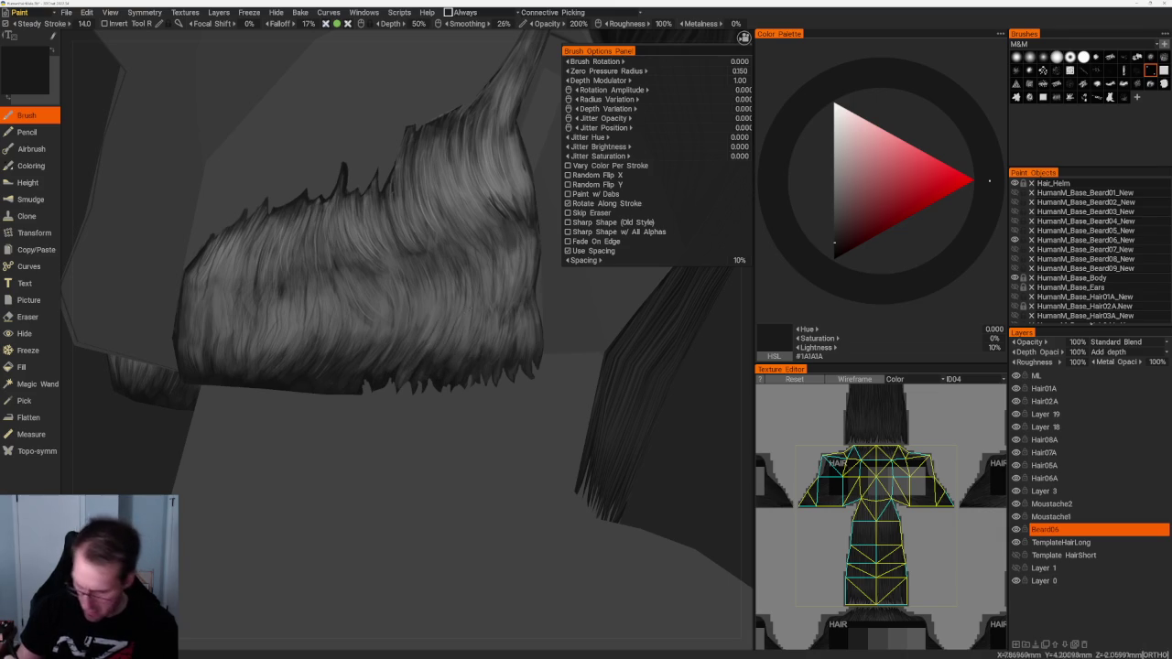
scroll(506, 229, down, 3)
scroll(506, 229, up, 5)
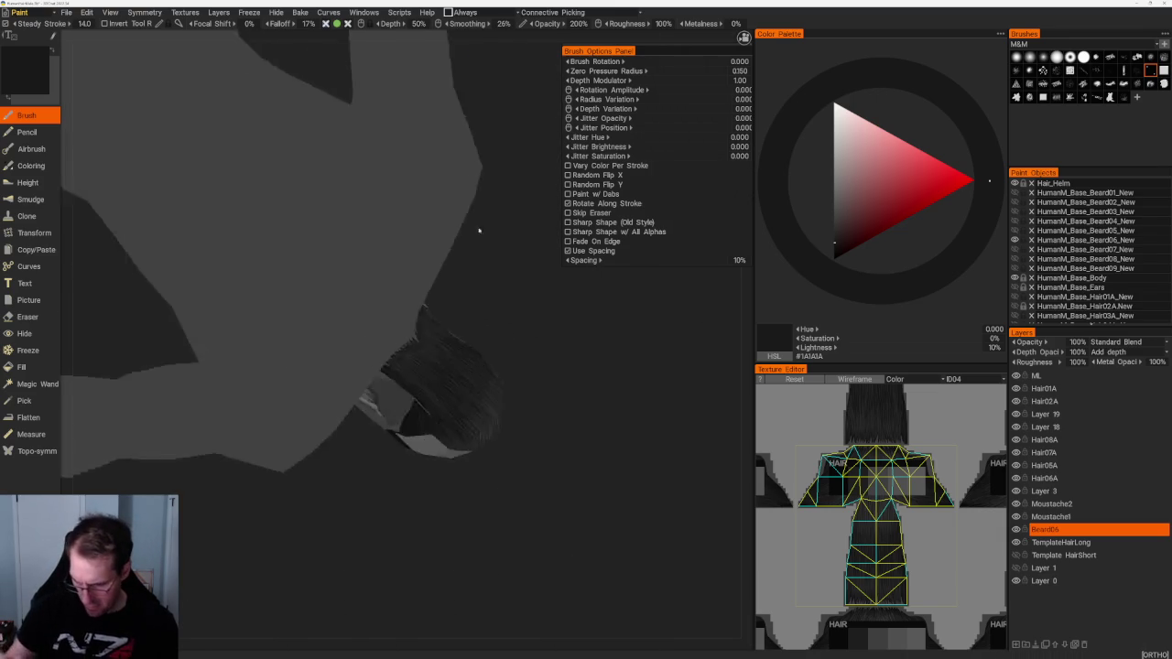
Step: Layer strands on the jaw beard, alternating mid-grey, light grey and dark grey from both sides
alt+drag(507, 229, 510, 460)
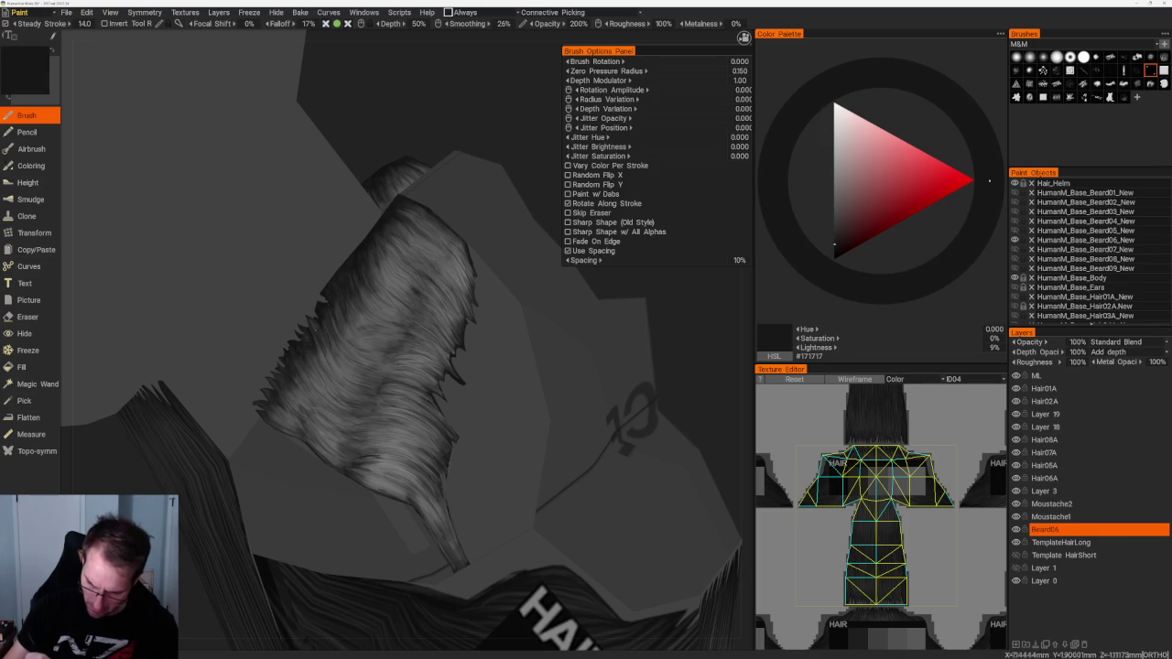
scroll(393, 348, up, 2)
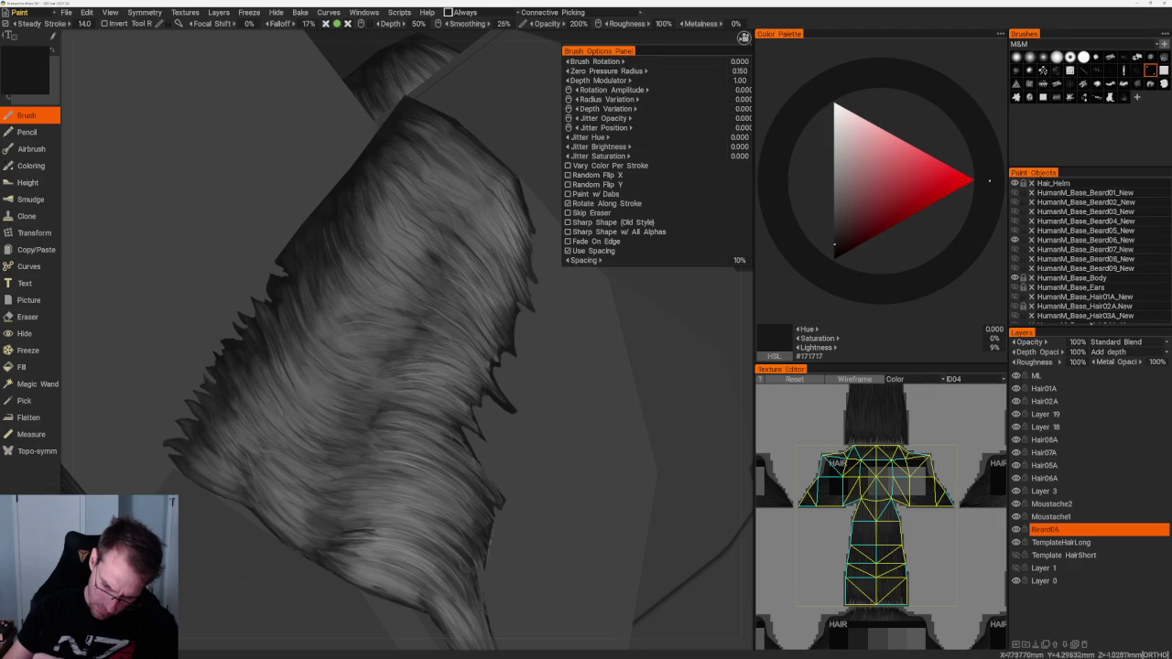
key(v)
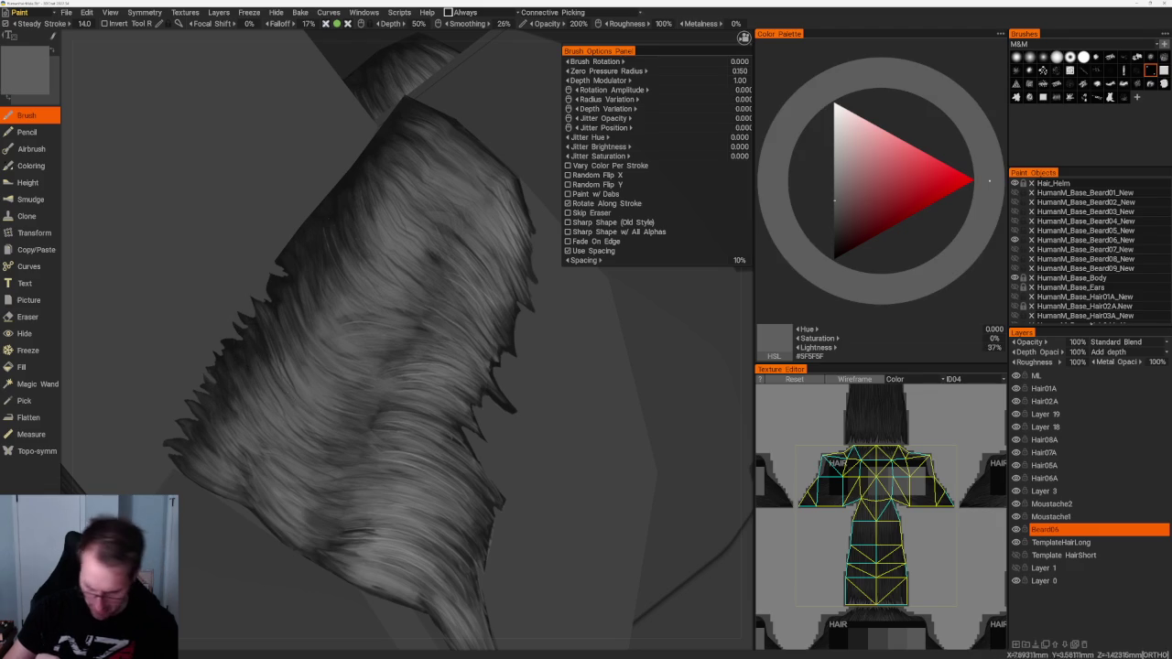
mouse_move(445, 471)
middle_down()
mouse_move(526, 418)
mouse_move(549, 431)
middle_up()
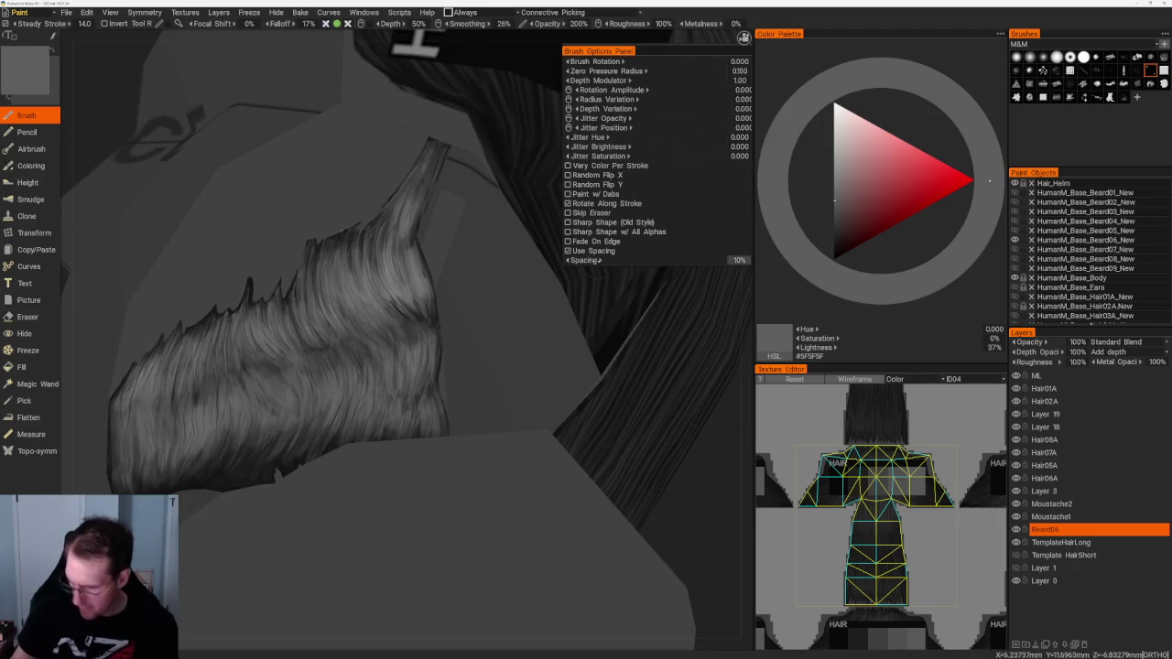
key(v)
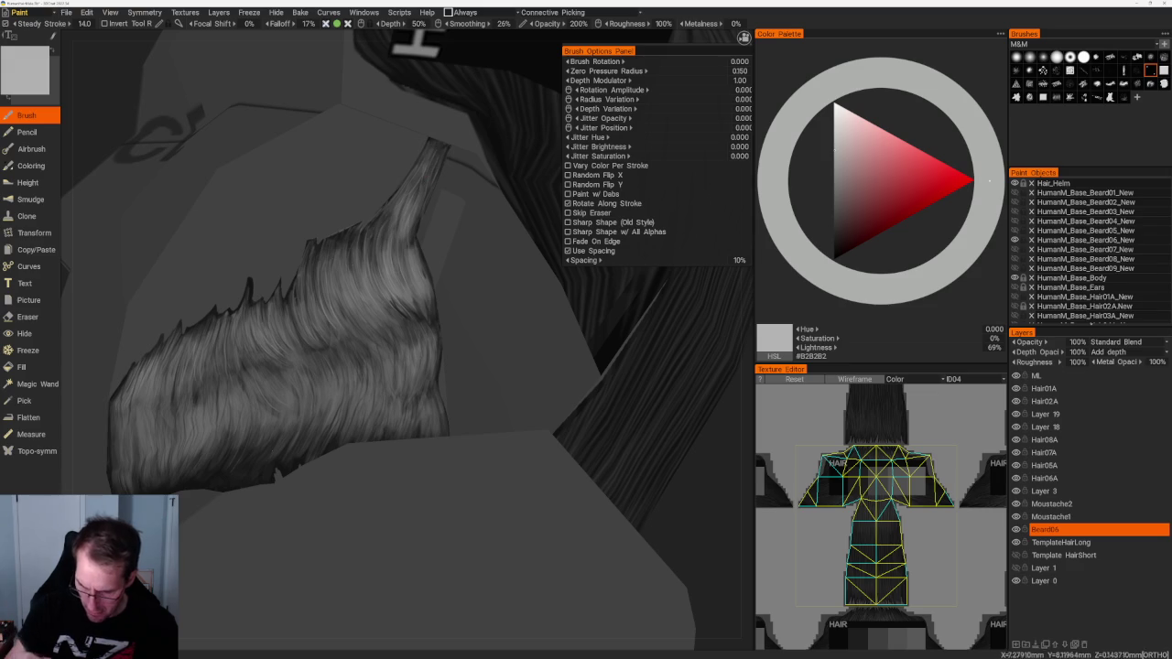
key(v)
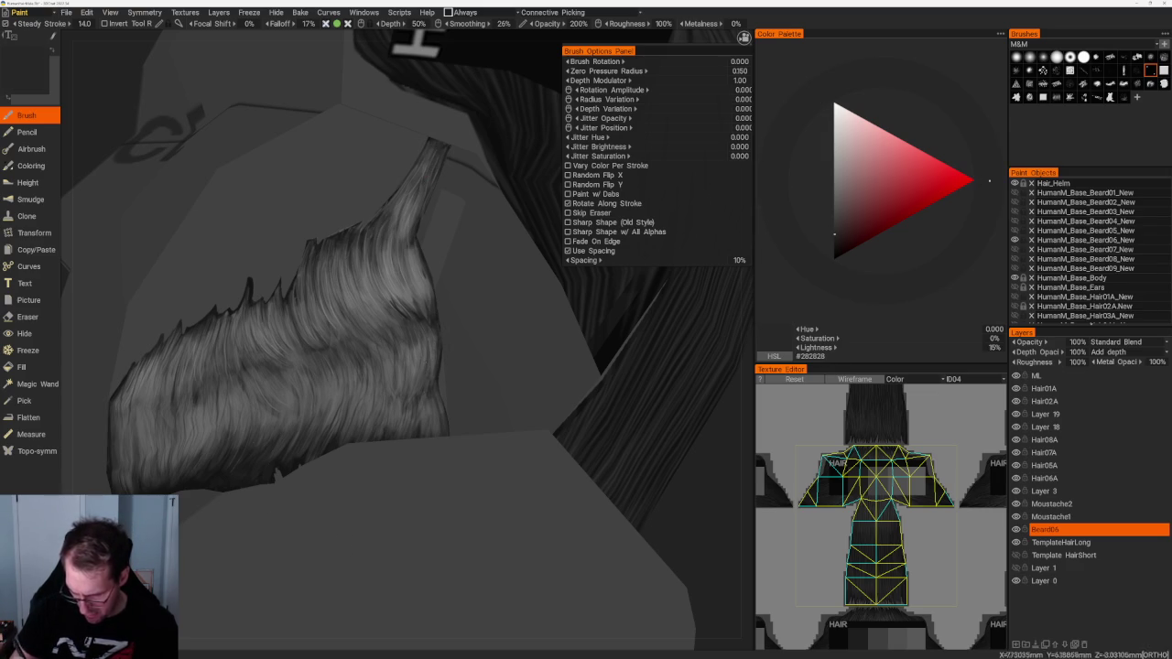
Step: Set a mid-grey #7B7B7B and switch to a thin hair-strand brush at 27% spacing
scroll(314, 175, down, 5)
scroll(443, 309, up, 5)
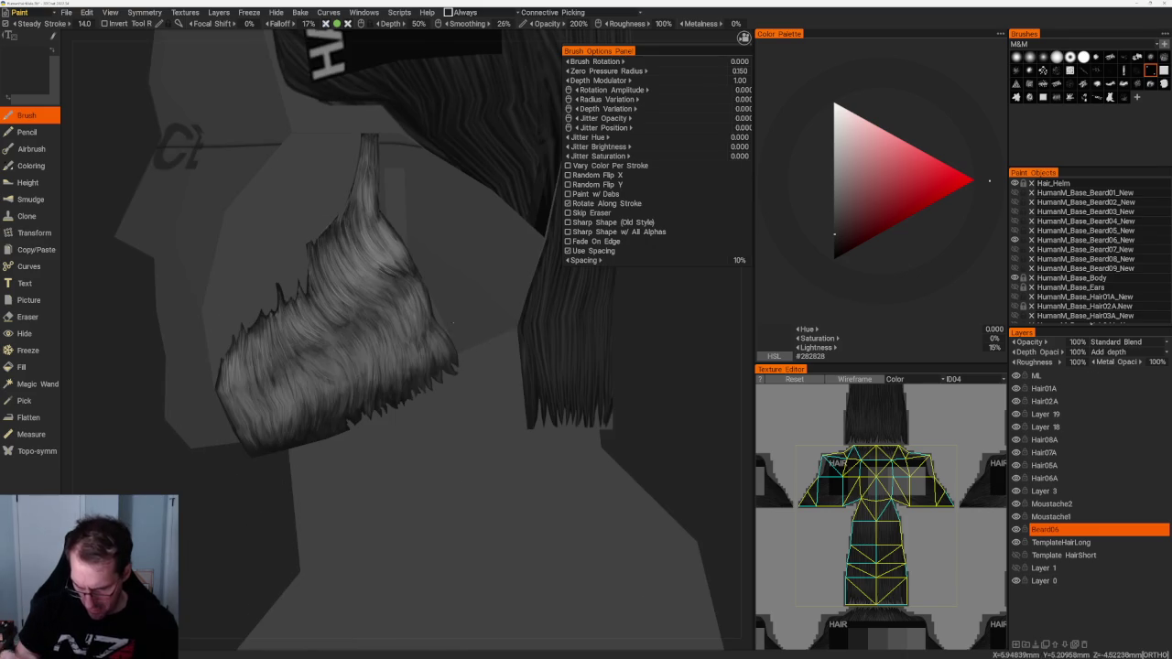
alt+drag(243, 495, 275, 499)
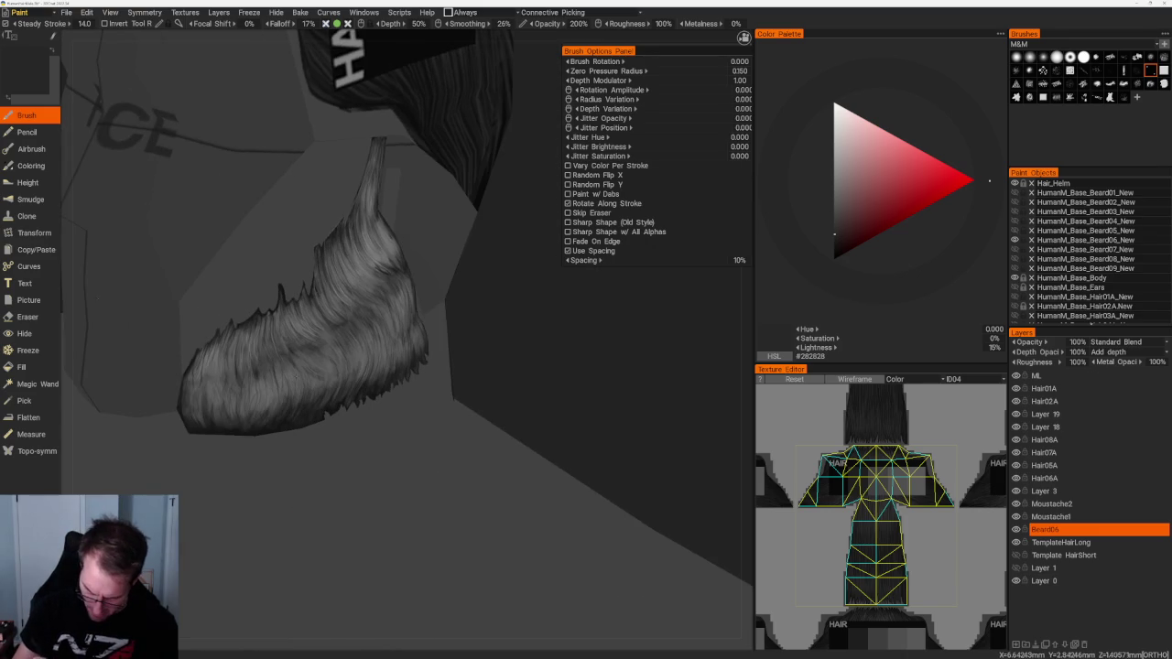
key(v)
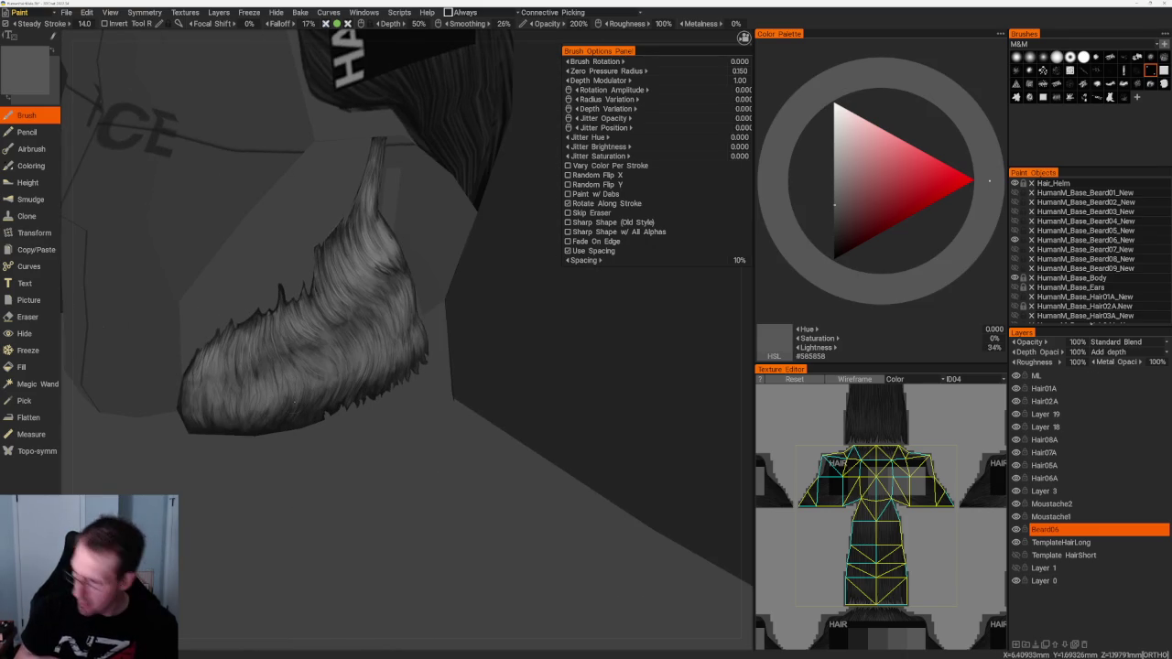
click(1057, 98)
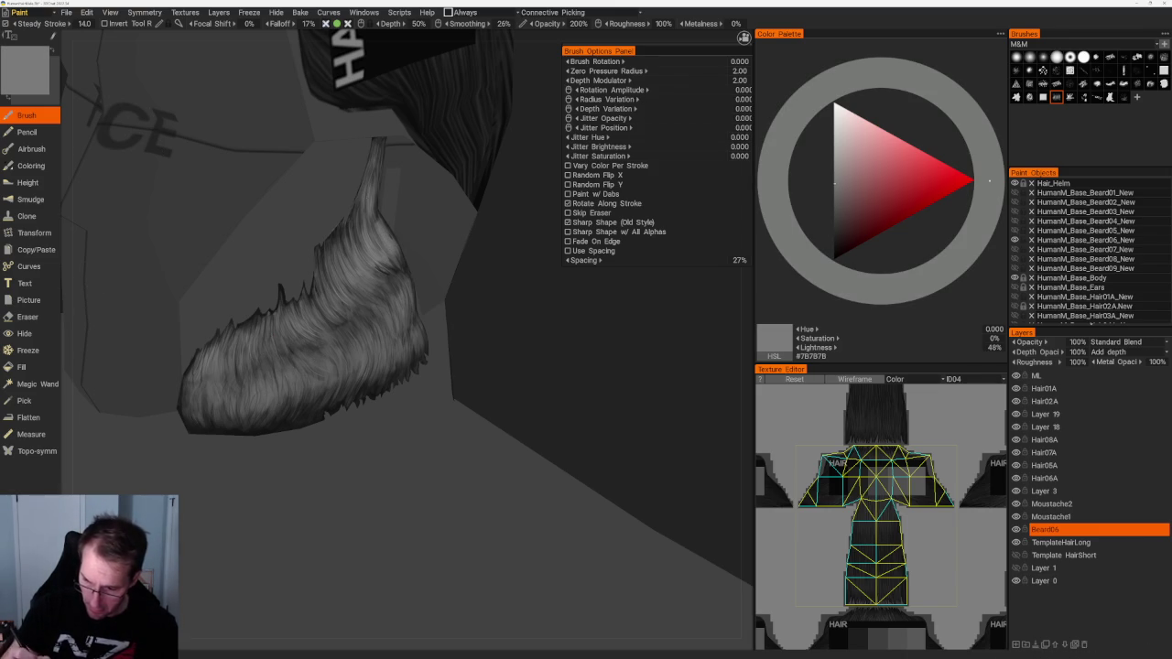
Step: Paint deep-grey strands on the beard, then light grey highlight strands from a new angle
click(834, 232)
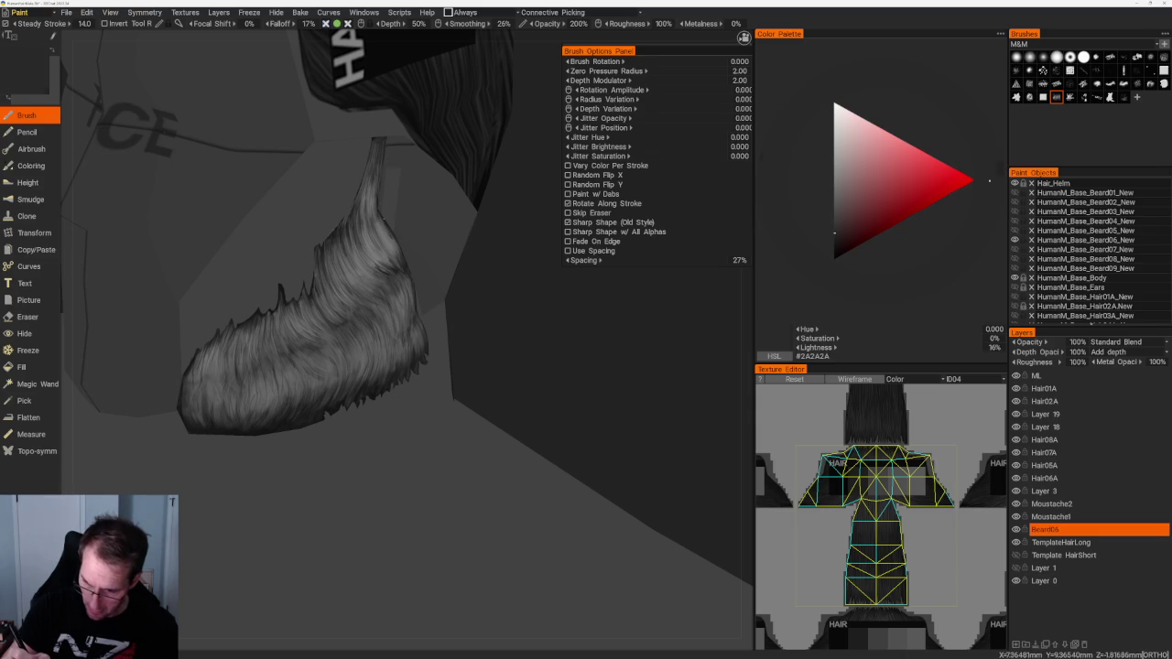
click(835, 240)
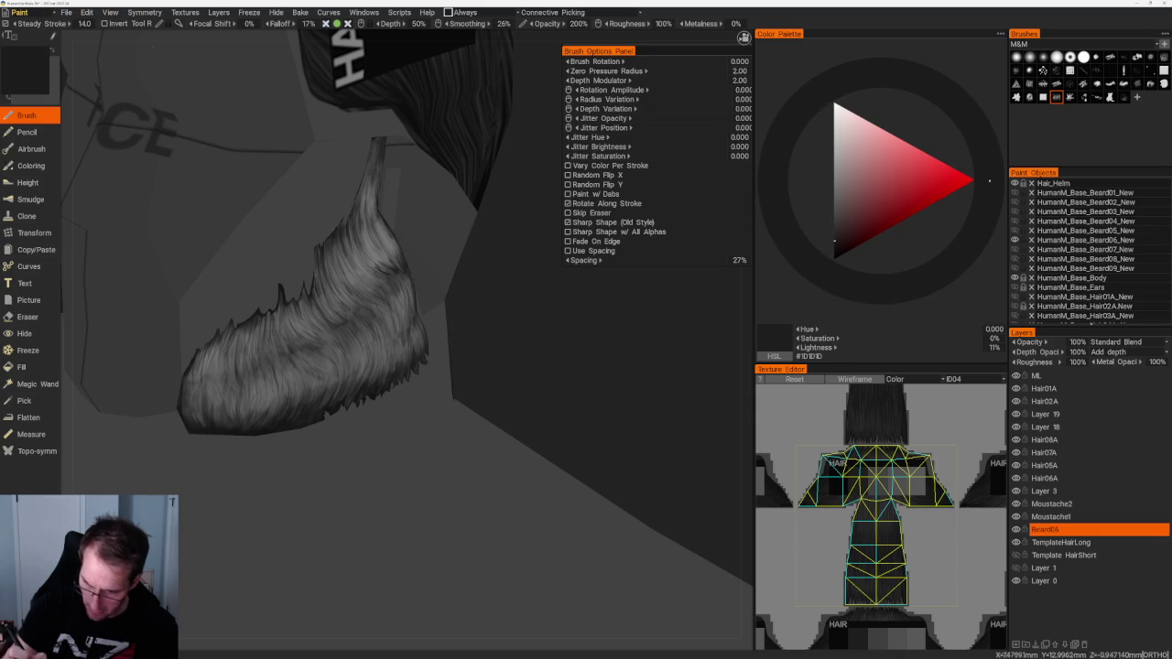
right_drag(366, 366, 403, 357)
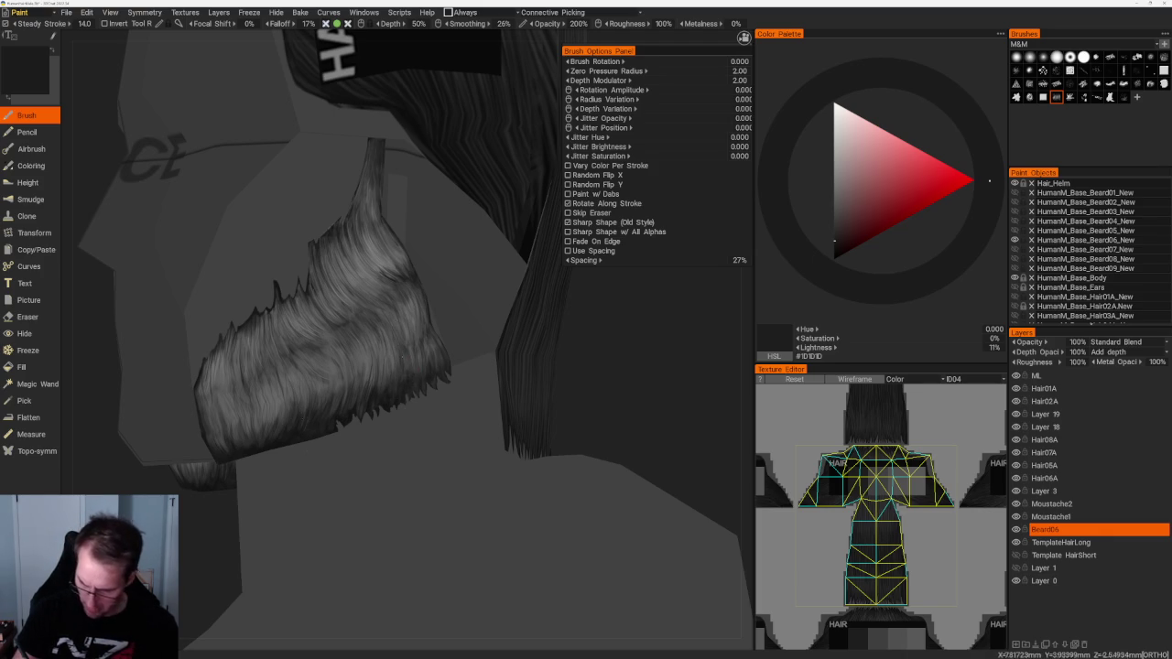
key(v)
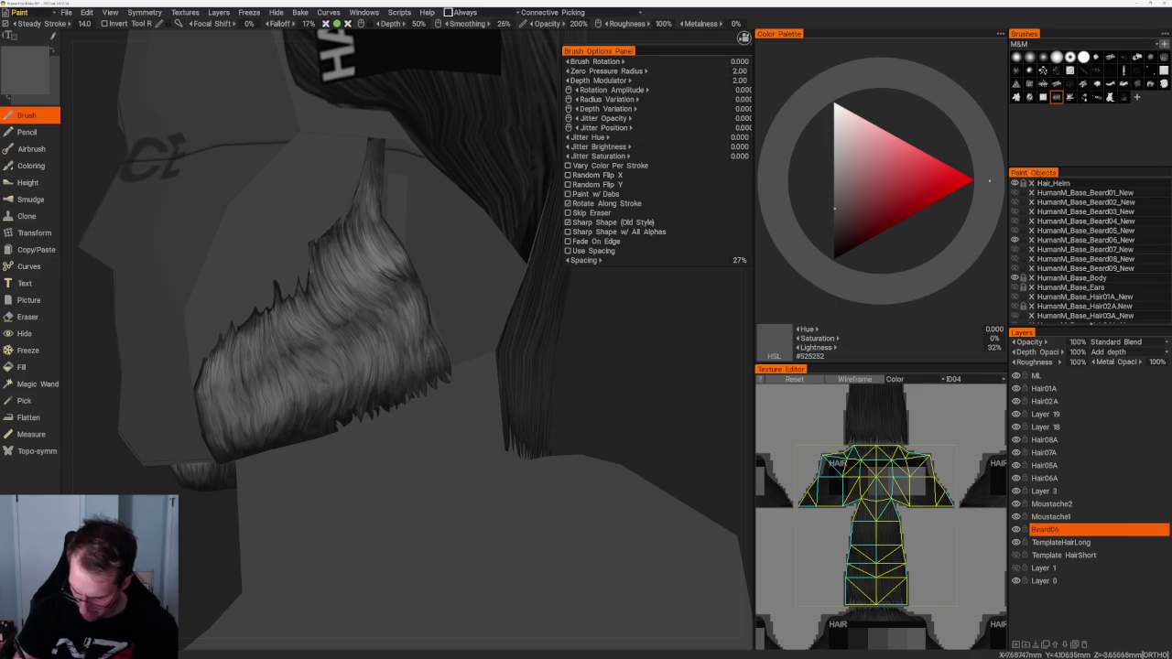
mouse_move(367, 275)
right_down()
mouse_move(573, 337)
mouse_move(604, 407)
right_up()
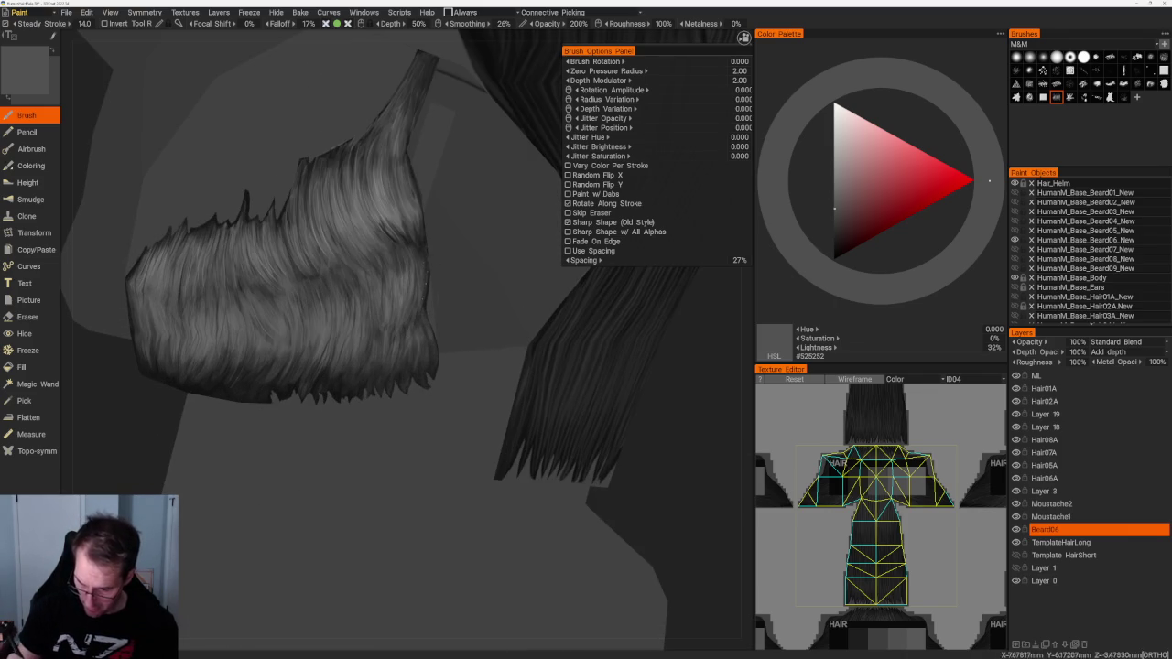
Step: Alternate dark and light grey strands over the beard, ending on dark grey #404040, and open the Windows menu
key(v)
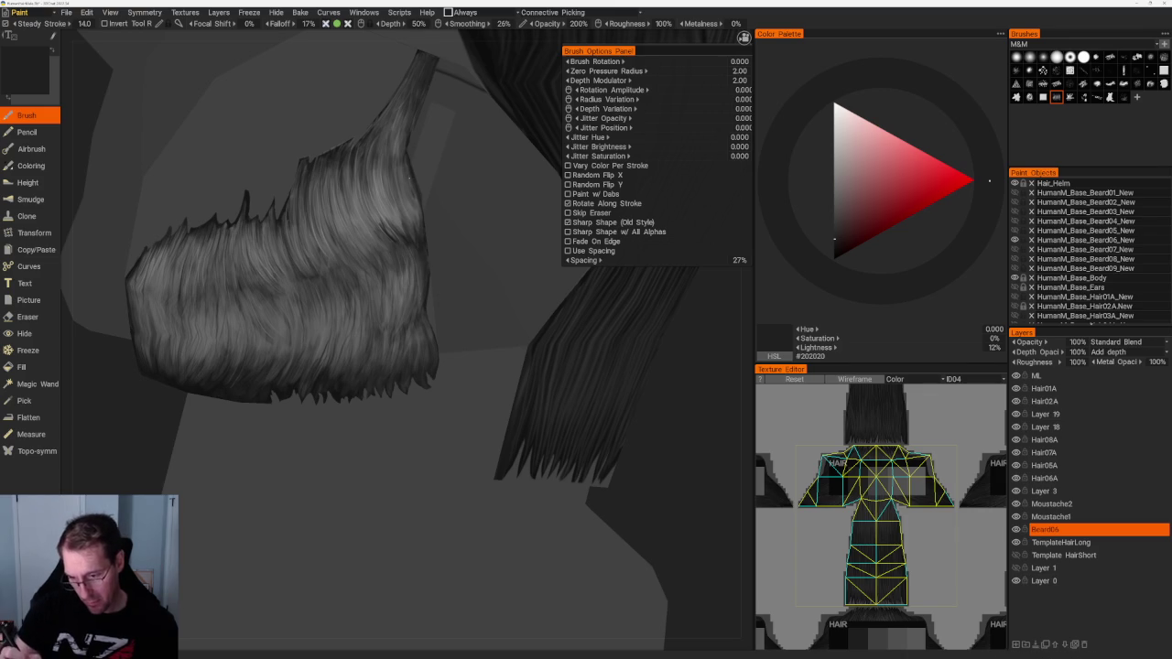
key(v)
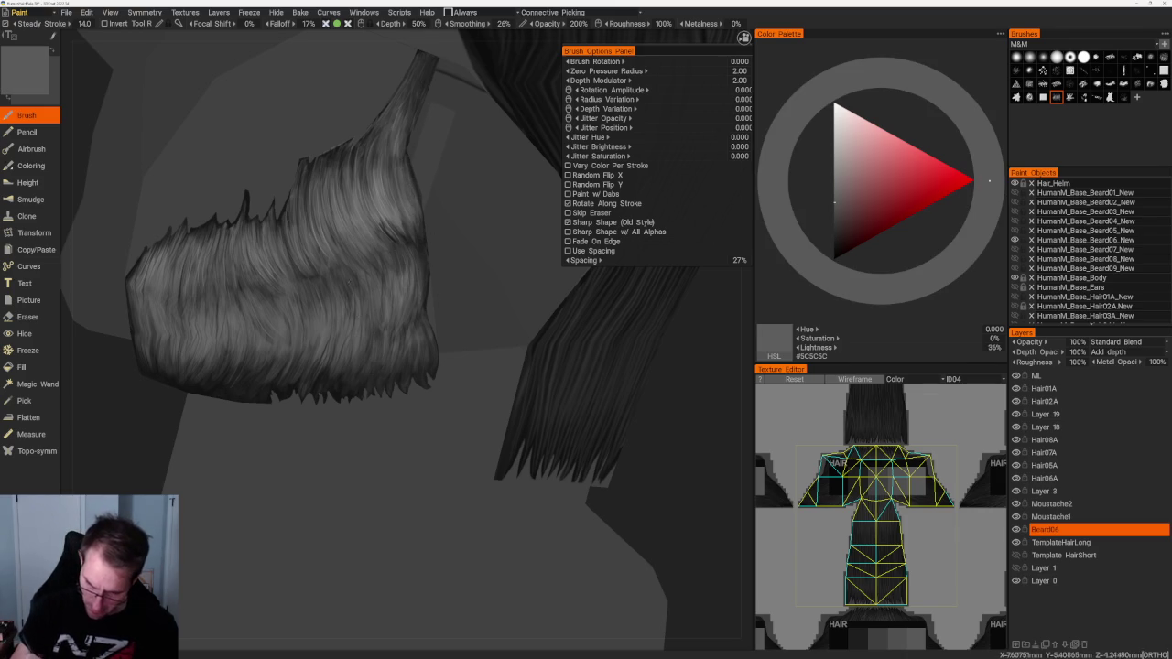
key(v)
key(v)
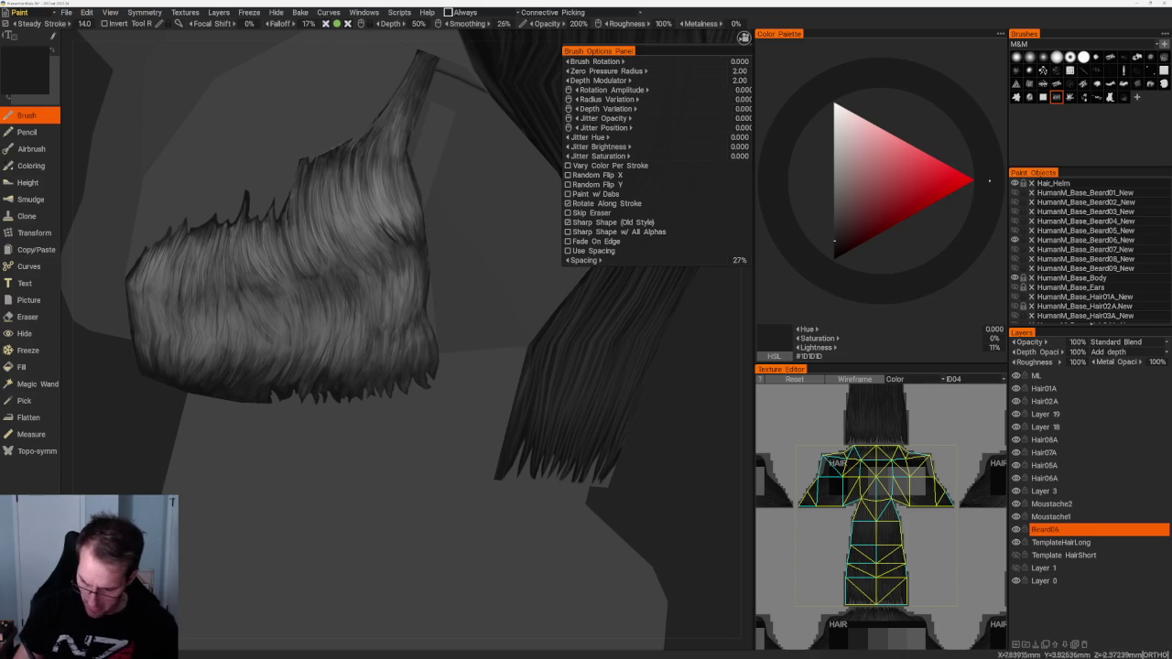
click(834, 219)
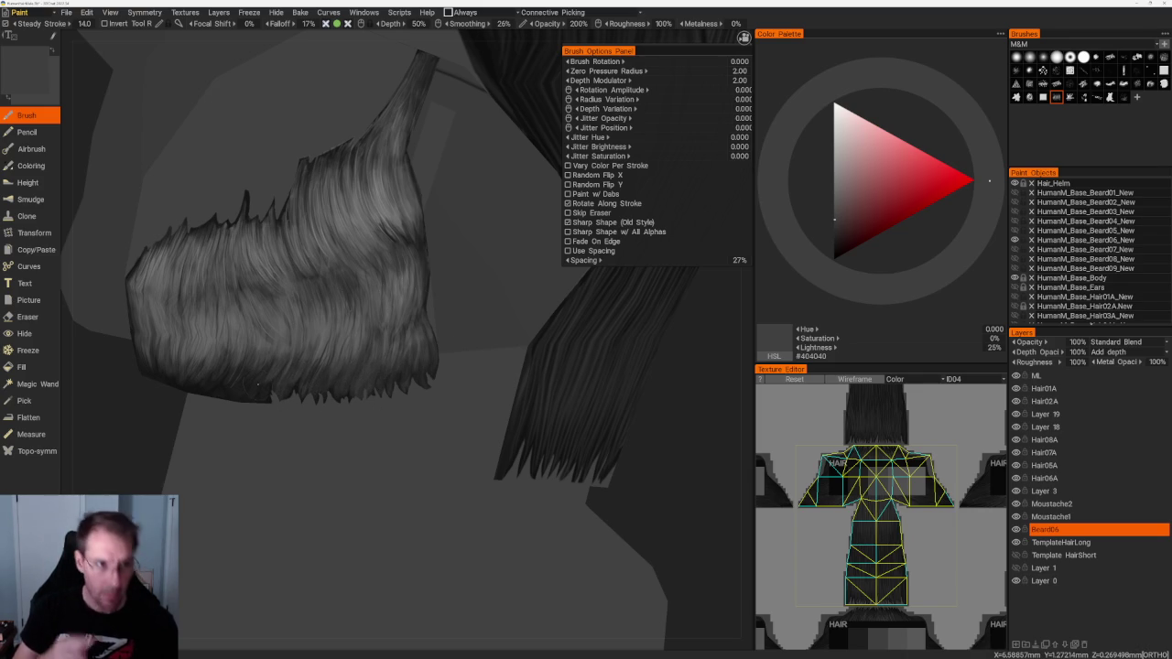
click(364, 12)
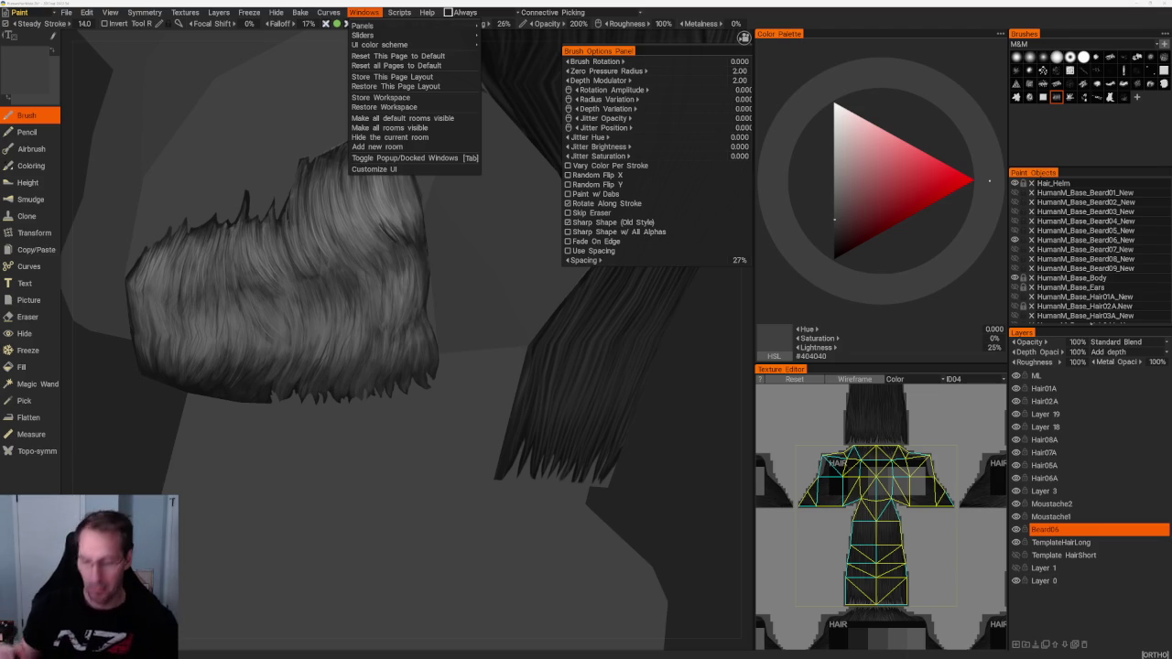
Step: Dismiss the Windows menu and paint dark, then light grey strands on the beard
click(392, 316)
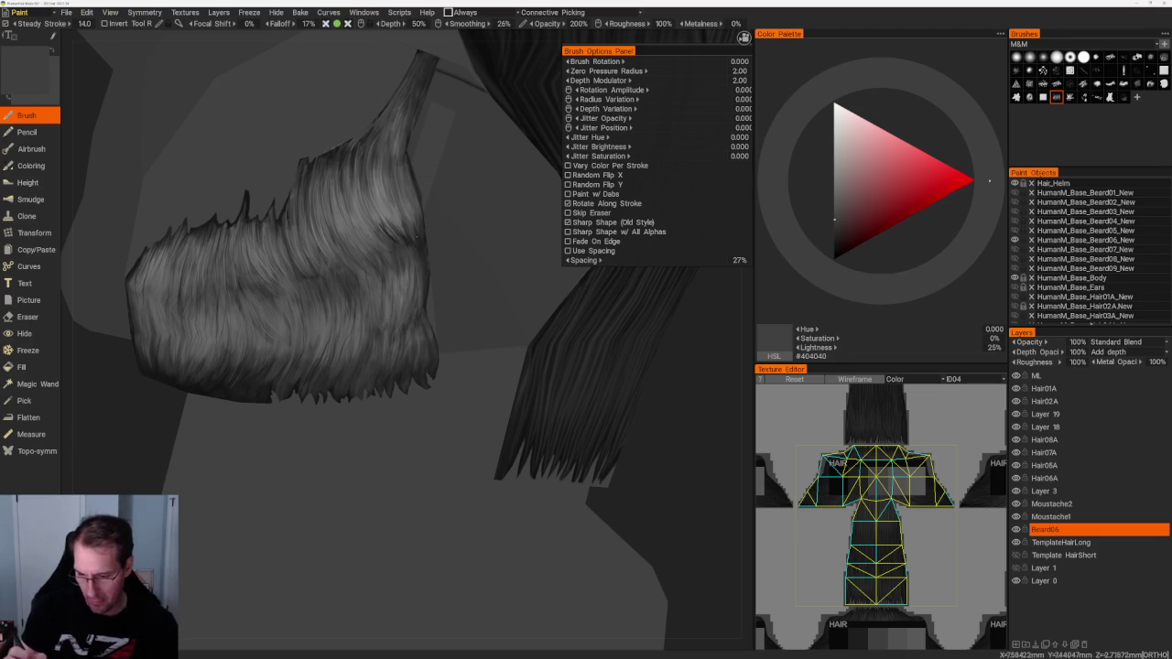
key(v)
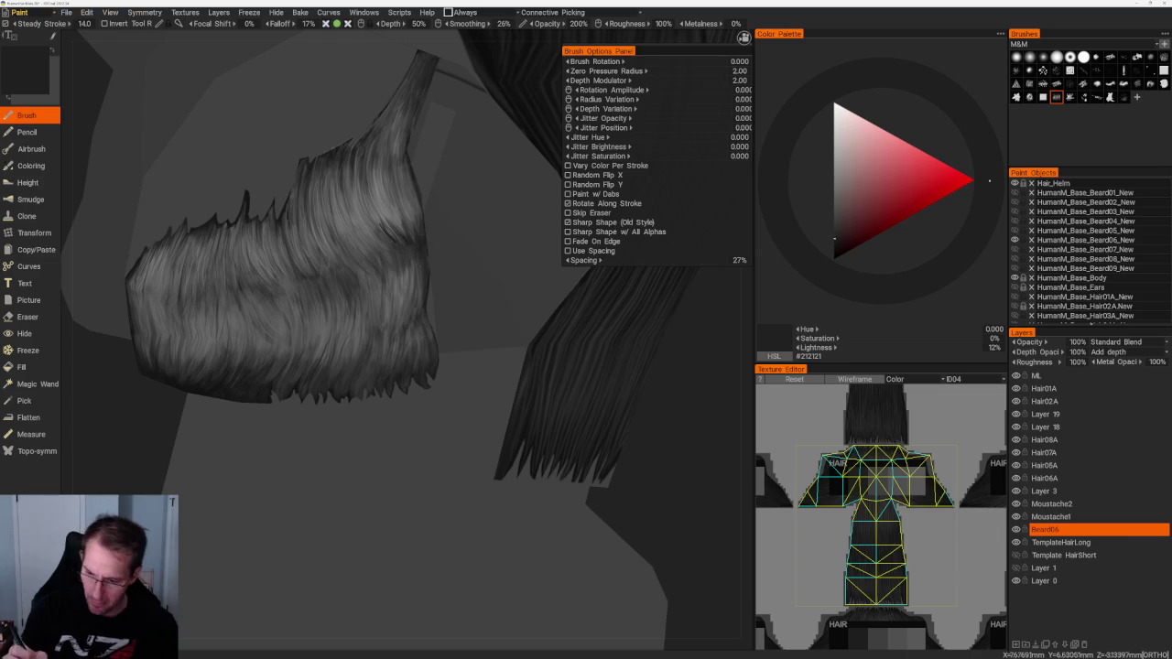
key(v)
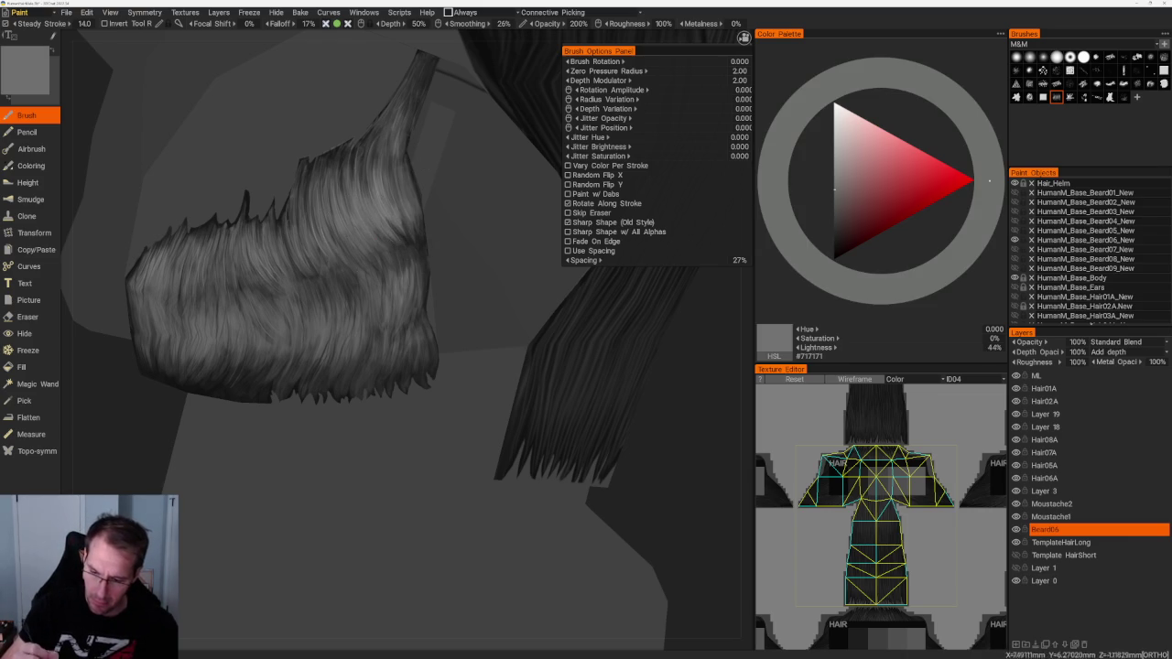
scroll(339, 274, down, 3)
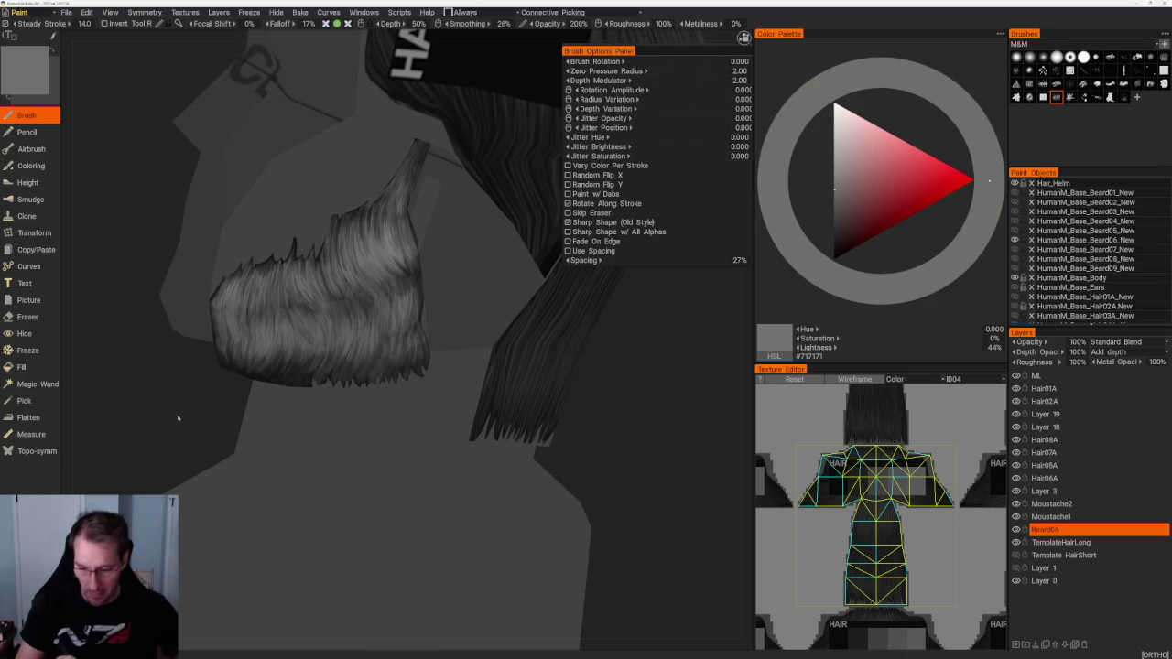
middle_drag(179, 418, 230, 413)
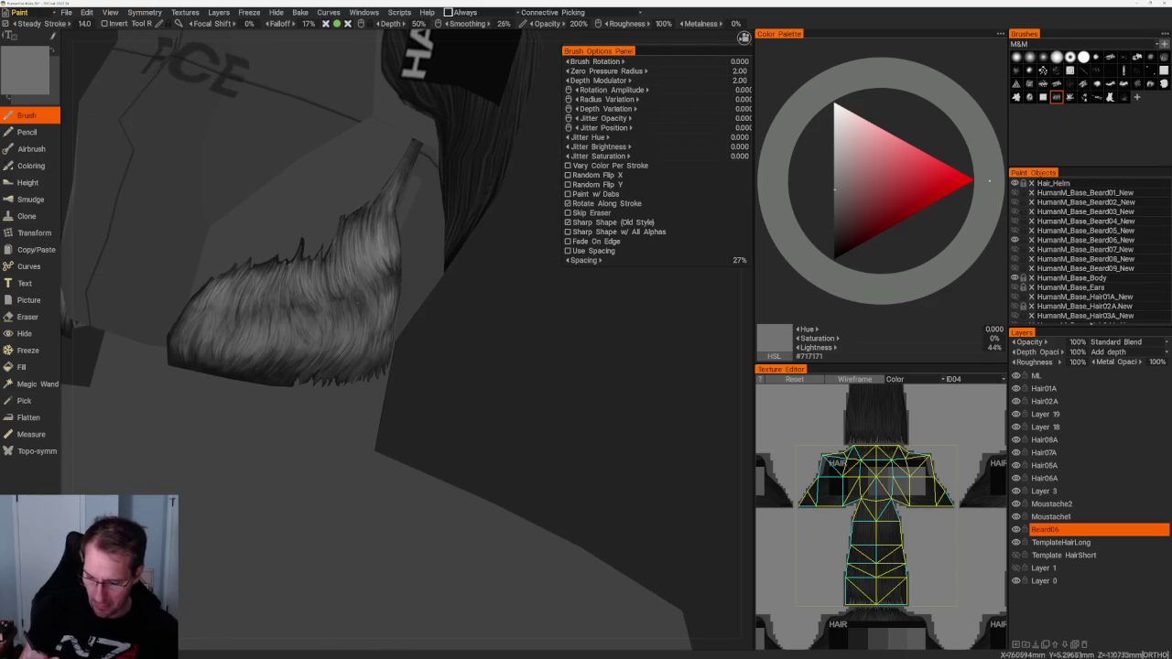
Step: Add alternating dark and light highlight strands across the beard from several close-up angles
key(v)
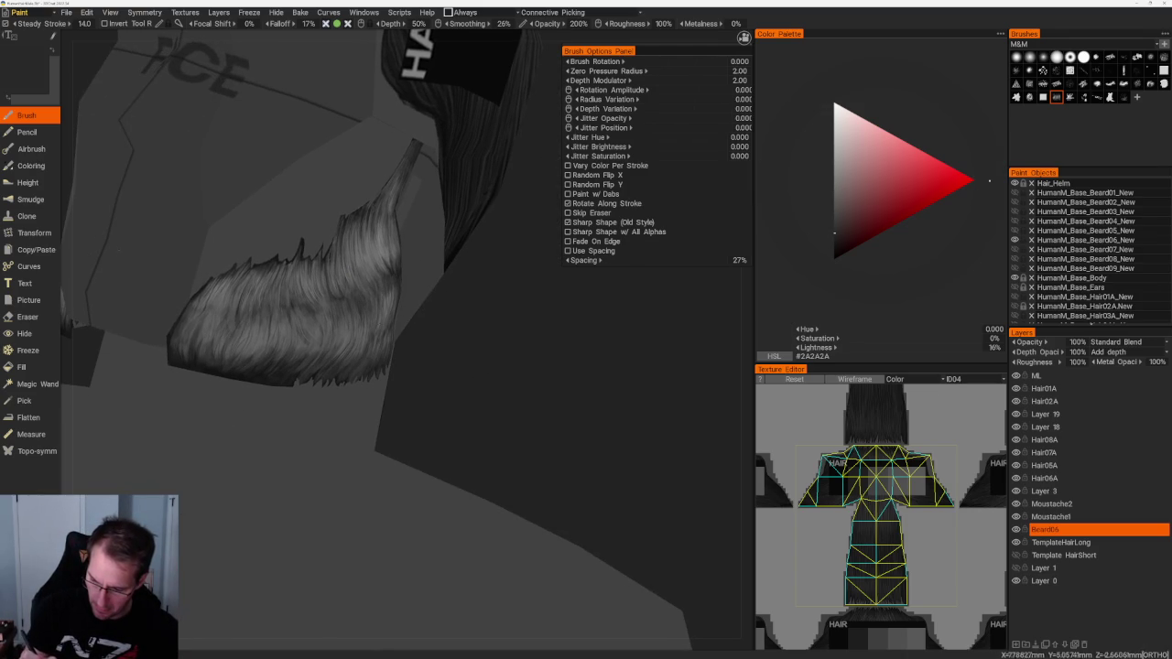
middle_drag(458, 403, 473, 388)
scroll(498, 361, up, 3)
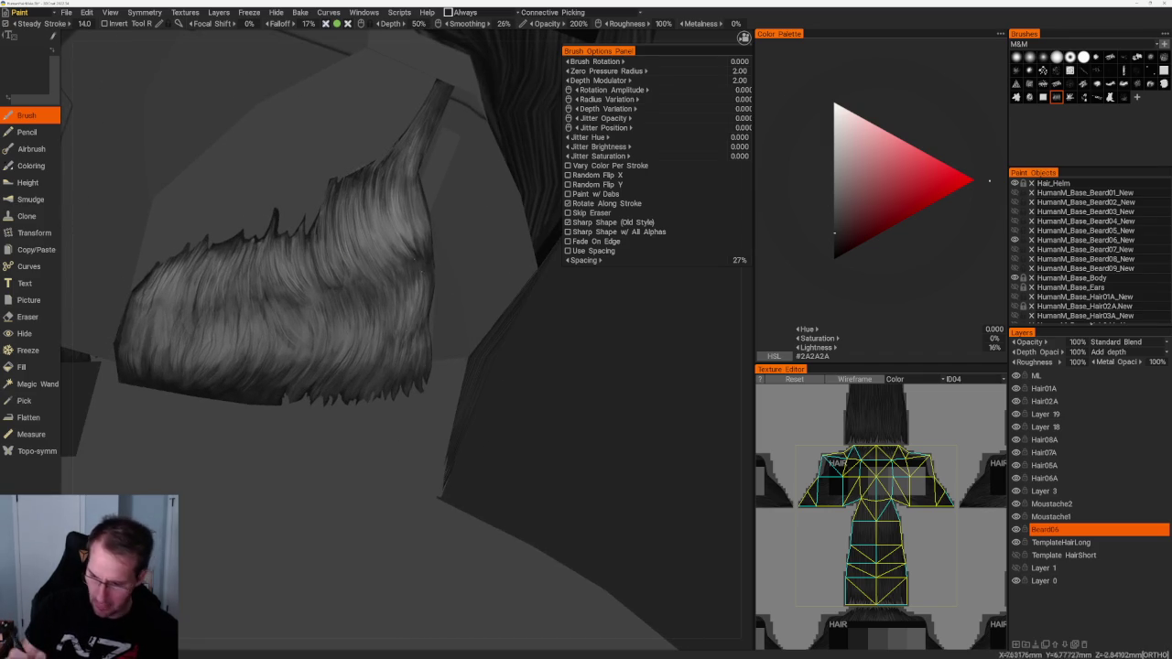
key(v)
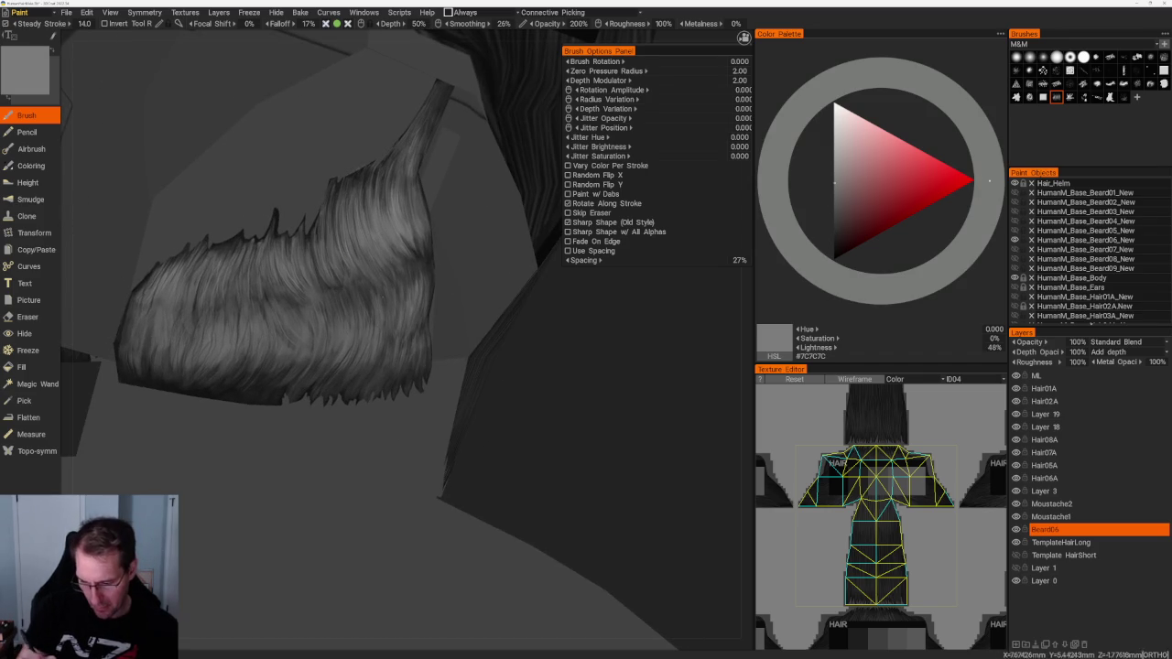
scroll(540, 412, down, 3)
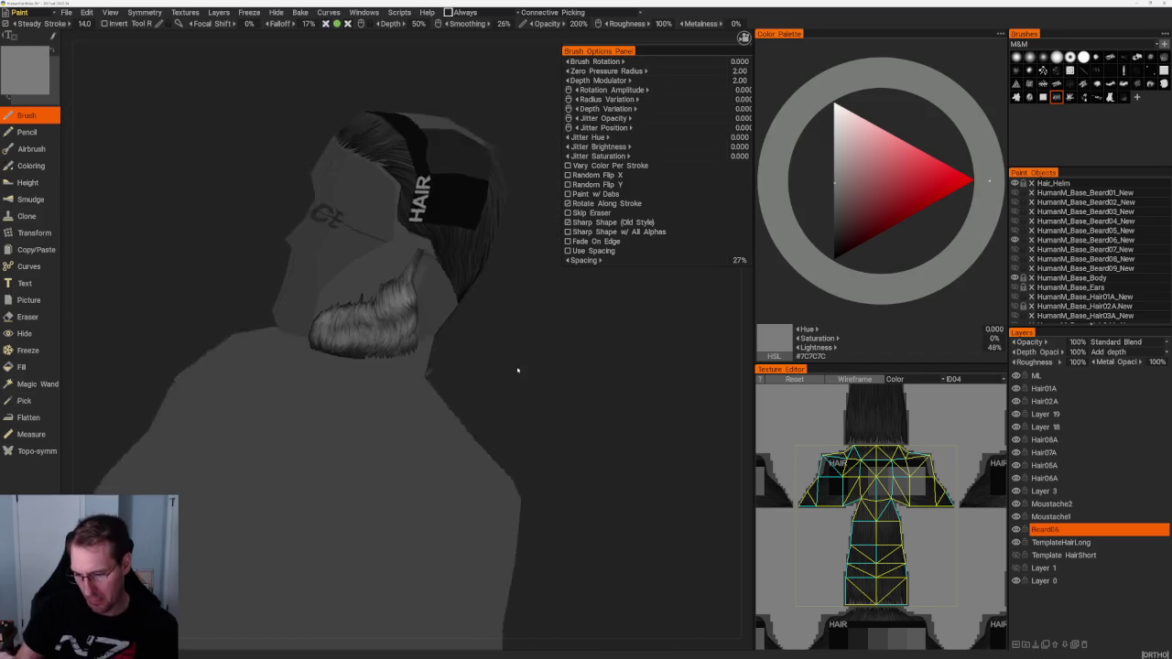
middle_drag(531, 358, 549, 320)
scroll(549, 320, up, 3)
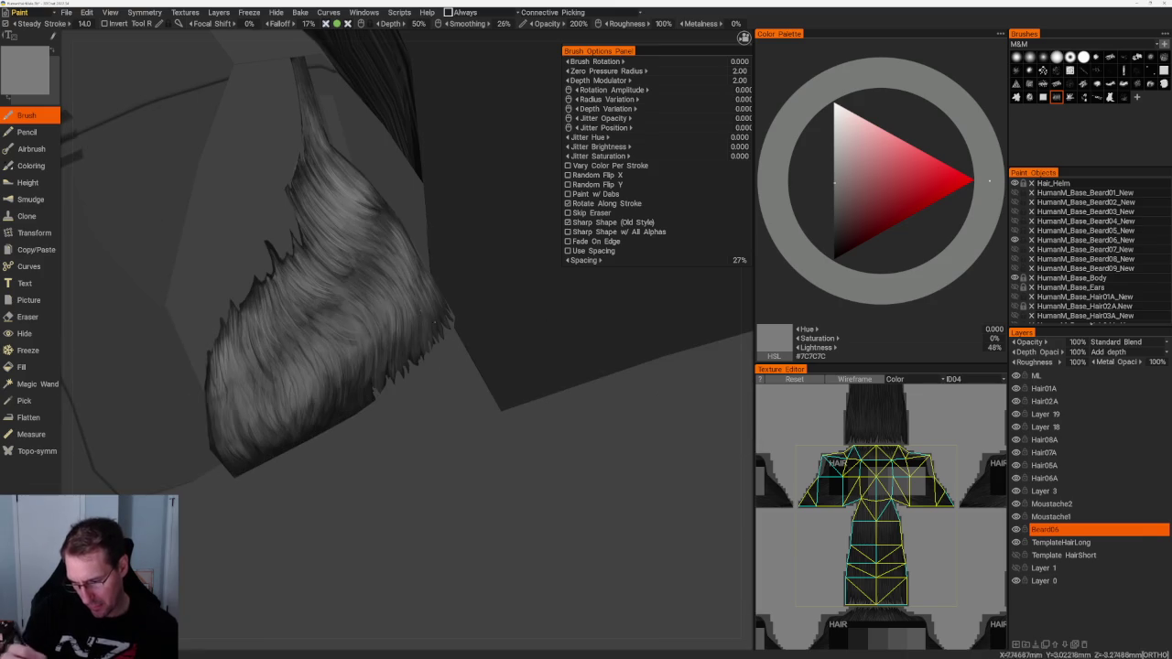
middle_drag(414, 299, 438, 287)
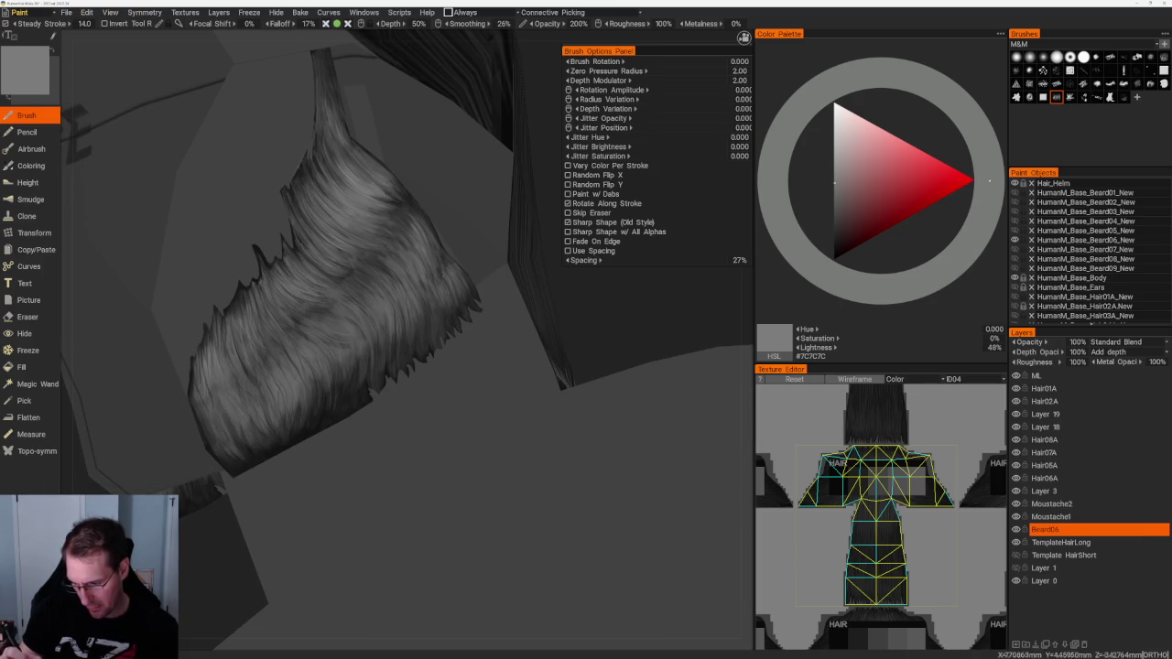
Step: Fine-tune the grey to dark grey #373737 and paint more strands around the head
click(834, 225)
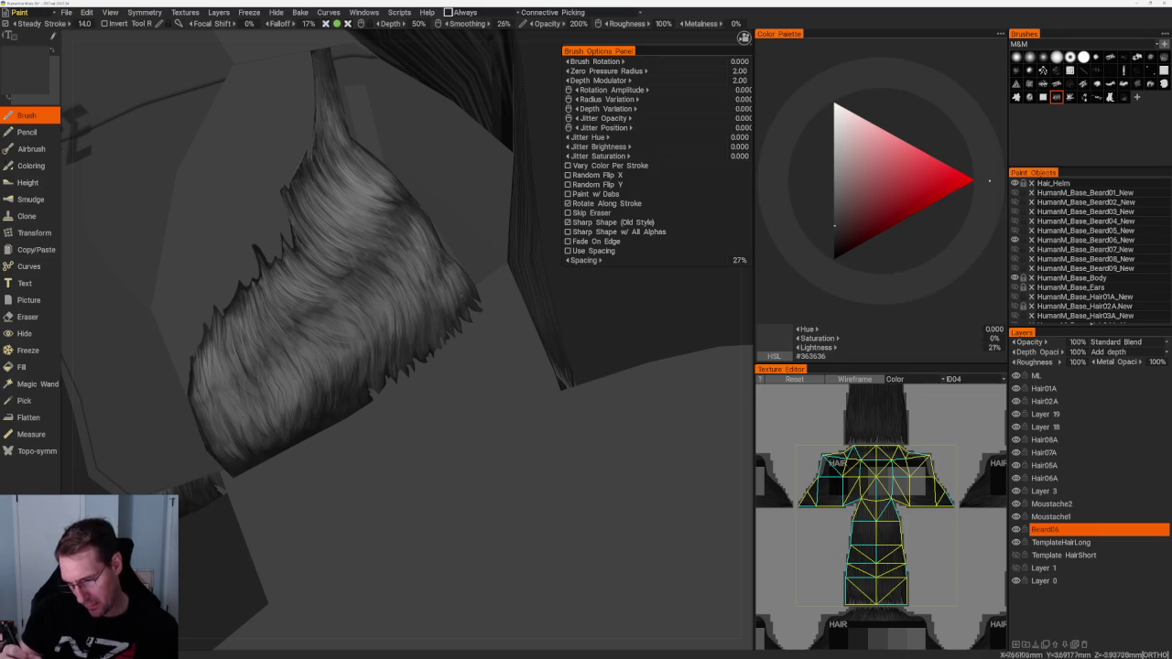
click(834, 236)
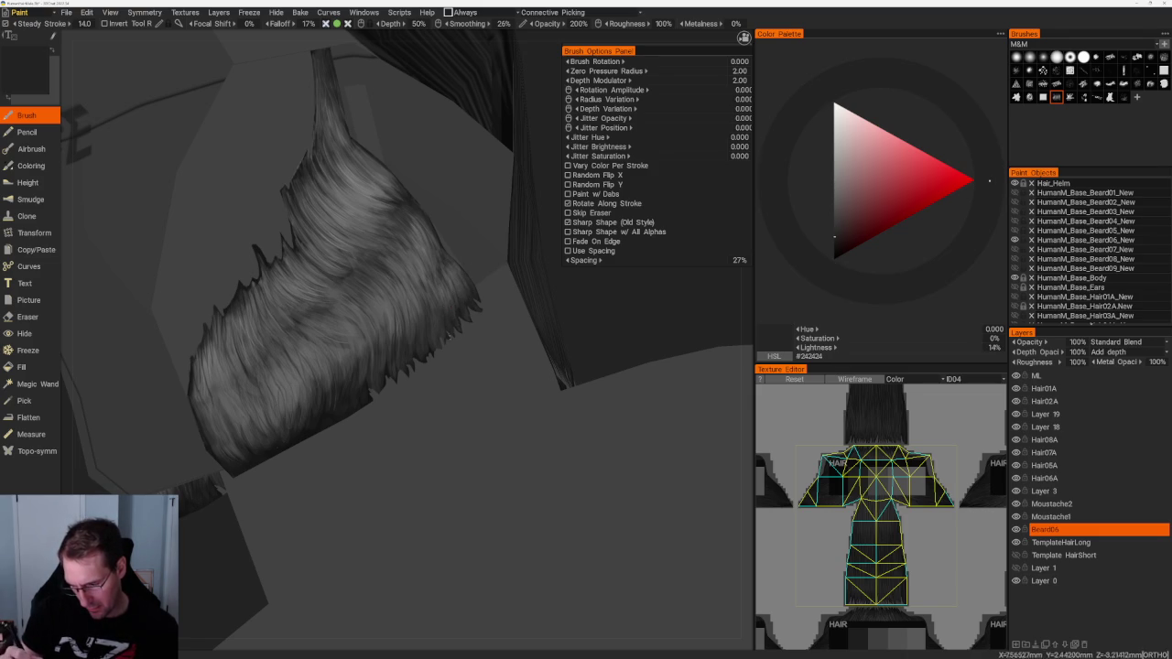
click(834, 209)
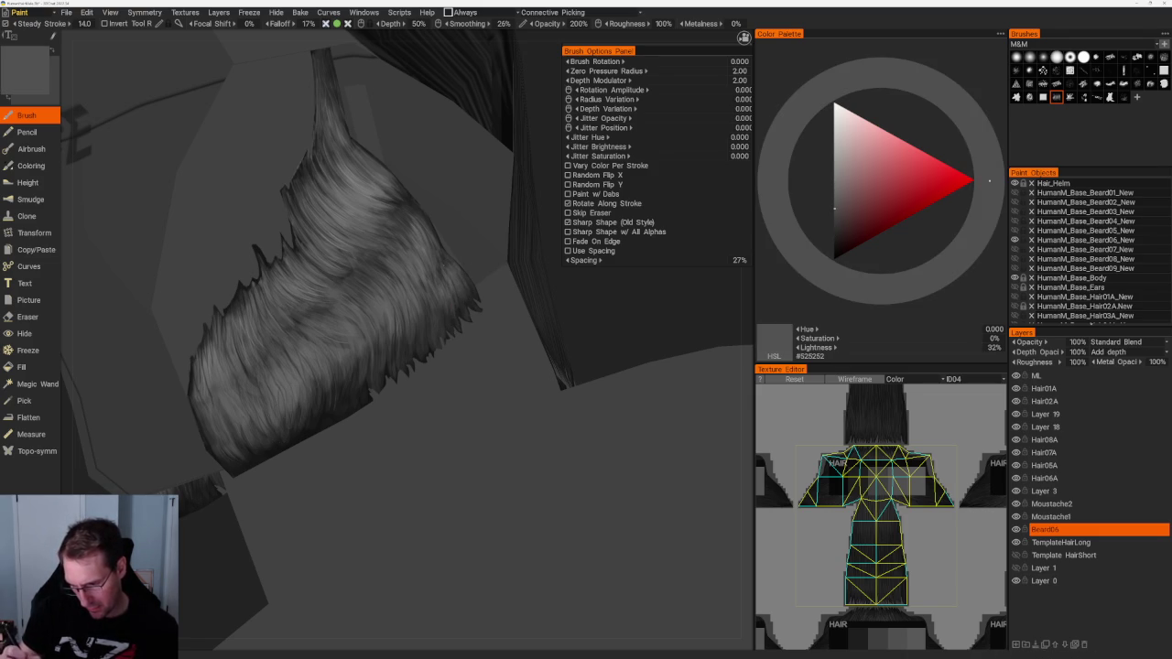
click(834, 224)
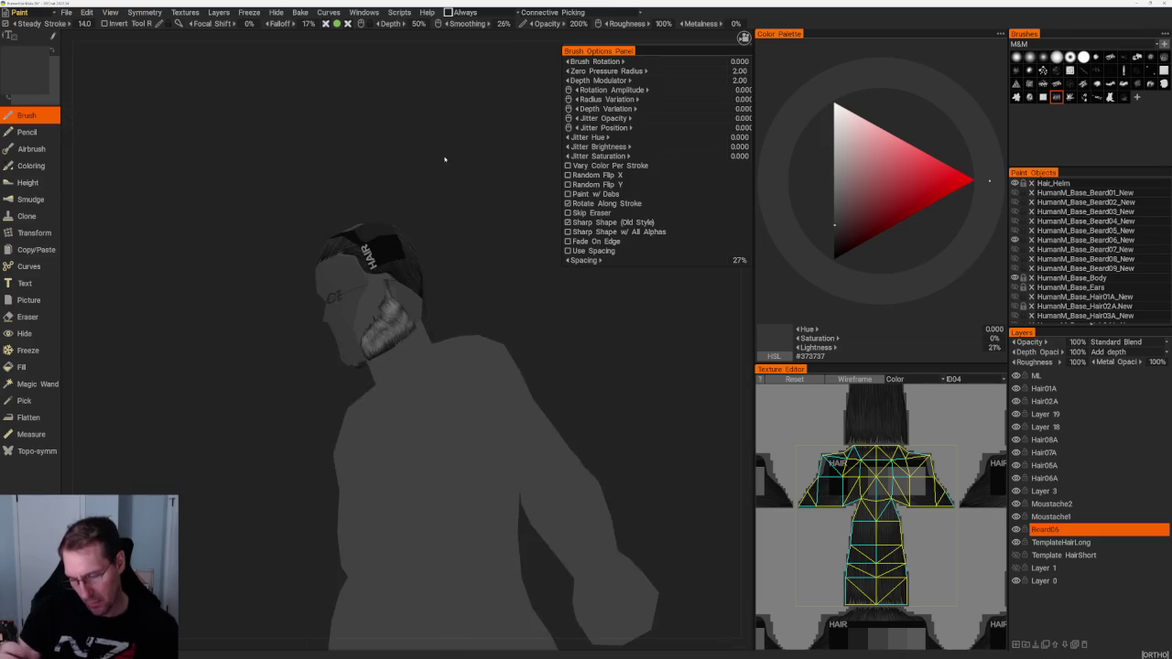
drag(484, 338, 614, 314)
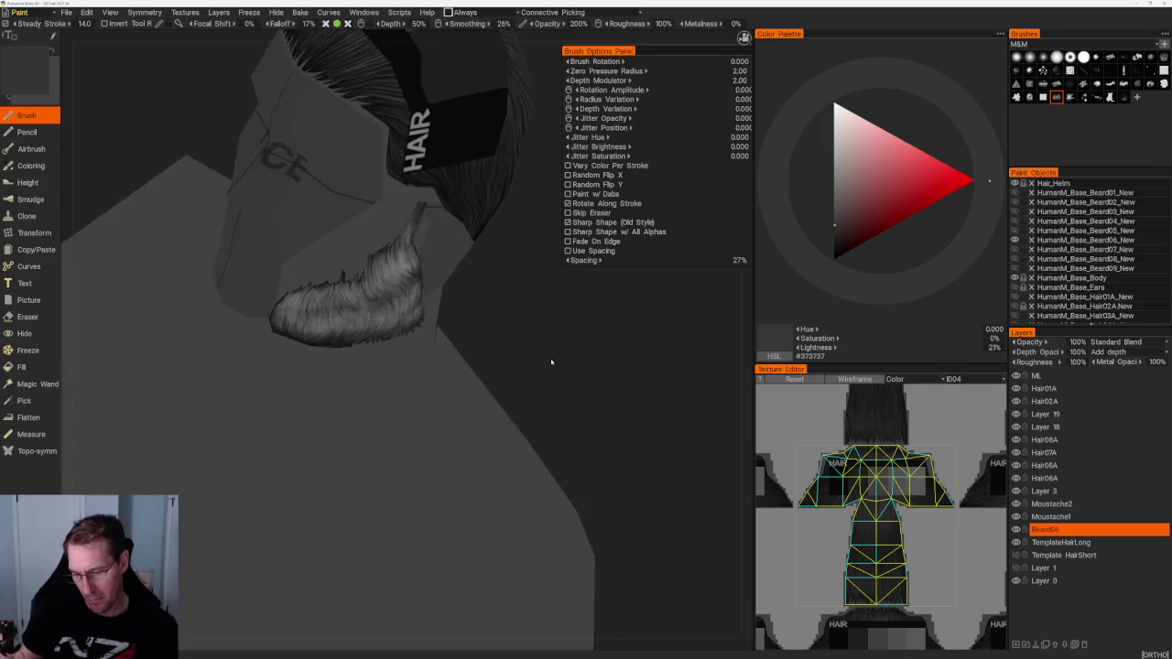
Step: Pick a lighter grey and paint strands over the side of the beard from several orbited angles
right_drag(614, 315, 431, 319)
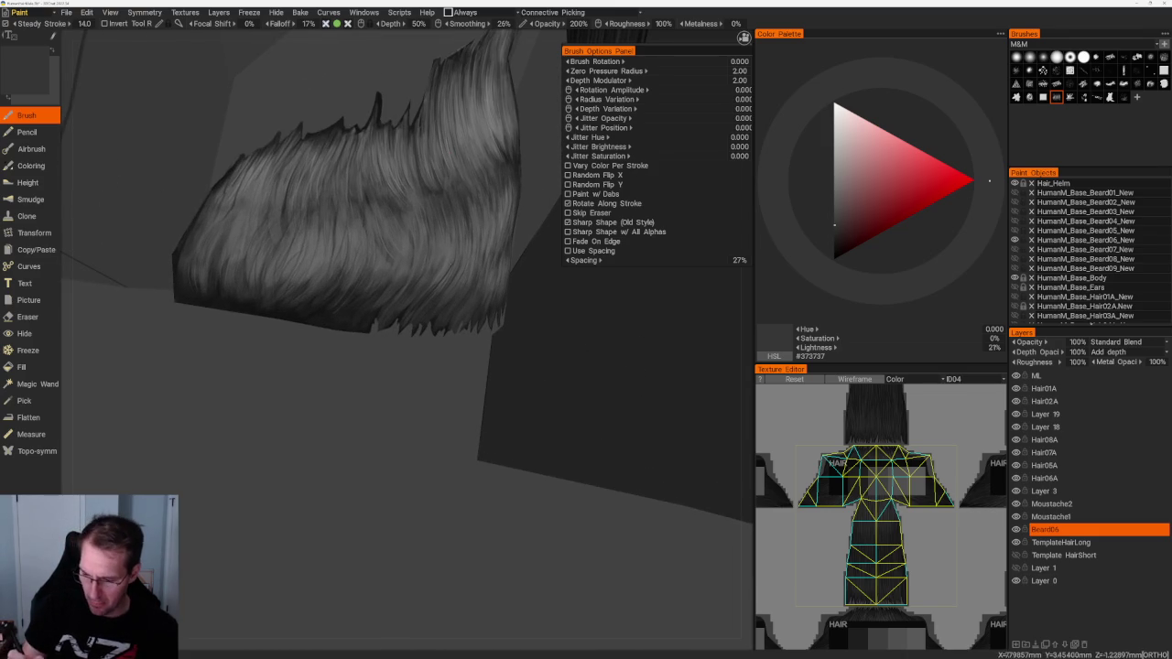
click(834, 203)
click(834, 198)
mouse_move(512, 319)
mouse_down()
mouse_move(531, 360)
mouse_move(563, 388)
mouse_move(555, 348)
mouse_up()
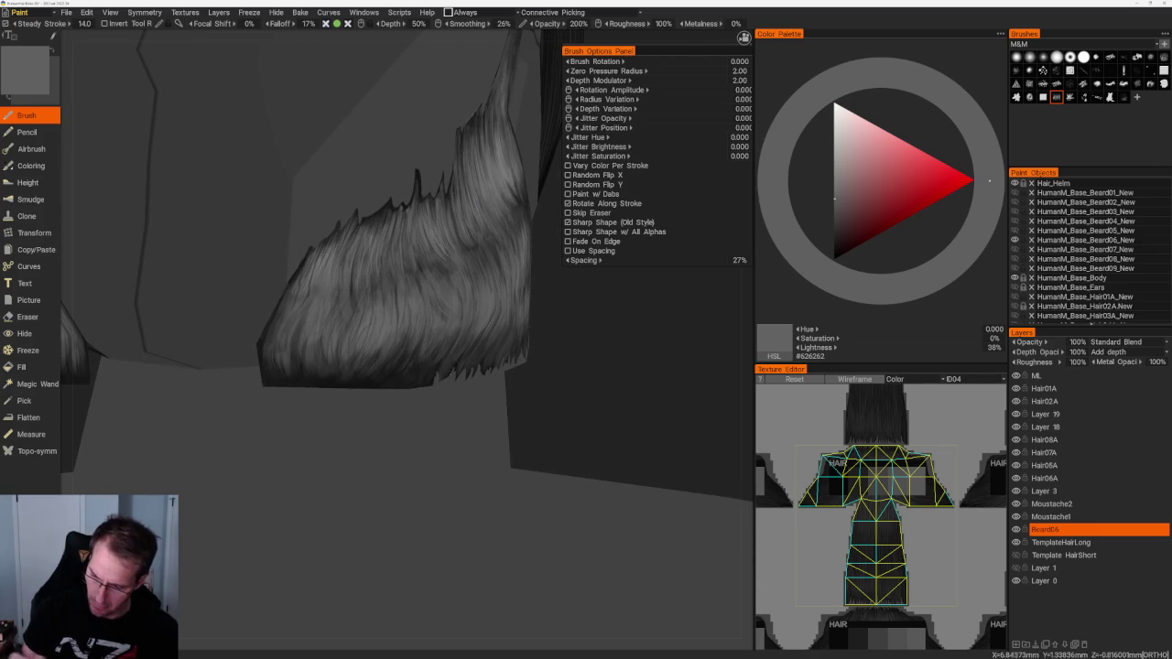
drag(430, 378, 394, 384)
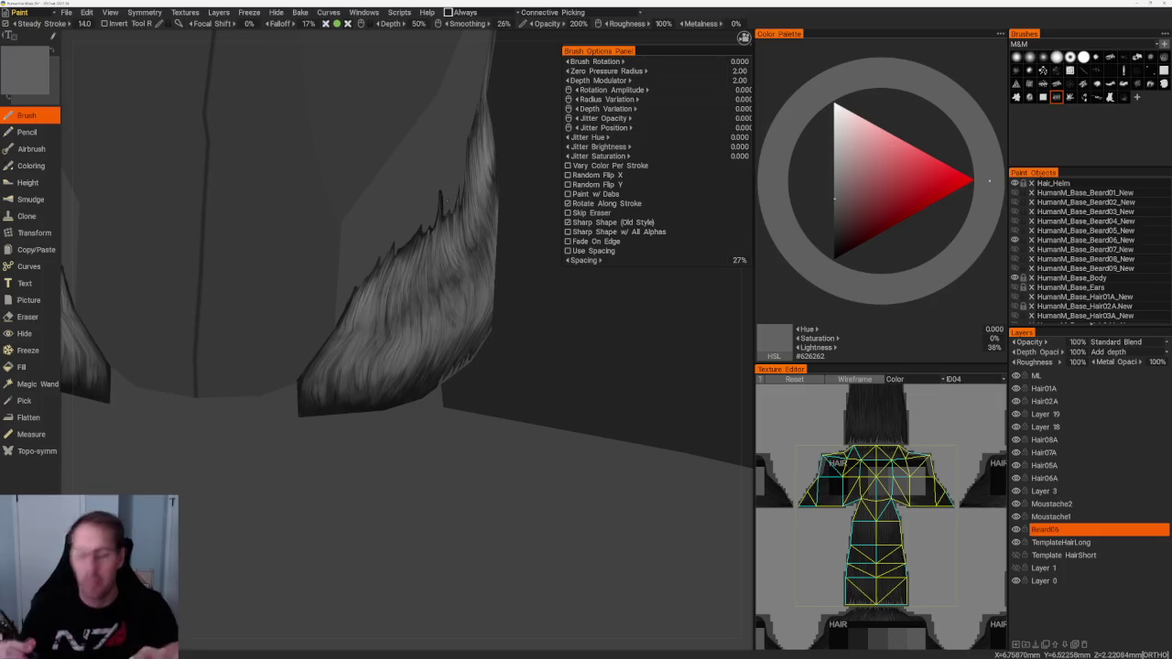
drag(536, 348, 550, 343)
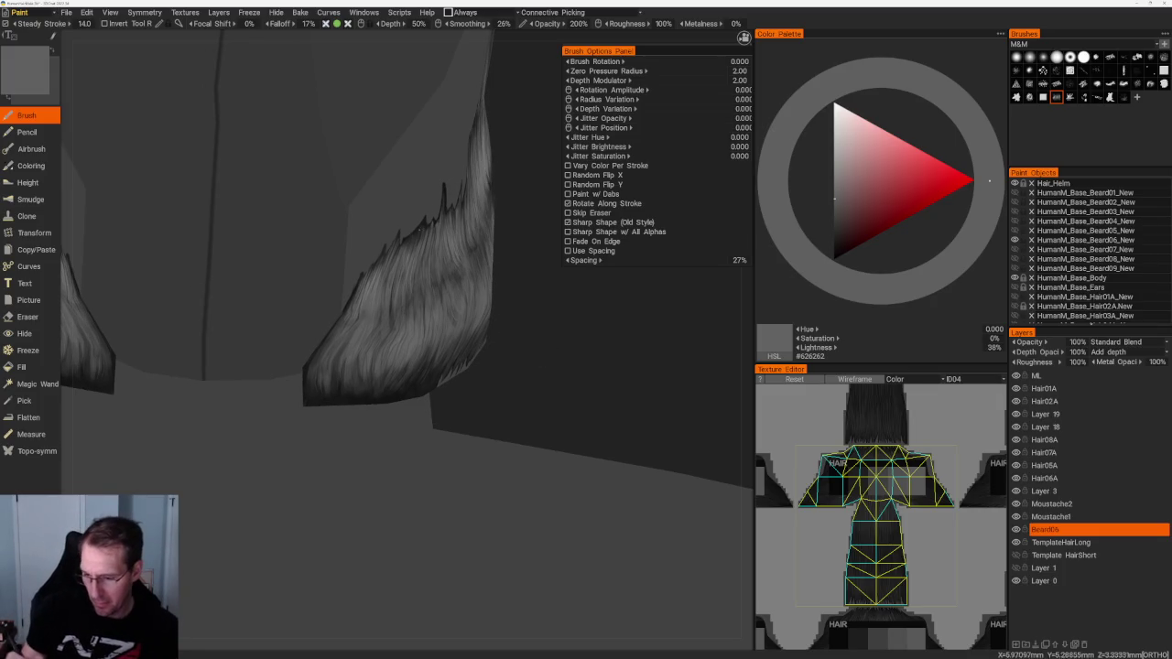
drag(421, 233, 598, 405)
scroll(599, 406, up, 3)
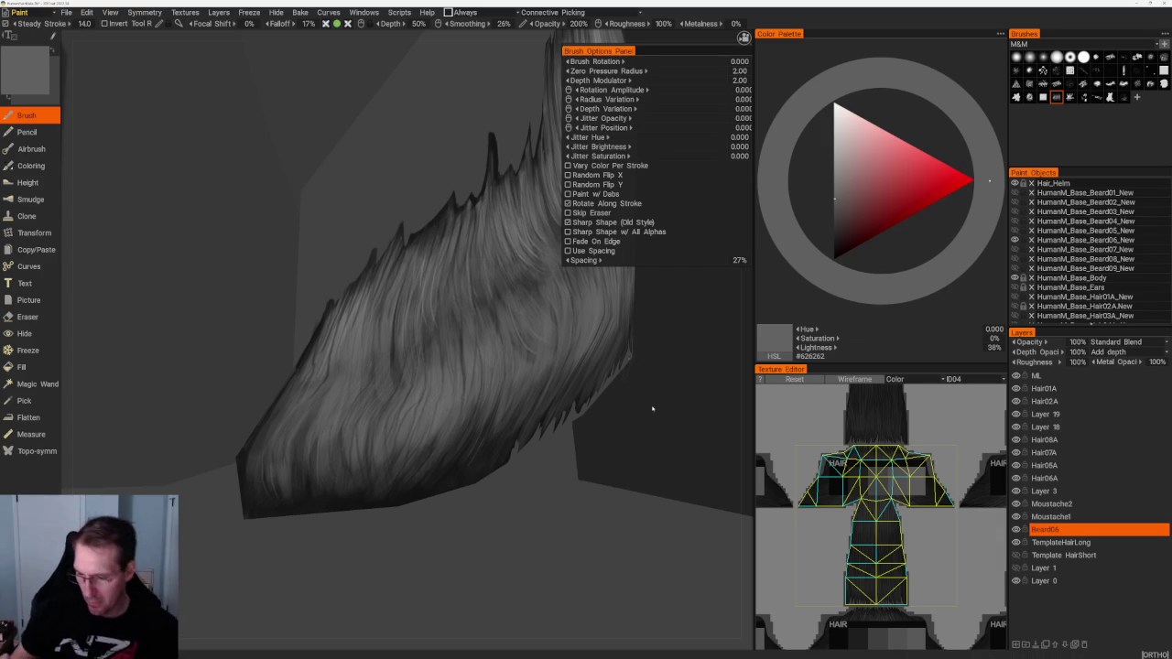
Step: Briefly paint near-black strands, then return to grey and lighten it to #515151 for highlights
drag(656, 405, 673, 393)
key(v)
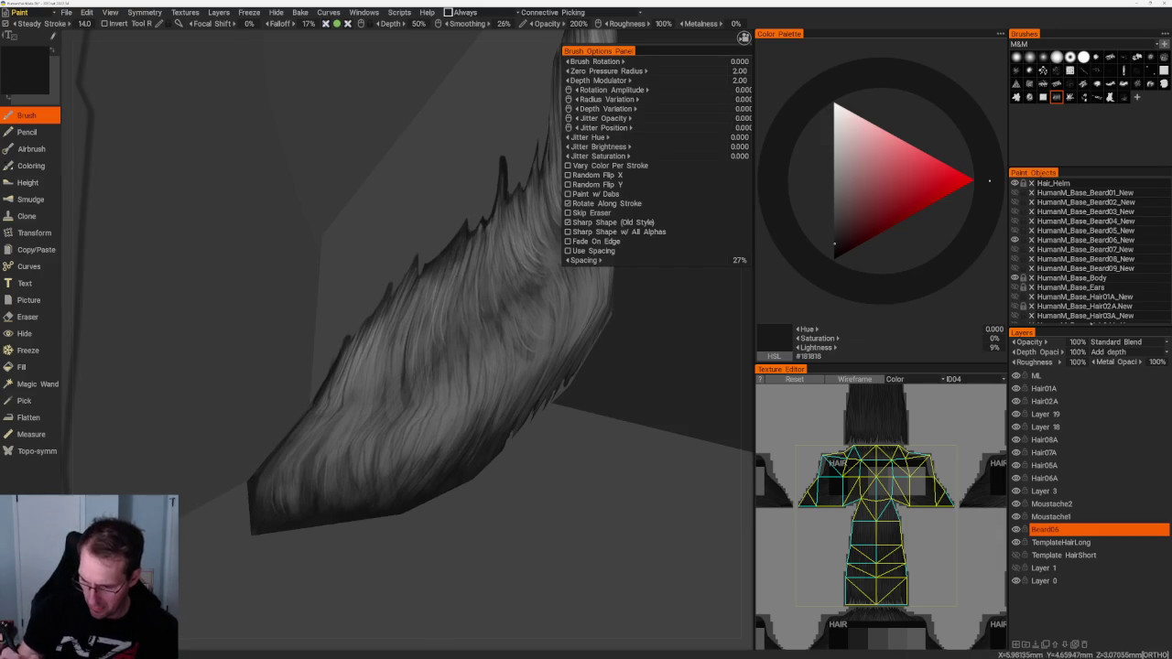
key(v)
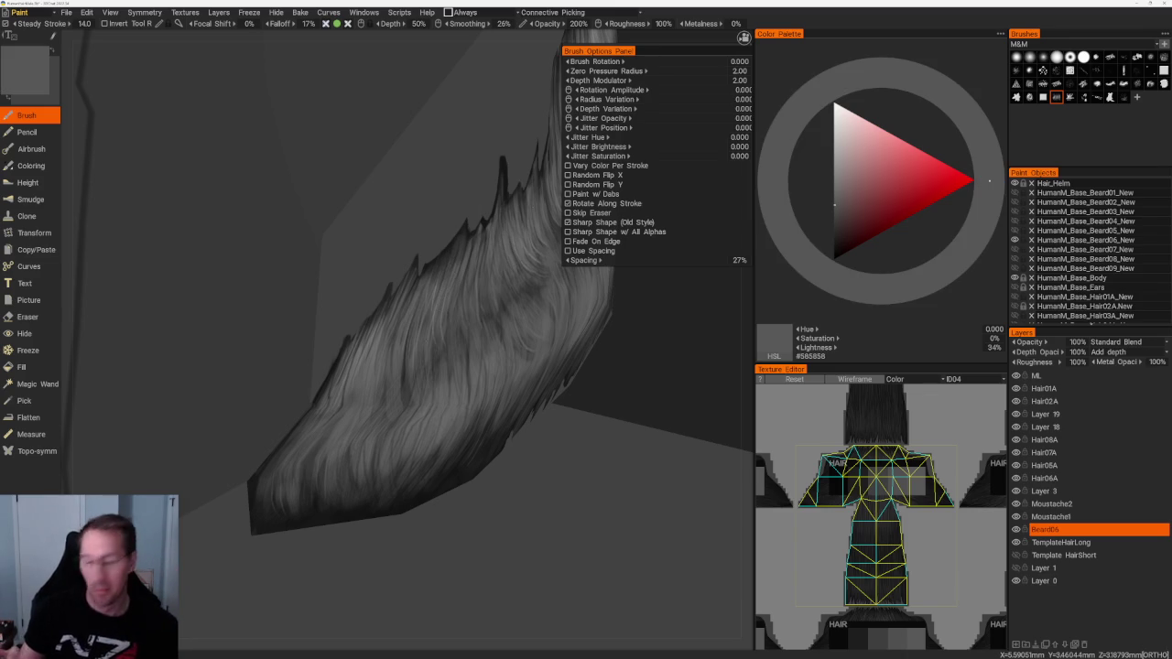
scroll(469, 294, up, 2)
scroll(468, 295, up, 2)
key(v)
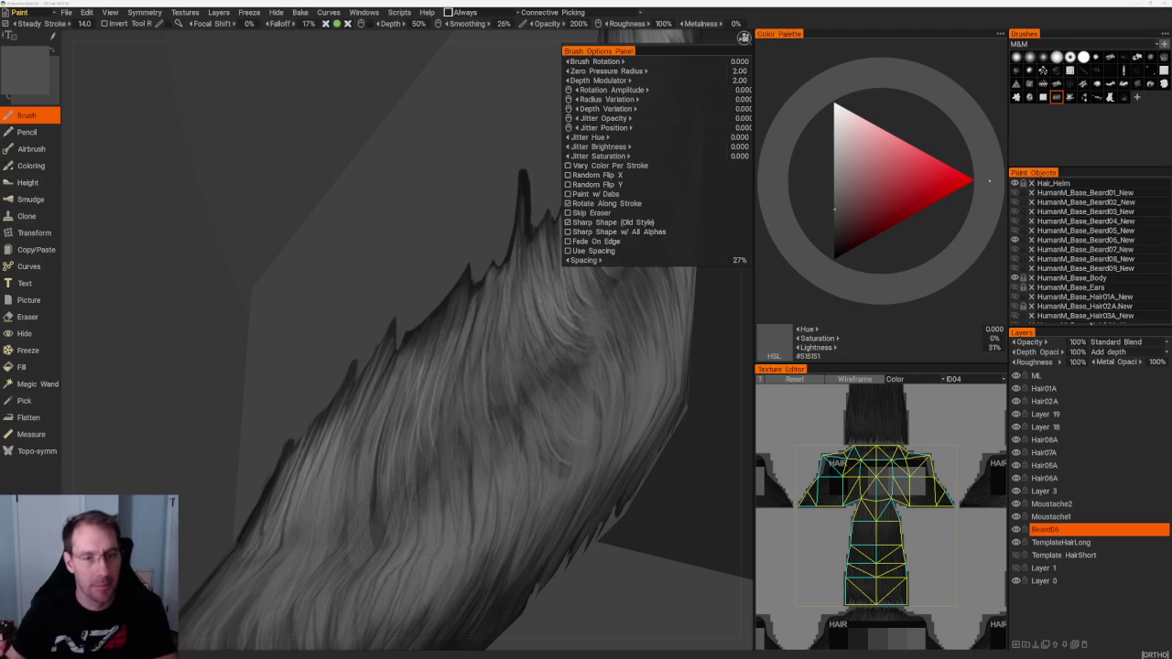
Step: Check the front view, return to the beard close-up, and paint near-black #141414 before setting #6D6D6D
mouse_move(723, 413)
mouse_down()
mouse_move(617, 293)
mouse_move(610, 335)
mouse_up()
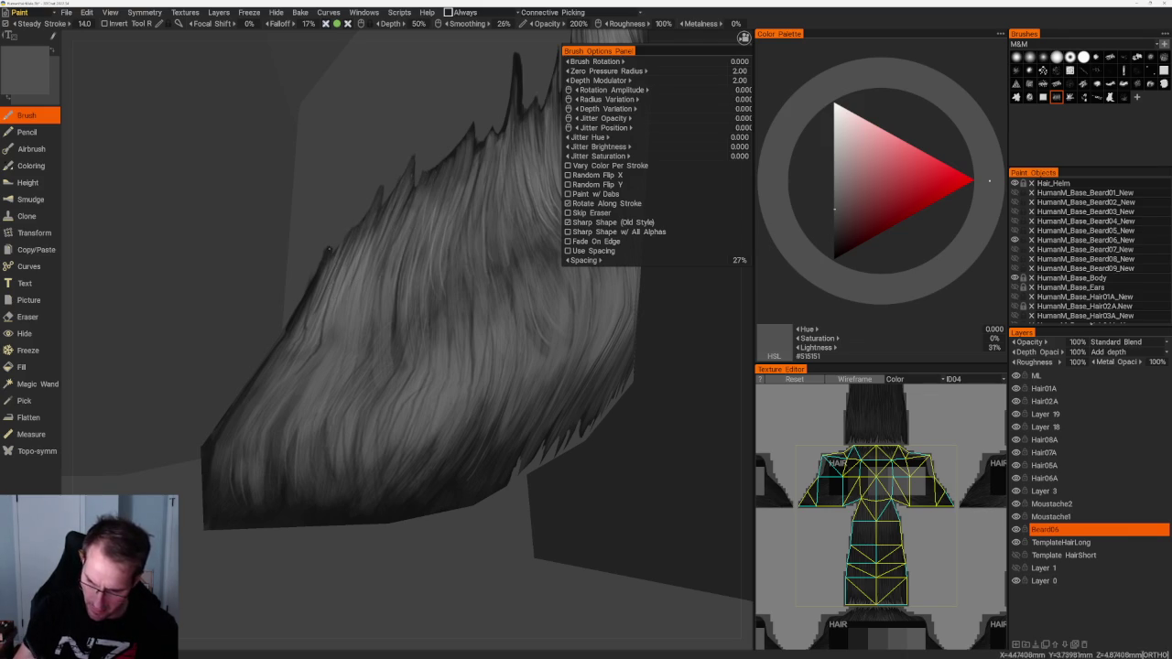
key(KP_1)
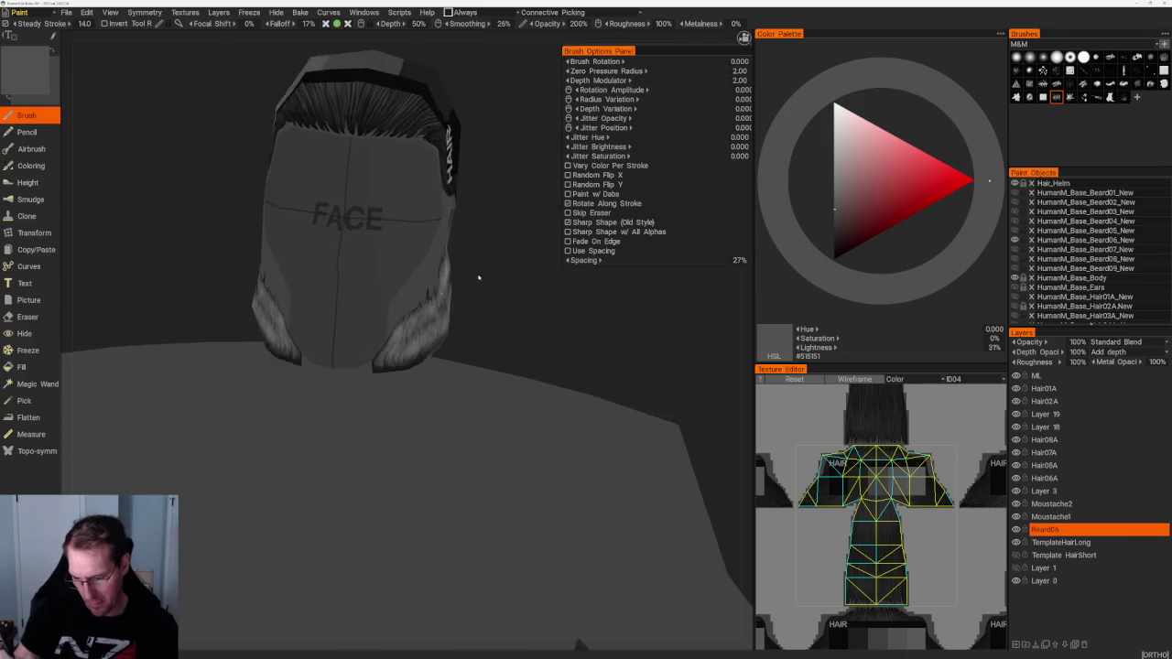
key(f)
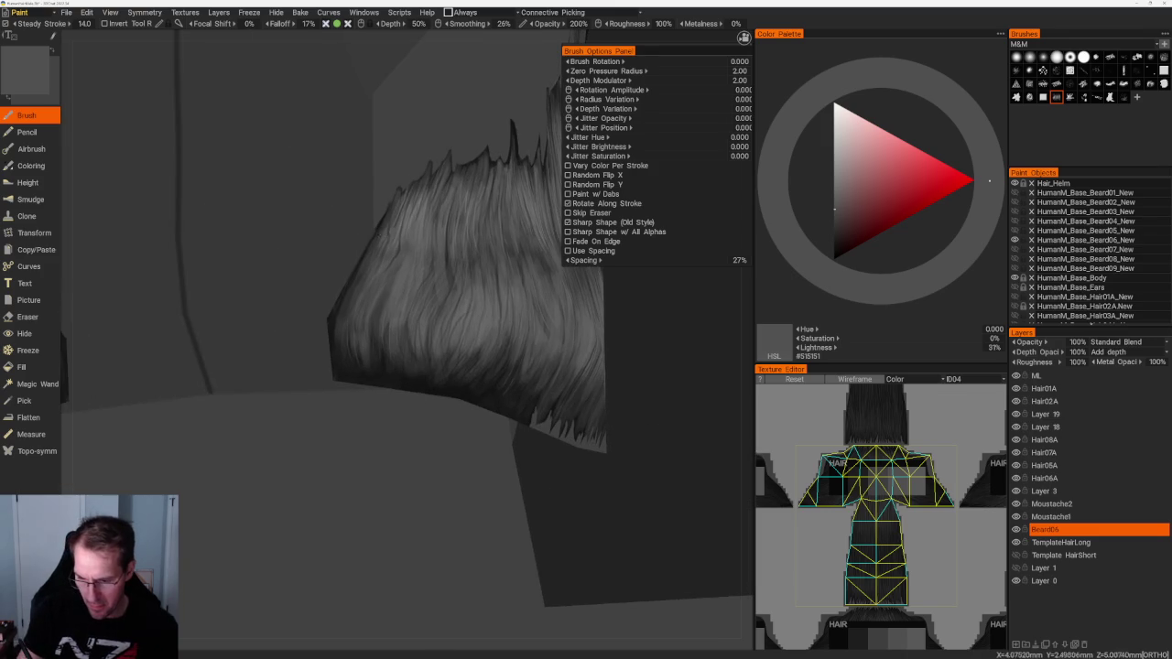
key(v)
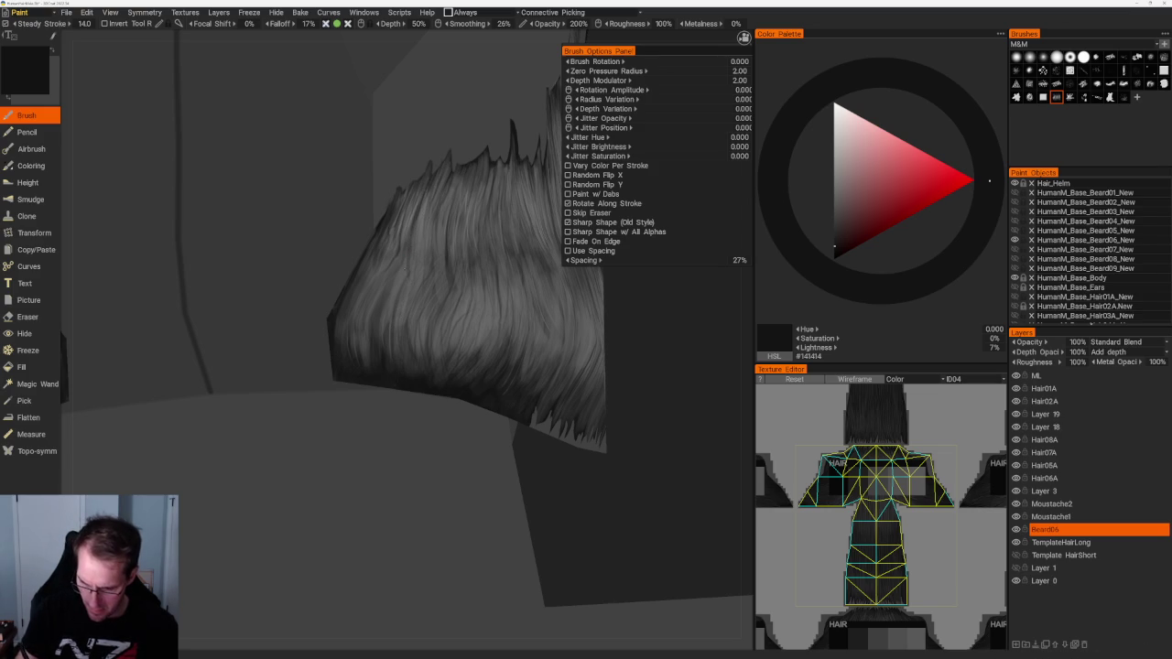
key(v)
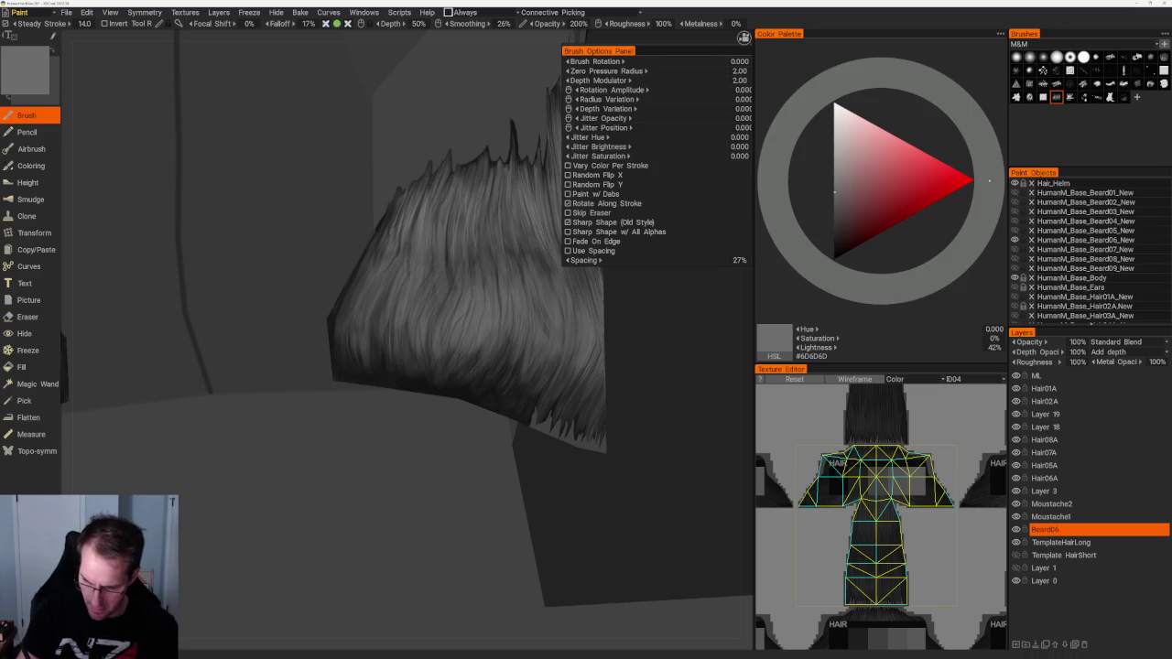
Step: Paint faint #6D6D6D strands along the beard's left outer edge
drag(371, 311, 371, 359)
drag(360, 295, 361, 336)
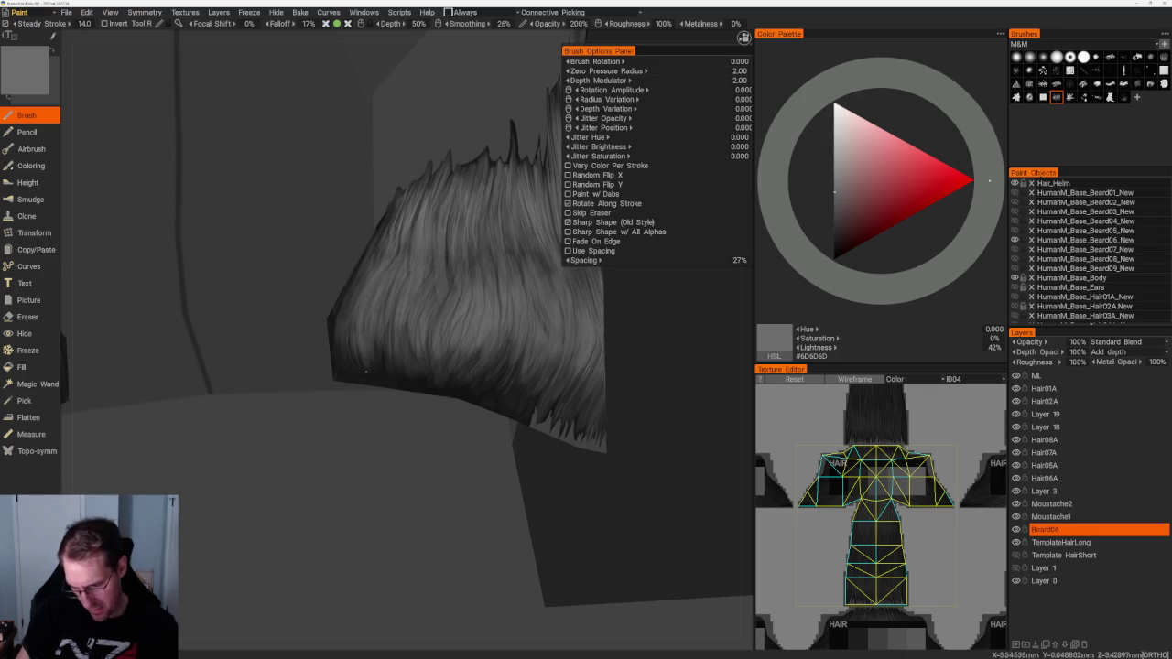
drag(365, 268, 364, 300)
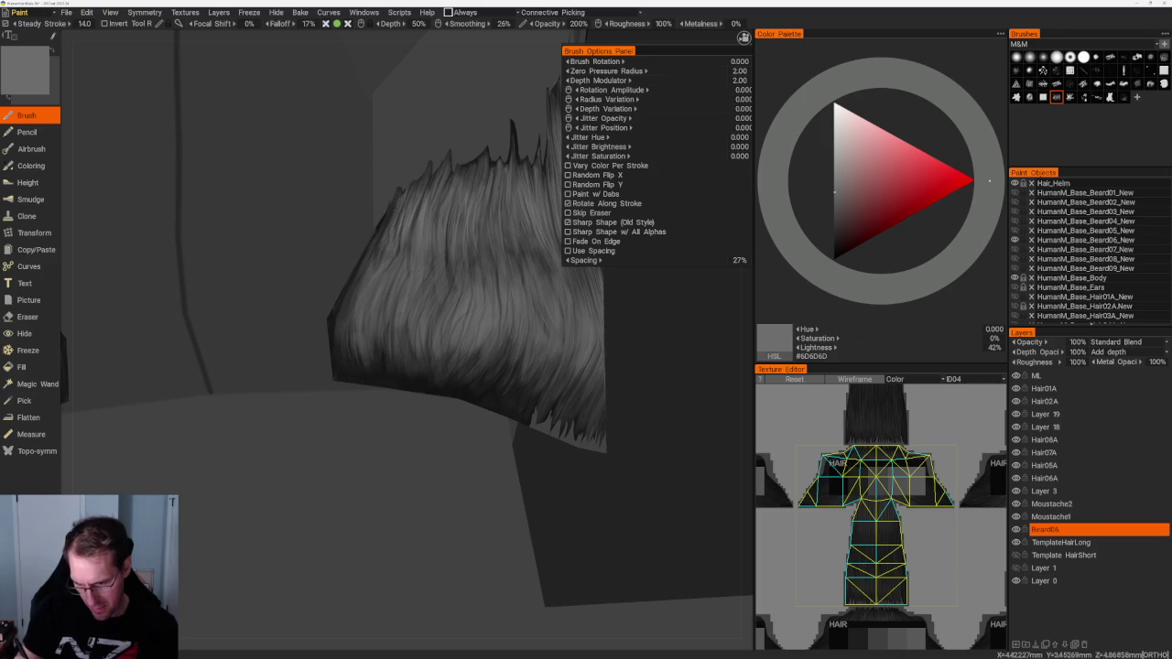
middle_drag(391, 215, 436, 211)
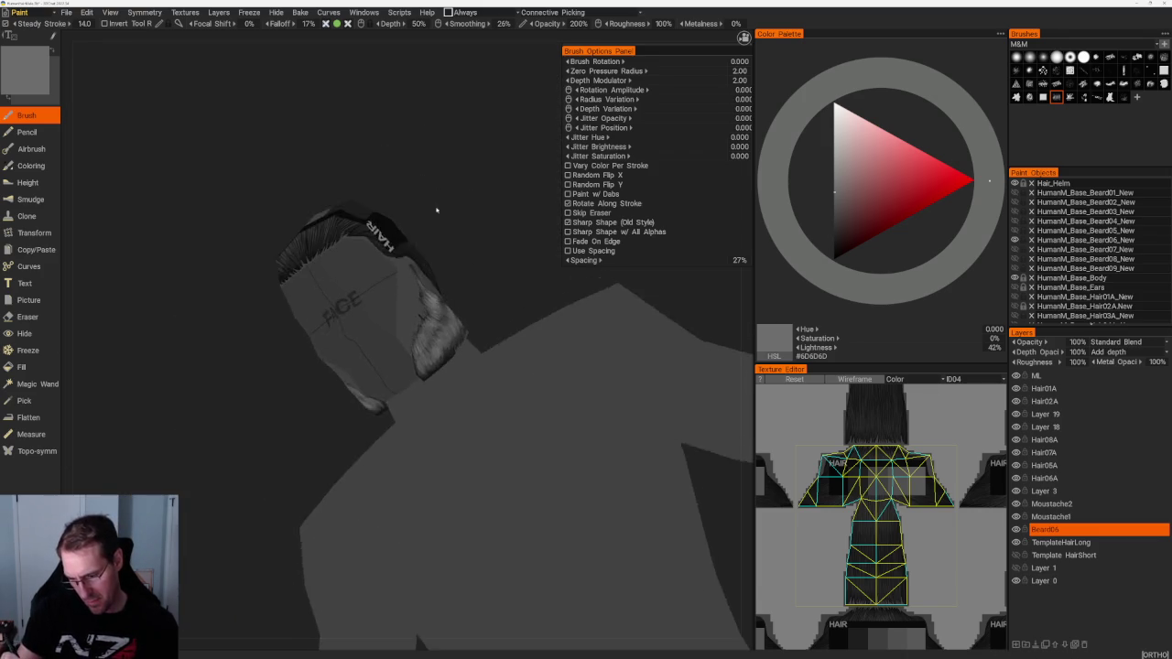
scroll(437, 211, up, 5)
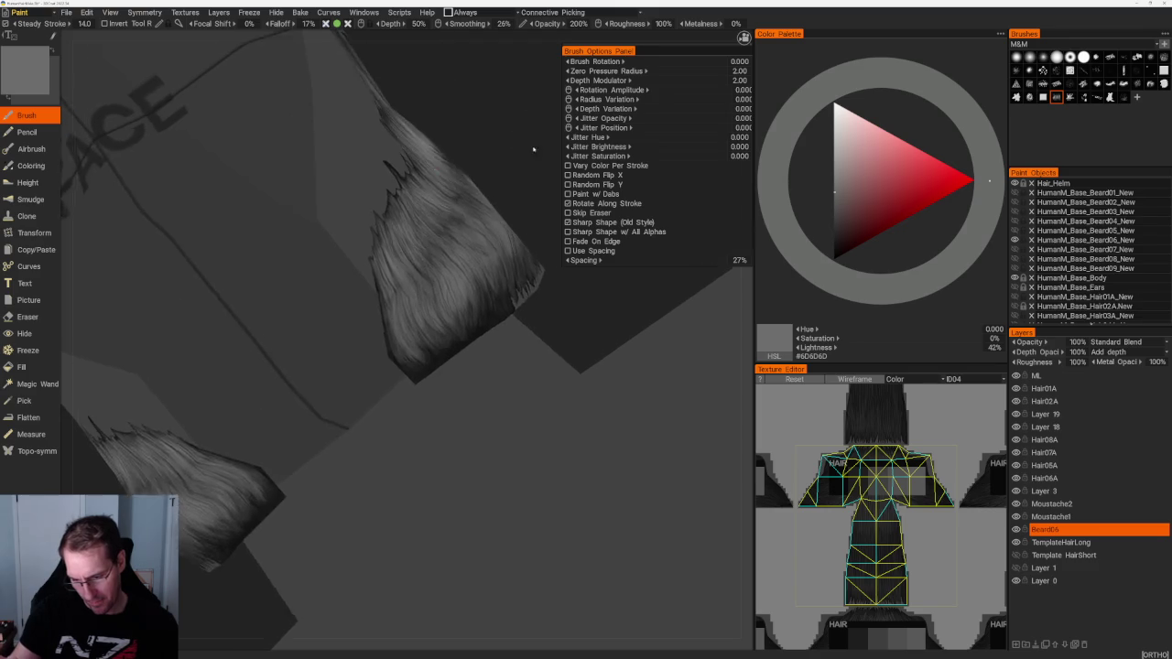
scroll(516, 130, up, 3)
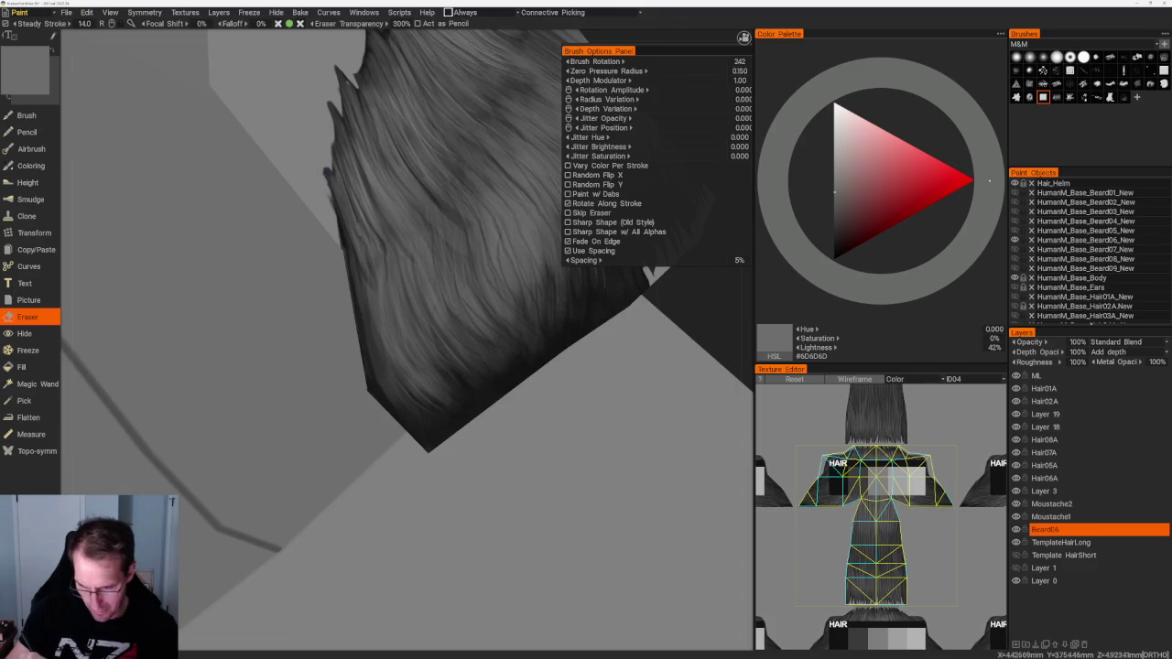
Step: Erase the beard's left edge into spiky, tapered strand tips, then return to the Brush
drag(329, 188, 330, 240)
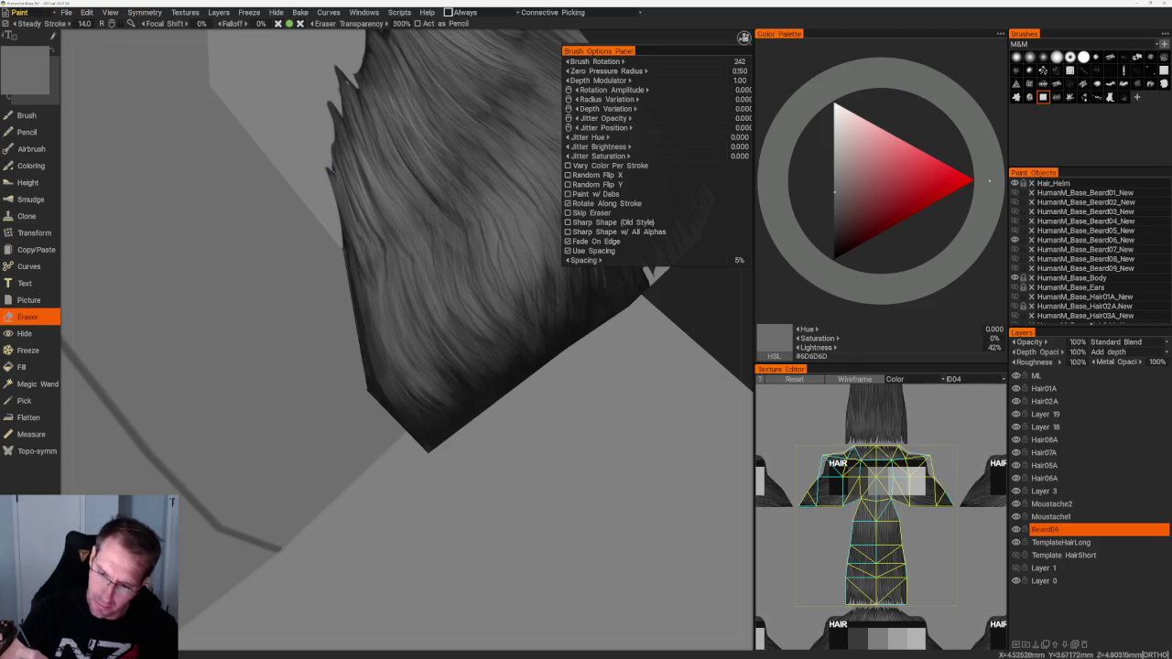
drag(334, 170, 334, 147)
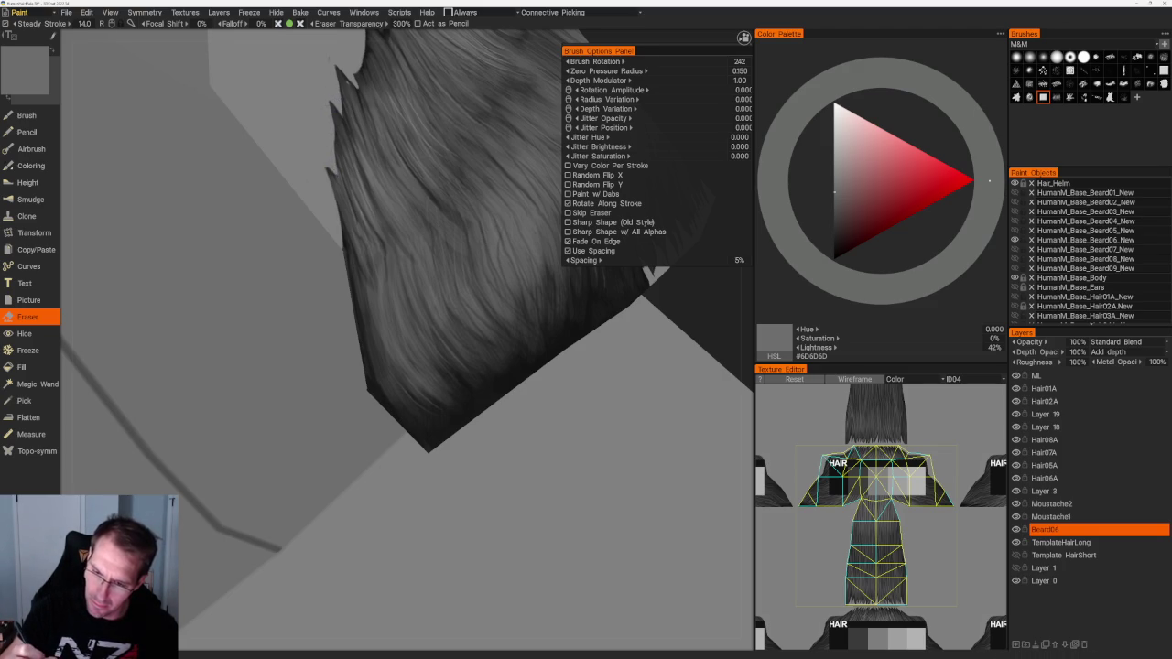
mouse_move(413, 320)
right_down()
mouse_move(476, 339)
mouse_move(439, 330)
right_up()
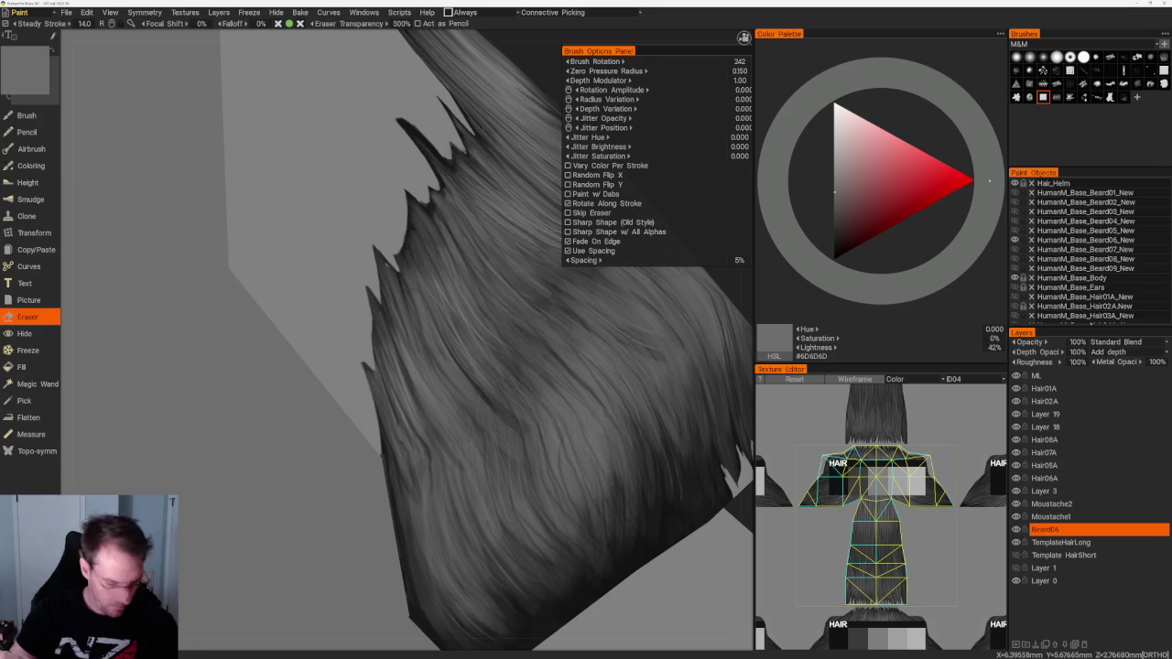
key(b)
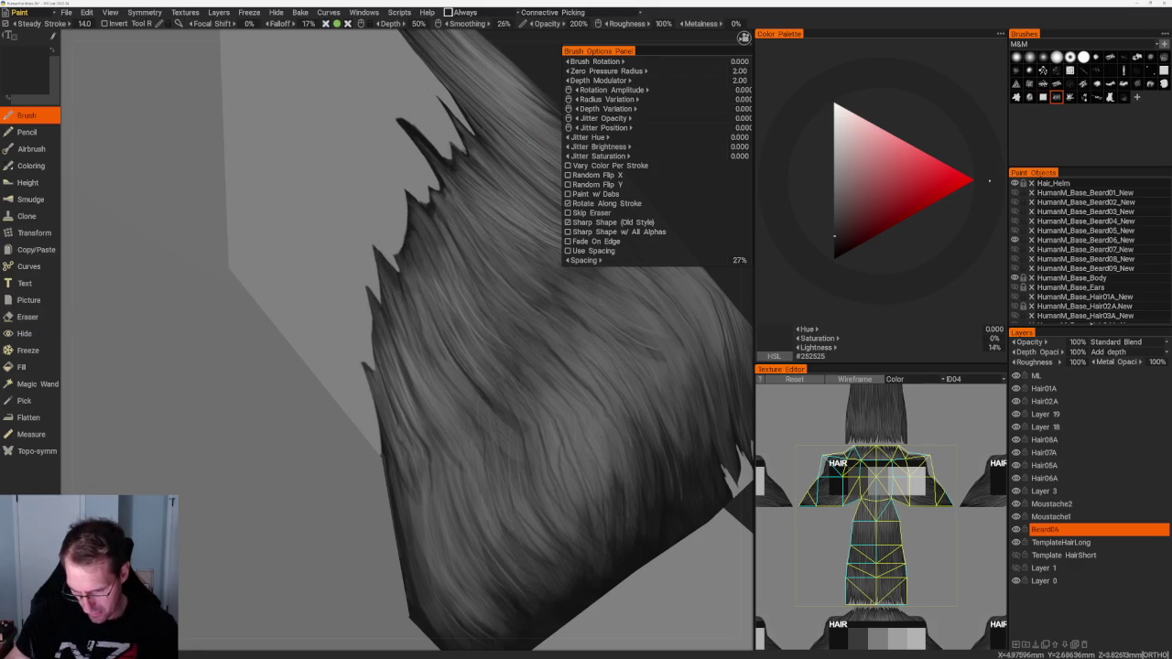
Step: Set the colour to #646464 and paint light hair strokes across and higher up the beard
middle_drag(398, 291, 408, 204)
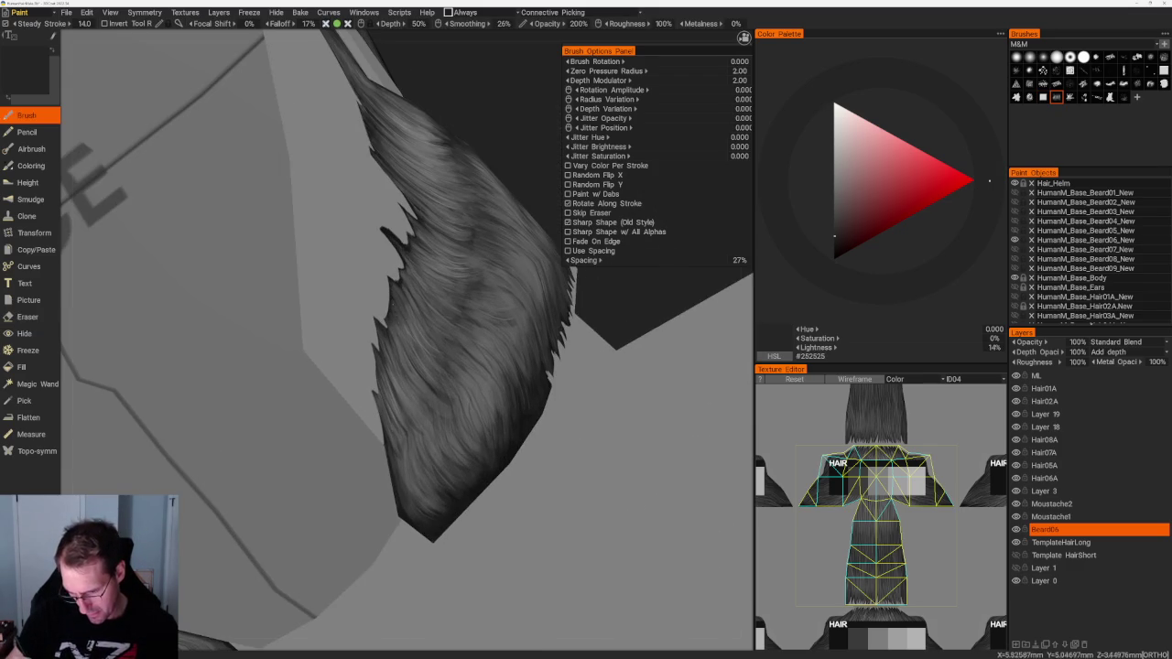
scroll(425, 245, up, 3)
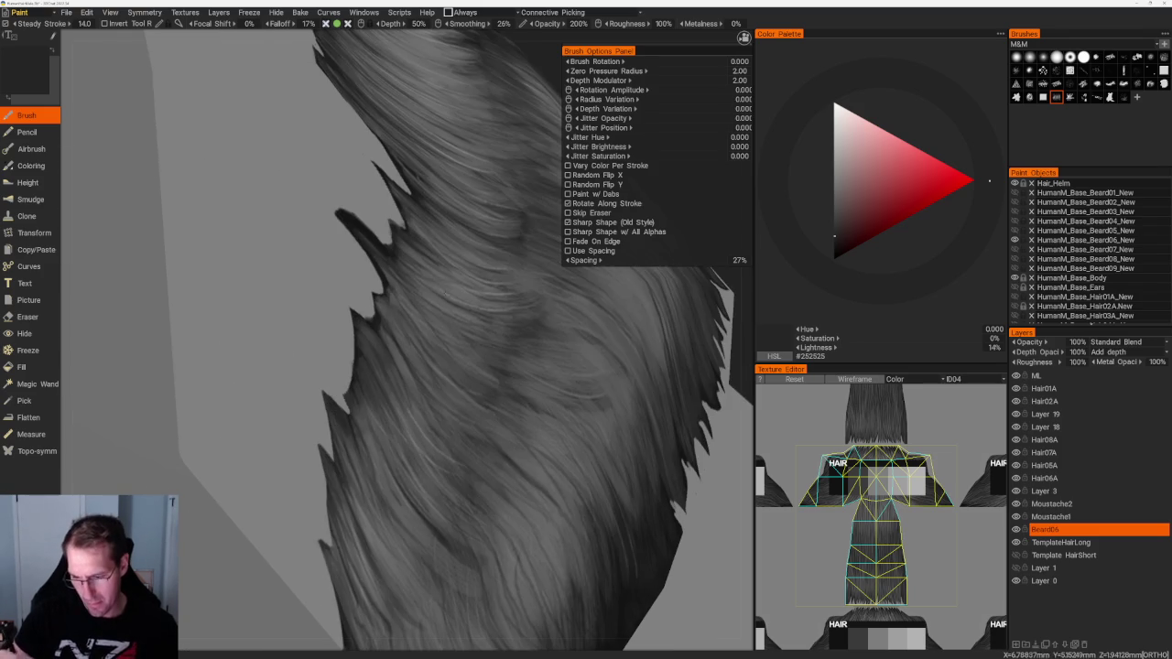
key(v)
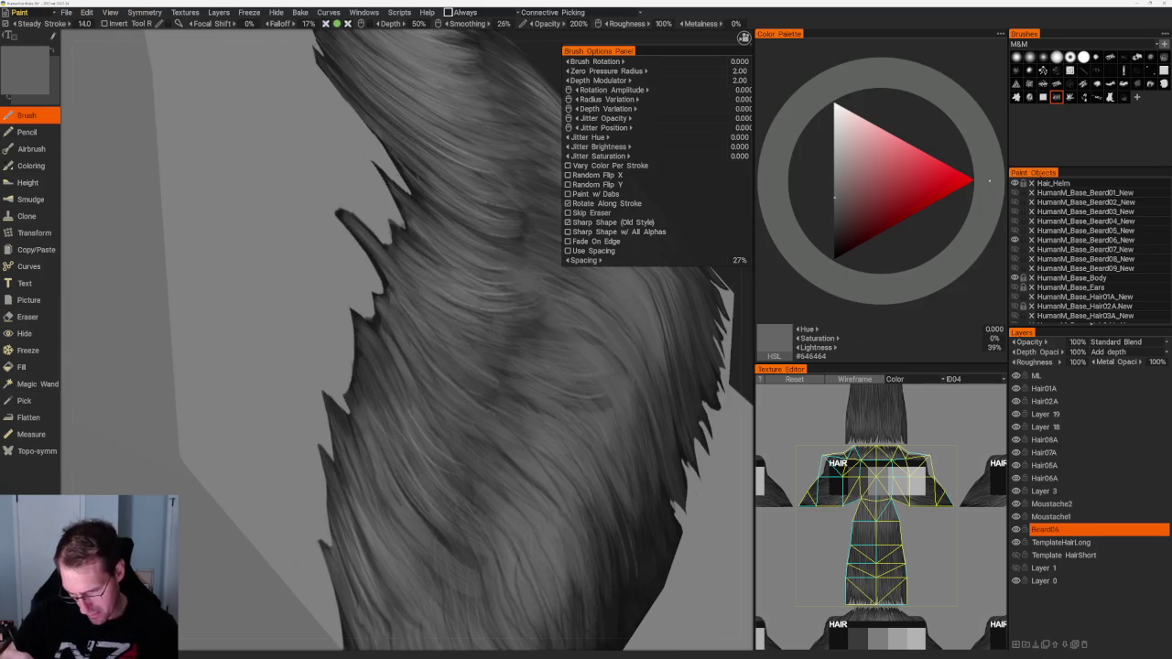
scroll(416, 185, down, 5)
scroll(417, 185, up, 5)
mouse_move(282, 247)
mouse_down()
mouse_move(326, 279)
mouse_move(324, 226)
mouse_move(348, 220)
mouse_up()
drag(266, 188, 321, 150)
scroll(366, 275, down, 5)
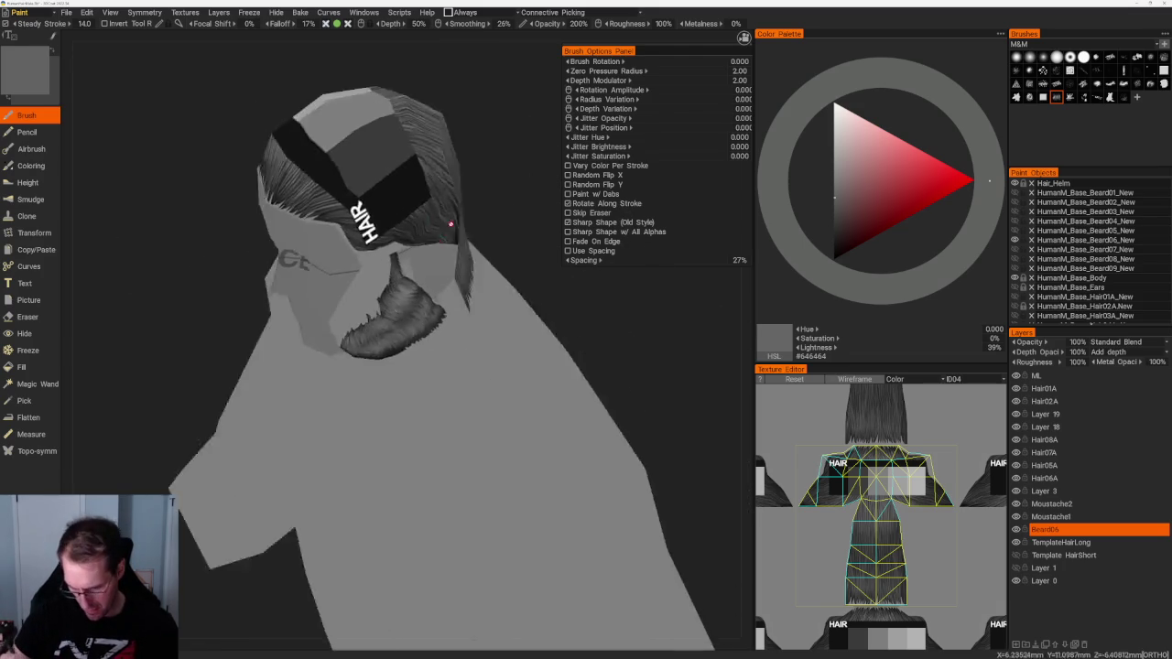
Step: Switch to near-black #1C1C1C from a rear three-quarter view, then bring the music player forward
right_drag(366, 275, 527, 282)
scroll(526, 282, up, 3)
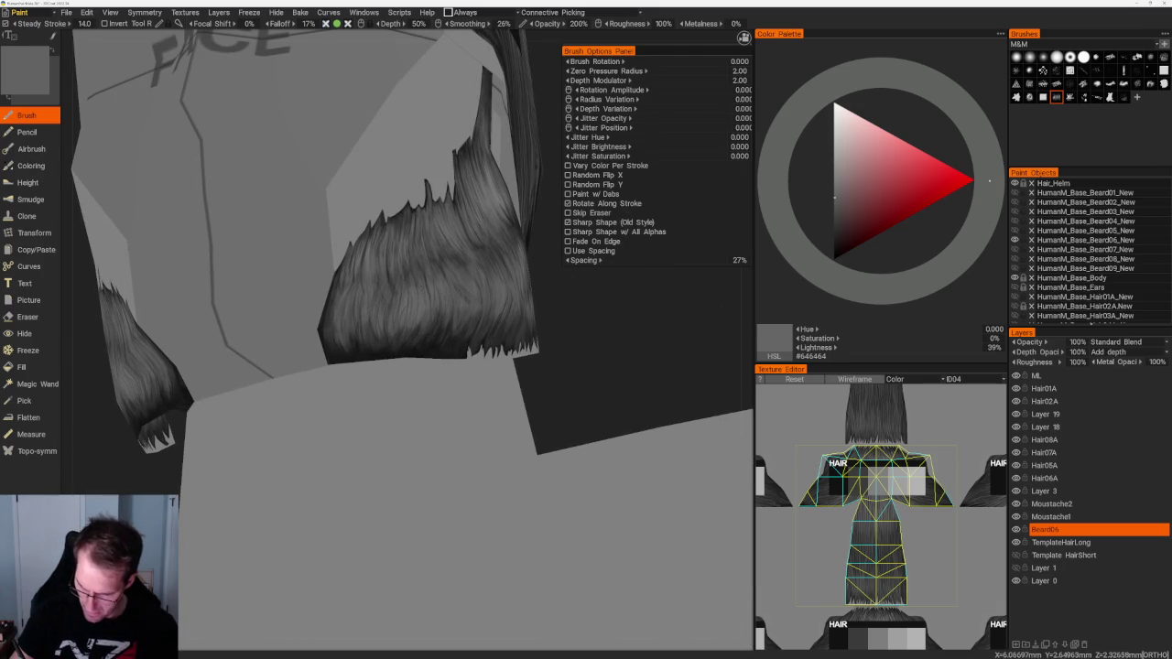
key(v)
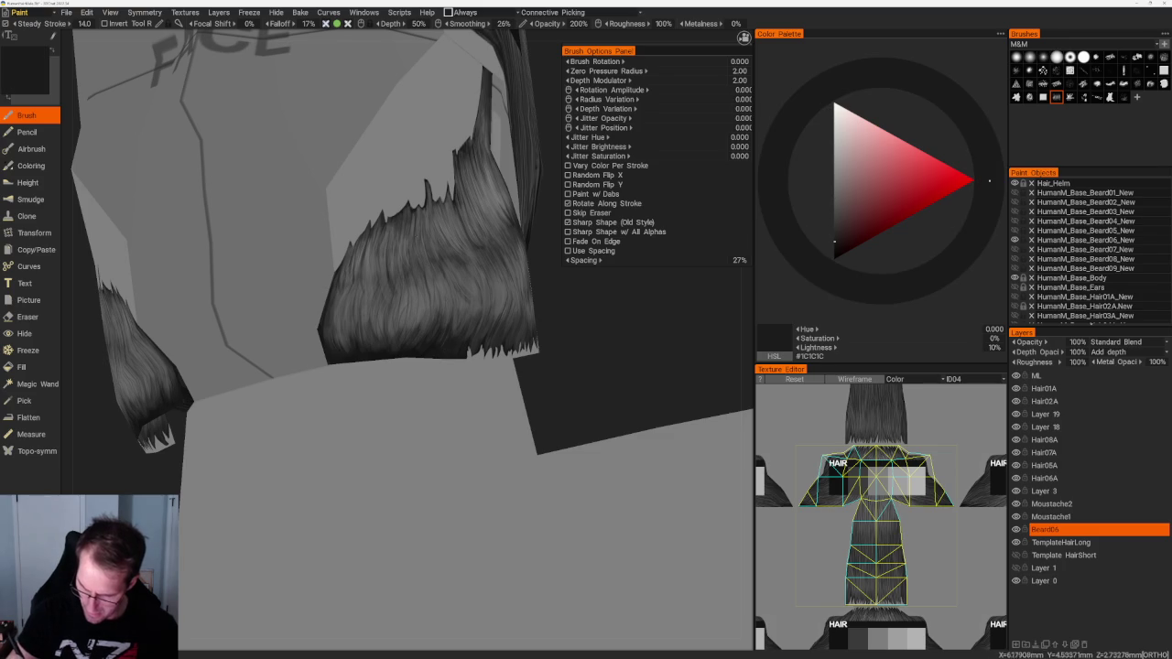
right_drag(546, 361, 546, 390)
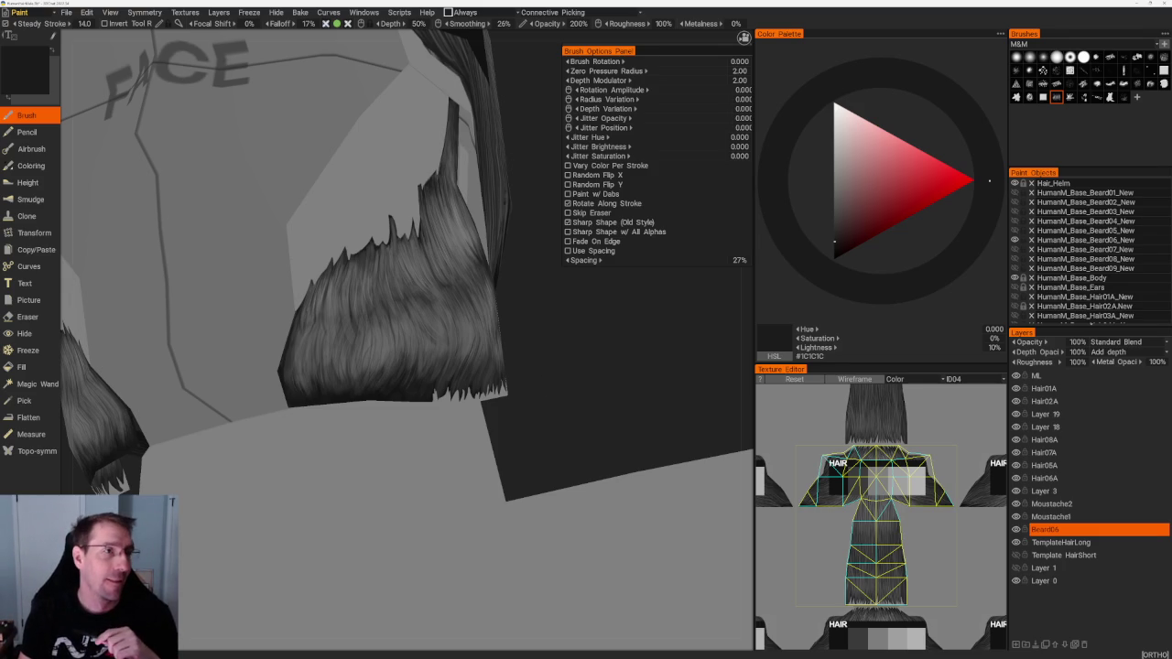
key(alt+Tab)
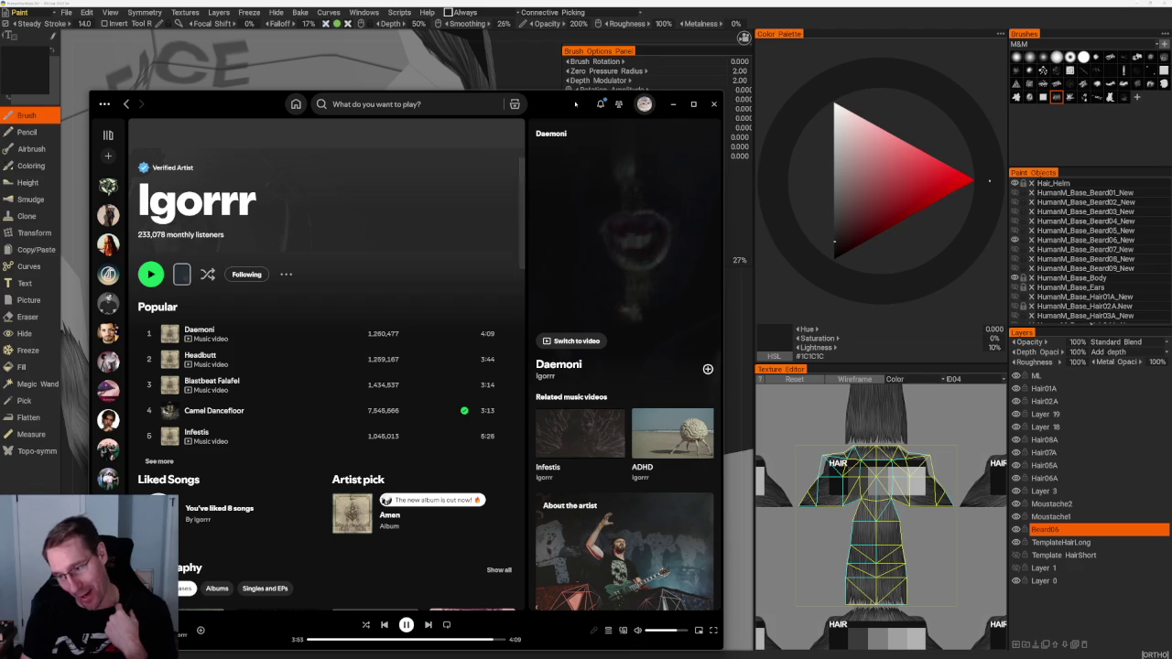
Step: Put Spotify away to return to the 3D-Coat Beard06 close-up with near-black #1C1C1C still selected
key(alt+Tab)
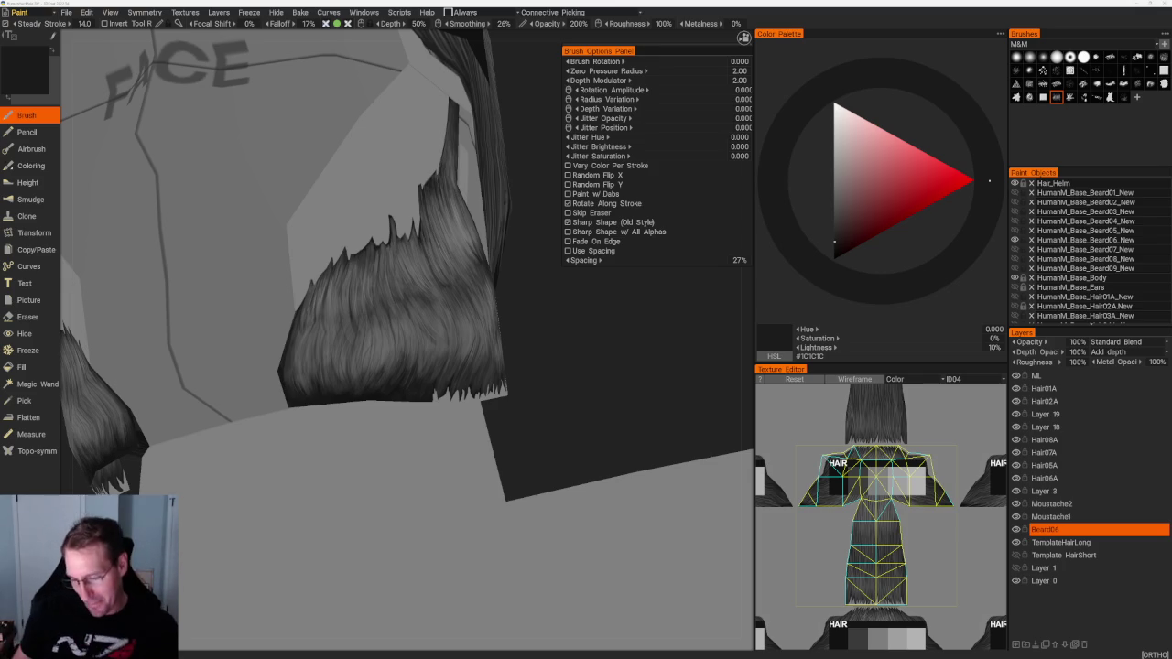
Step: Close in on the beard mesh, pick a mid grey from the Color Palette, and swing to the face side
scroll(590, 373, up, 3)
mouse_move(591, 373)
right_down()
mouse_move(633, 340)
mouse_move(610, 358)
mouse_move(623, 418)
right_up()
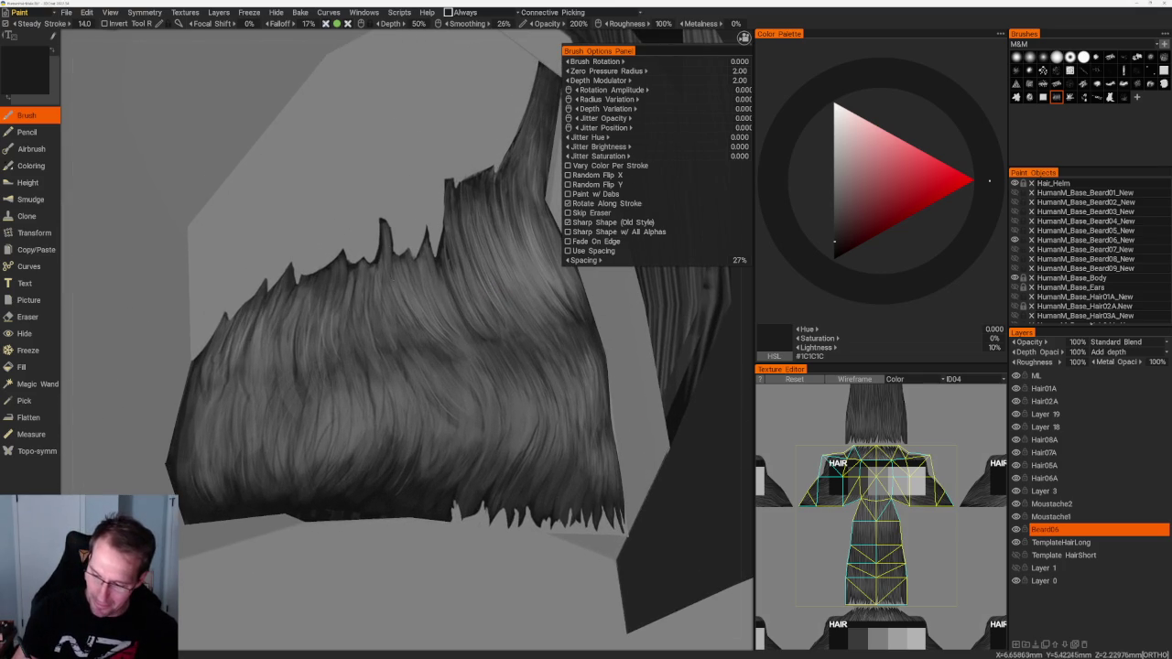
click(834, 197)
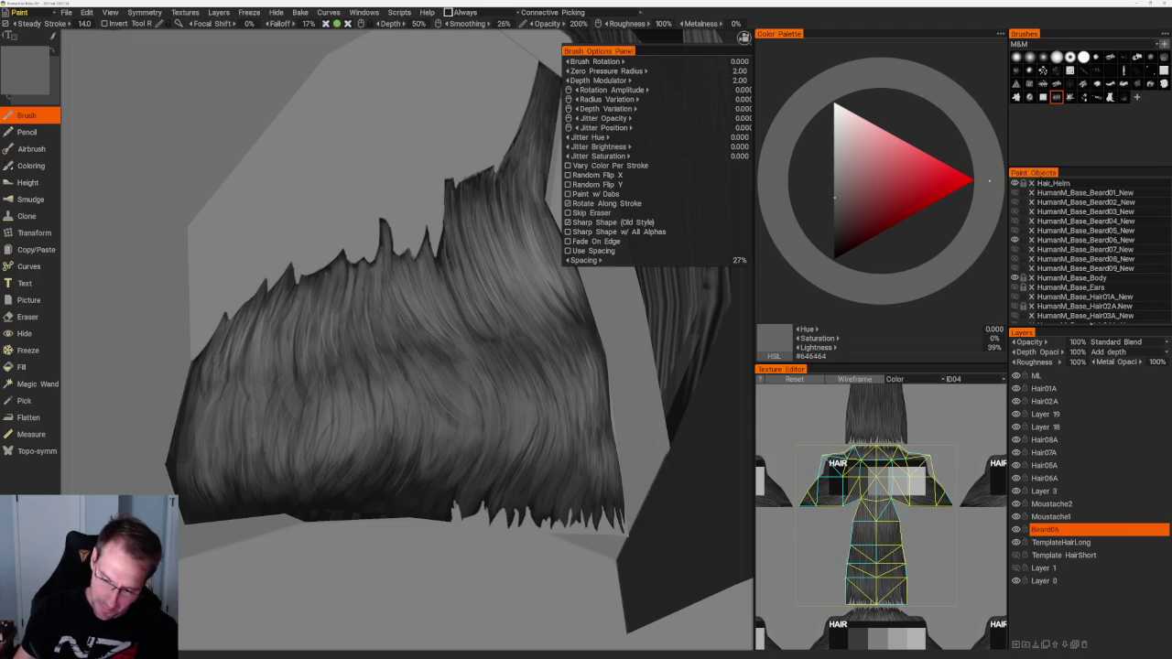
mouse_move(306, 283)
mouse_down()
mouse_move(343, 110)
mouse_move(494, 214)
mouse_move(548, 322)
mouse_move(513, 348)
mouse_up()
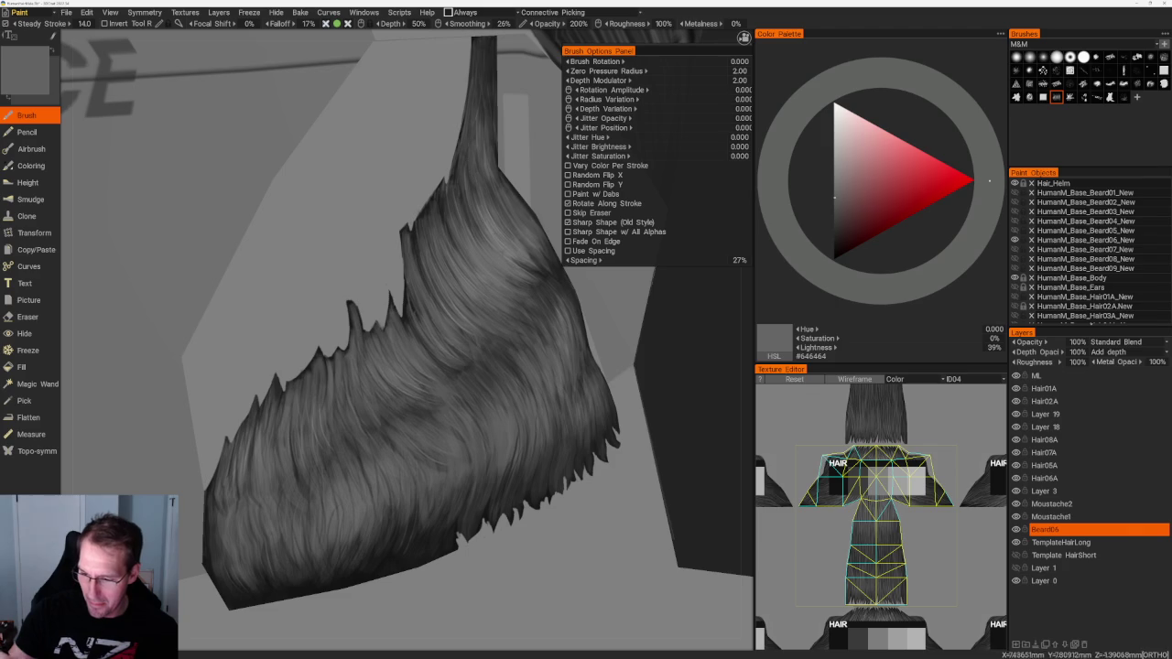
scroll(371, 425, down, 3)
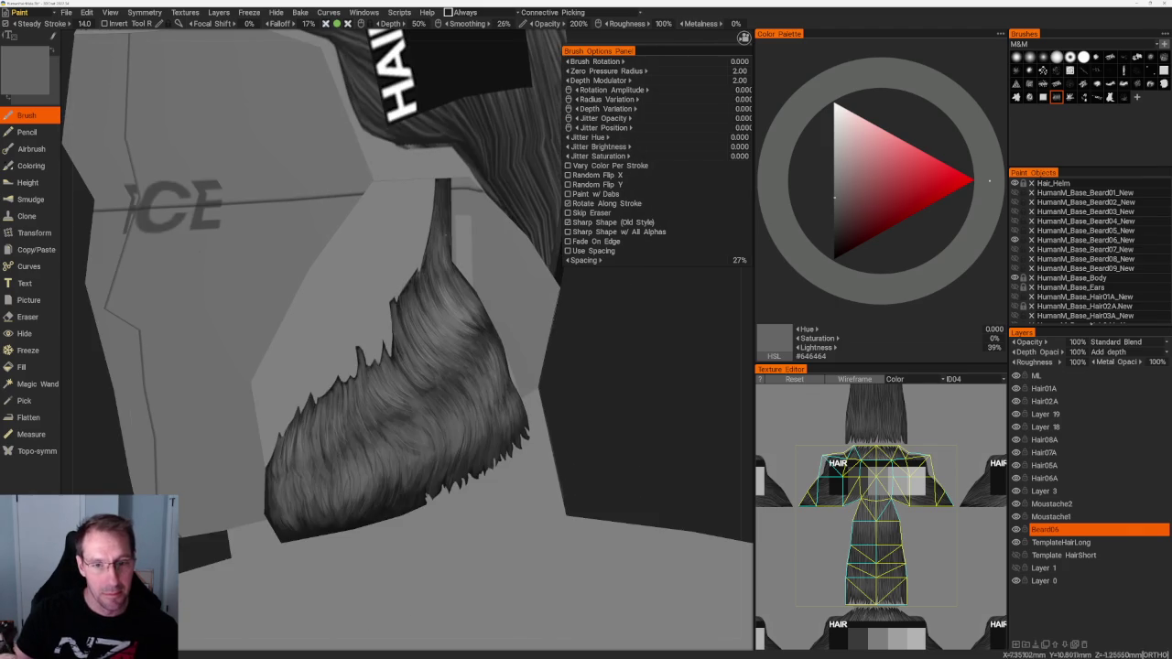
scroll(596, 343, down, 3)
scroll(596, 330, down, 3)
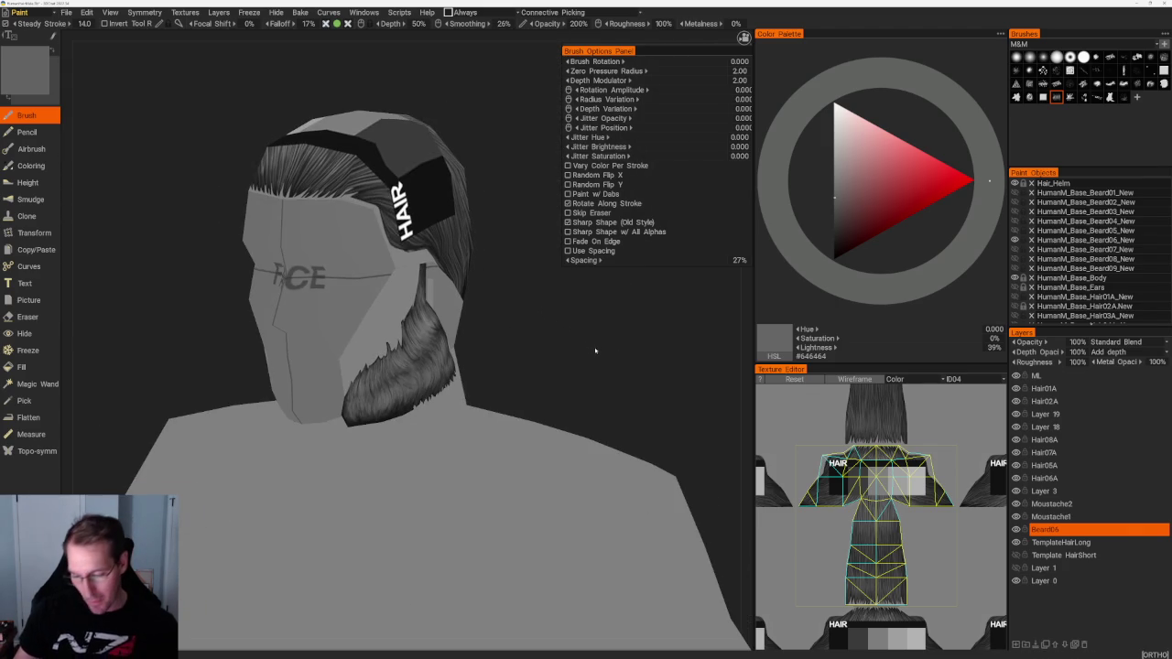
scroll(596, 317, down, 1)
Step: Turn back to the beard and layer strands in a darker grey, then a lighter mid grey
scroll(596, 317, up, 3)
scroll(586, 361, up, 3)
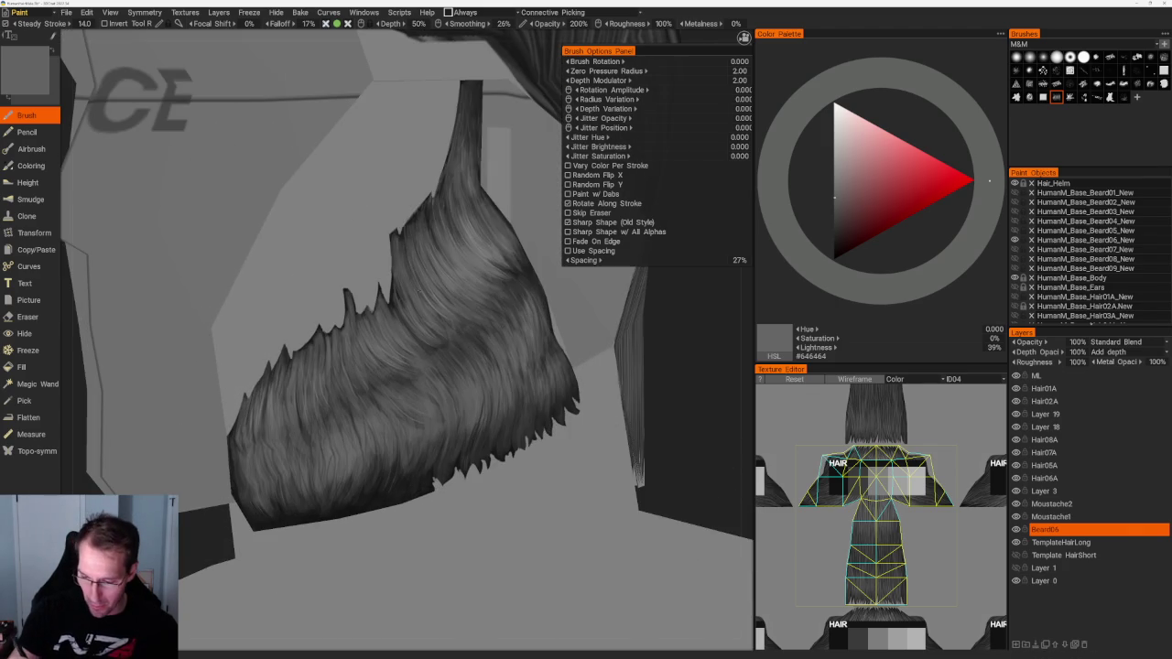
scroll(586, 361, down, 5)
drag(393, 173, 439, 178)
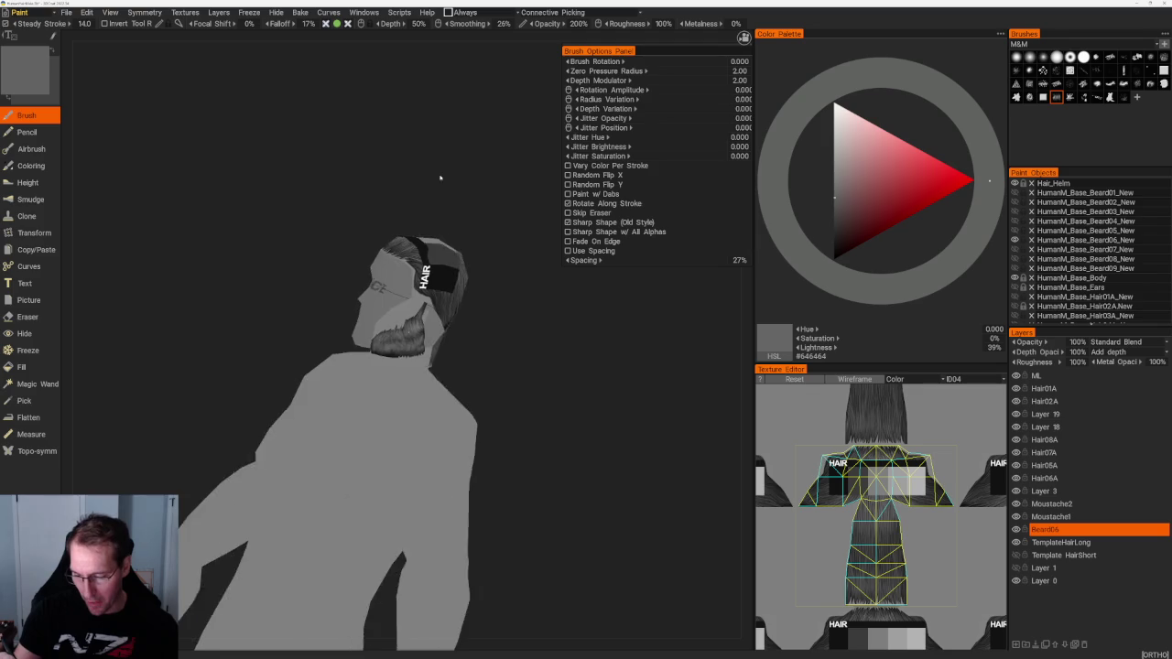
scroll(439, 178, up, 5)
key(v)
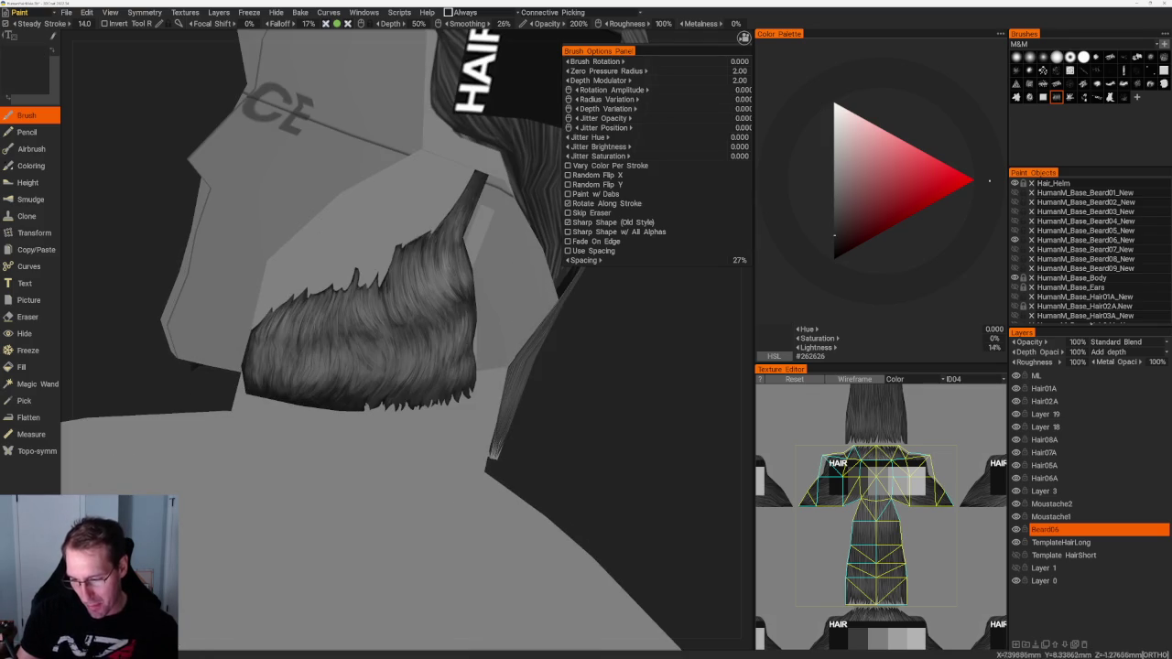
key(v)
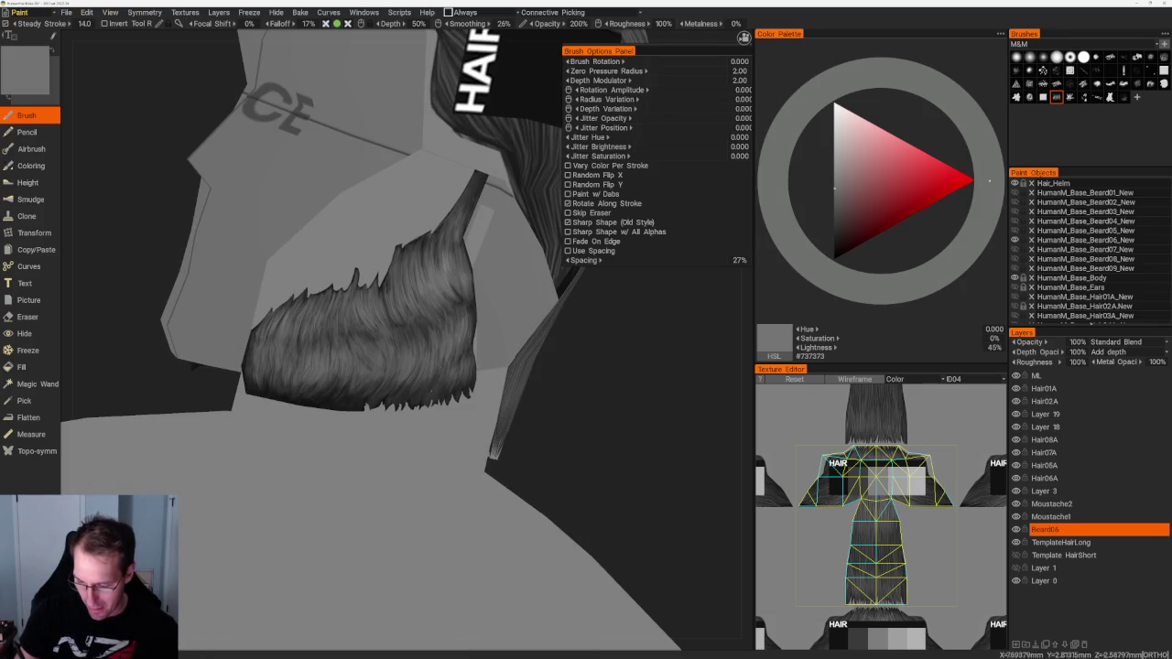
Step: Add near-black and medium grey strands from new angles, then choose a finer 10%-spacing strand brush
mouse_move(579, 427)
alt+mouse_down()
mouse_move(550, 430)
mouse_move(570, 406)
alt+mouse_up()
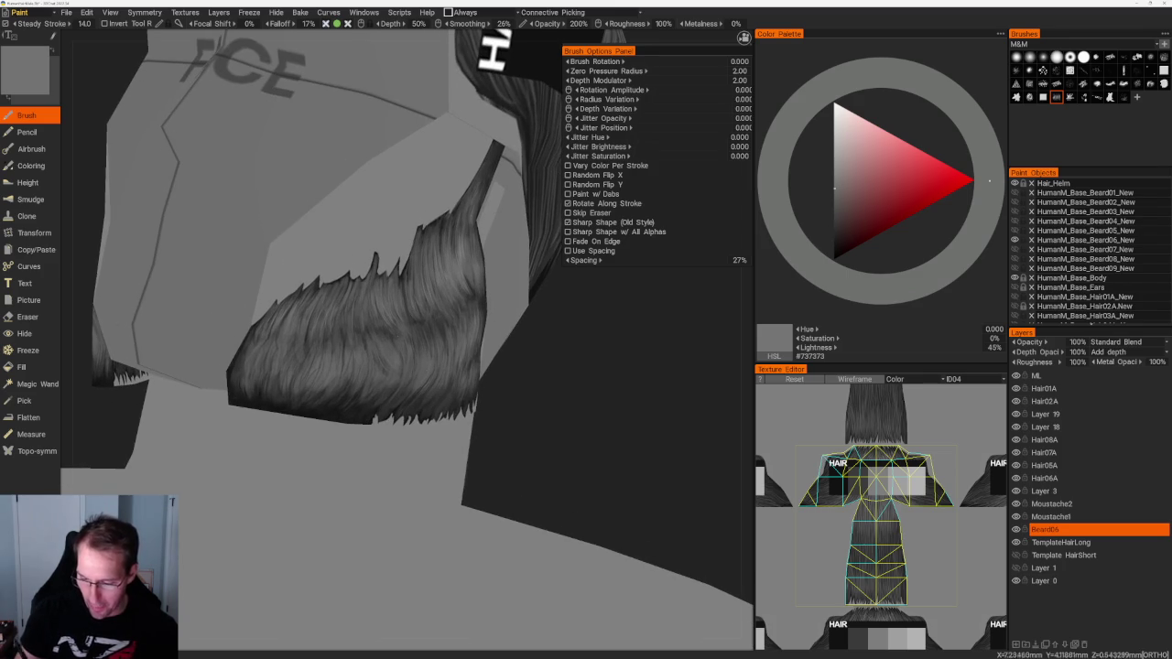
key(v)
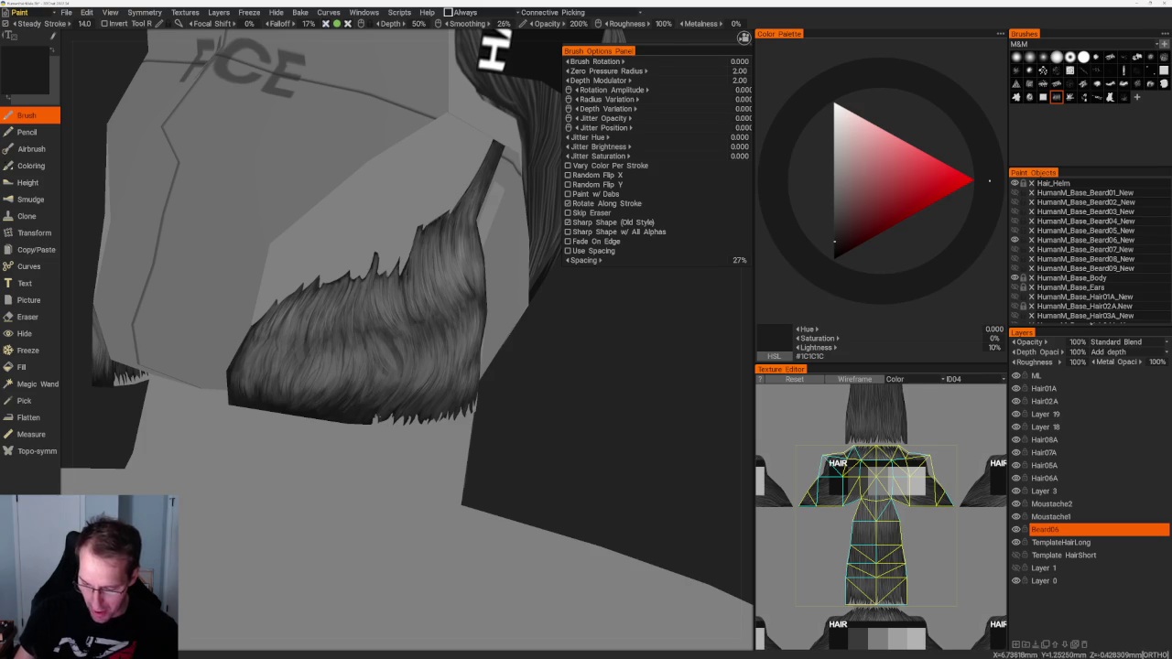
alt+drag(484, 426, 449, 371)
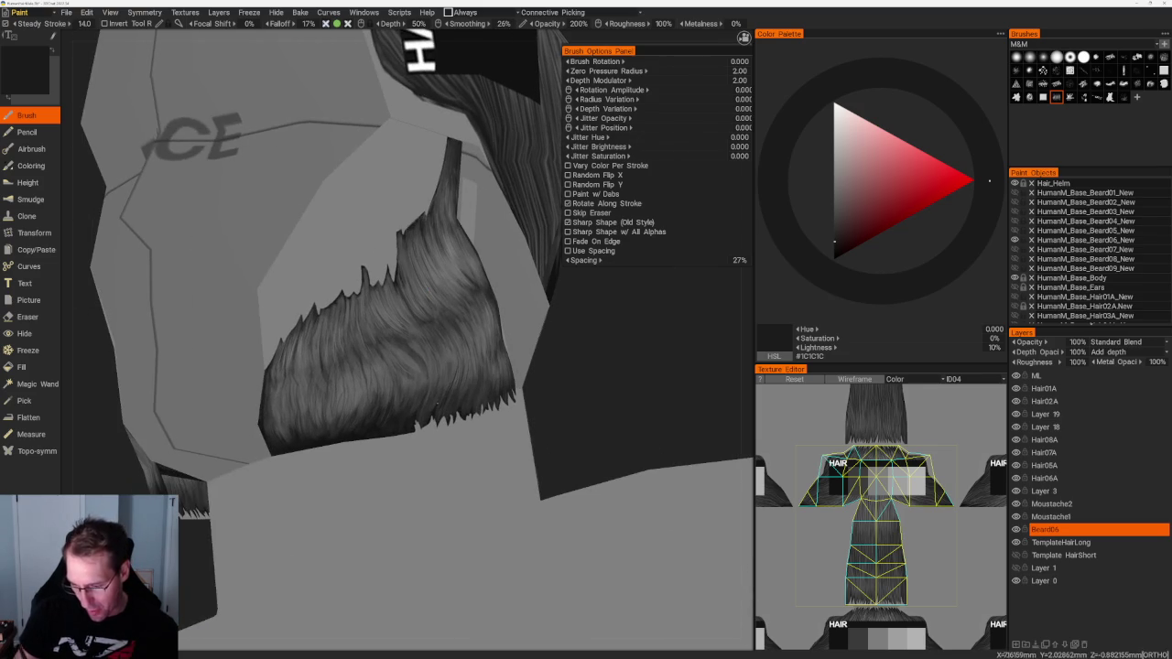
mouse_move(462, 383)
alt+mouse_down()
mouse_move(430, 343)
mouse_move(476, 385)
alt+mouse_up()
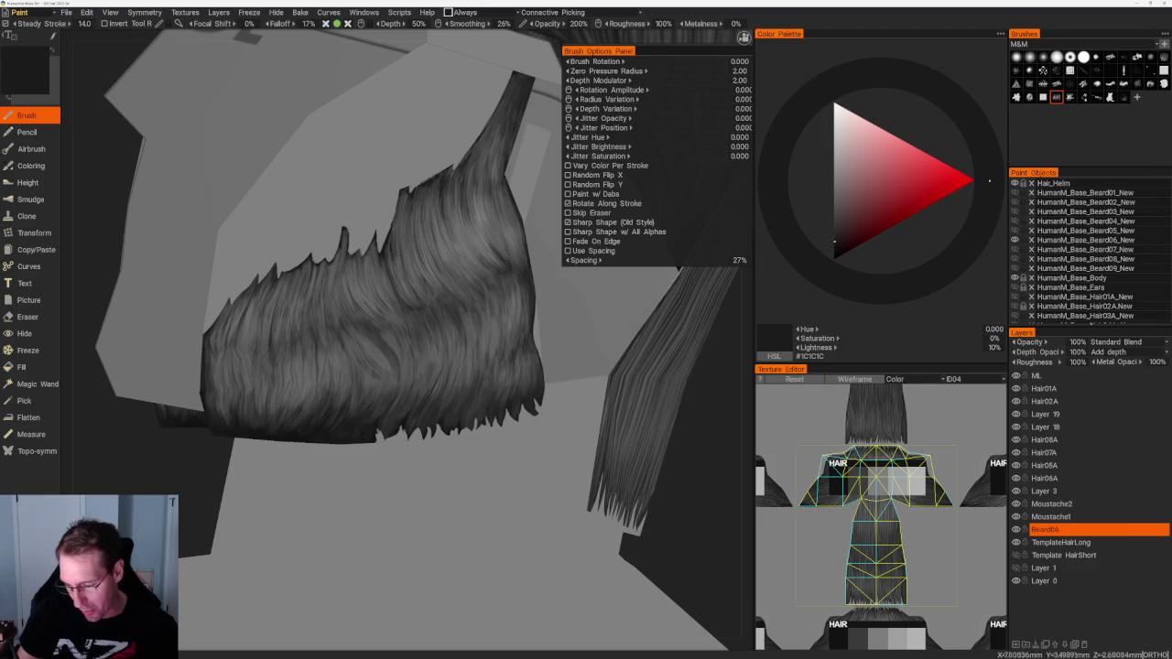
key(v)
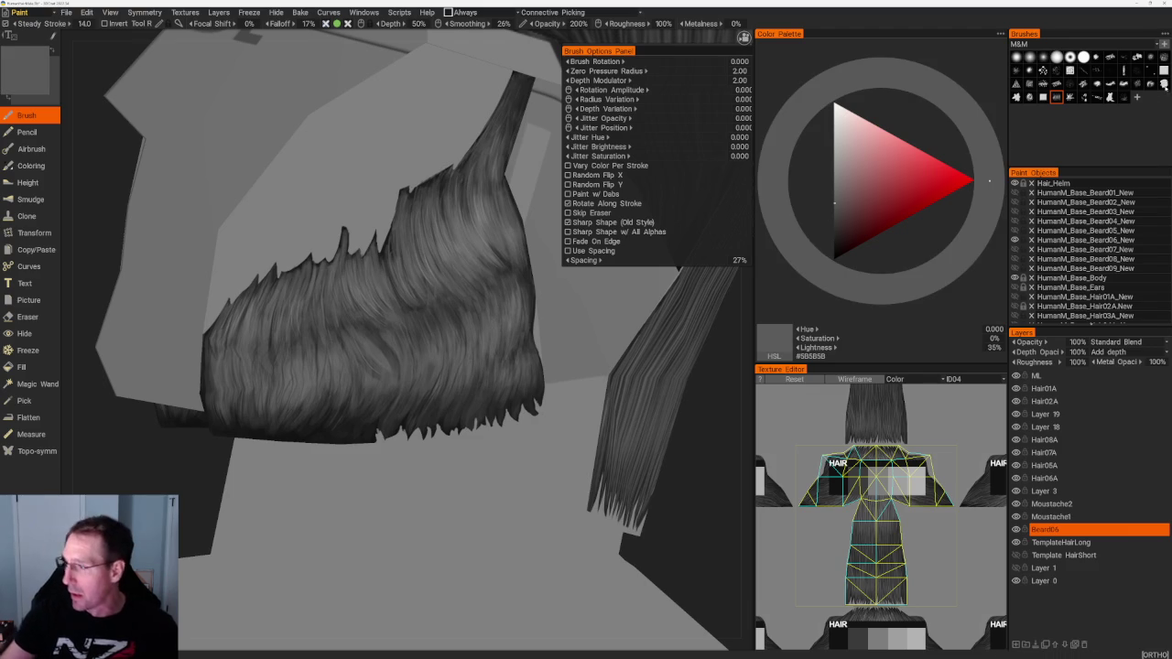
click(1150, 70)
Step: Paint light grey highlight strands around the beard from several angles, ending at a frontal view
key(v)
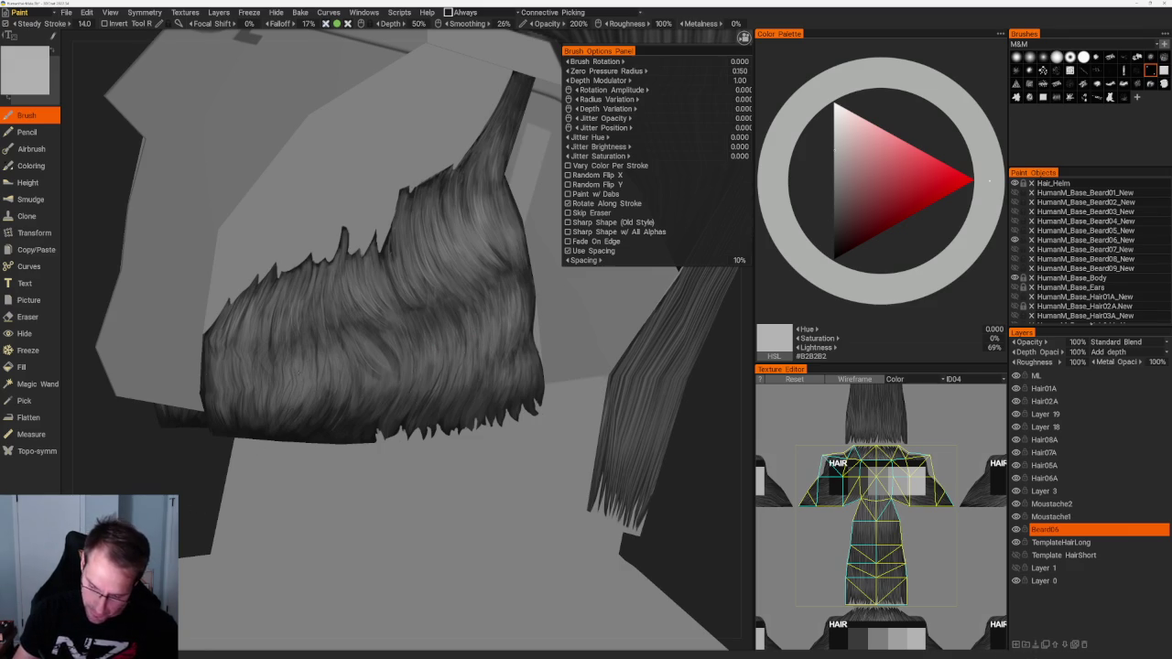
key(Left)
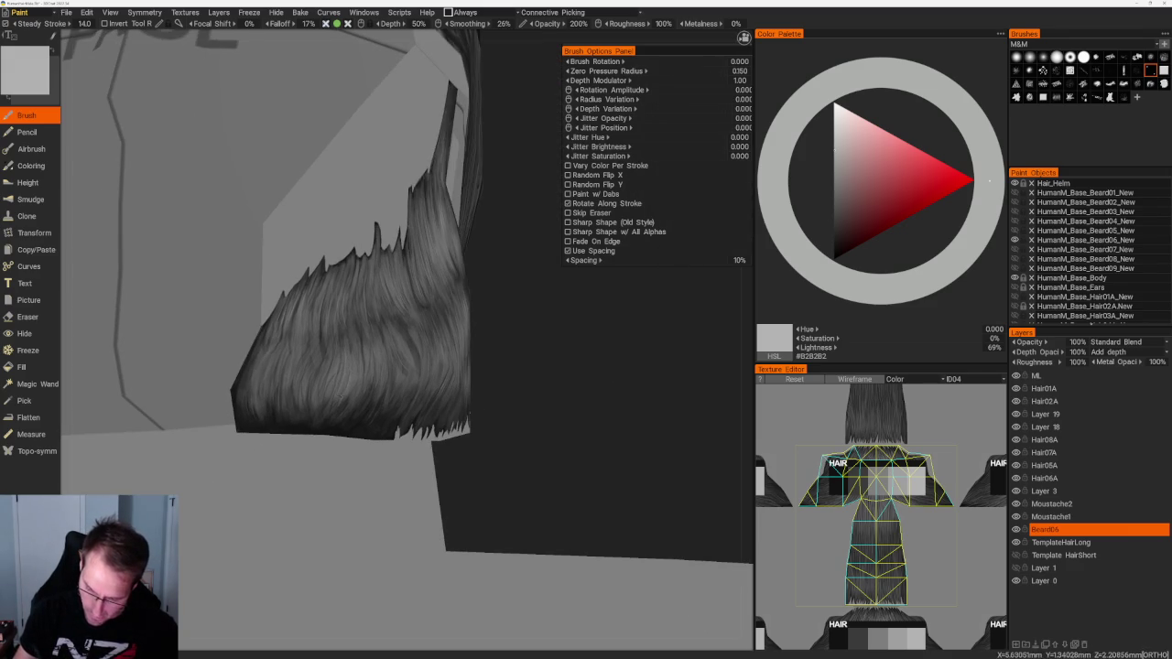
key(Left)
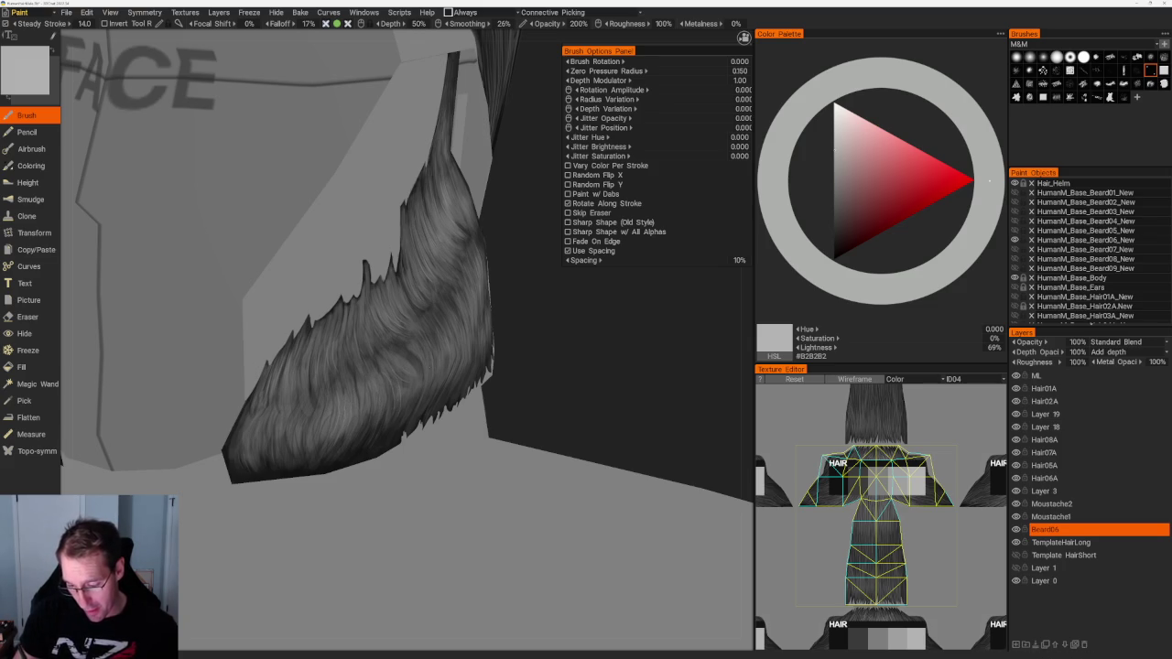
key(Left)
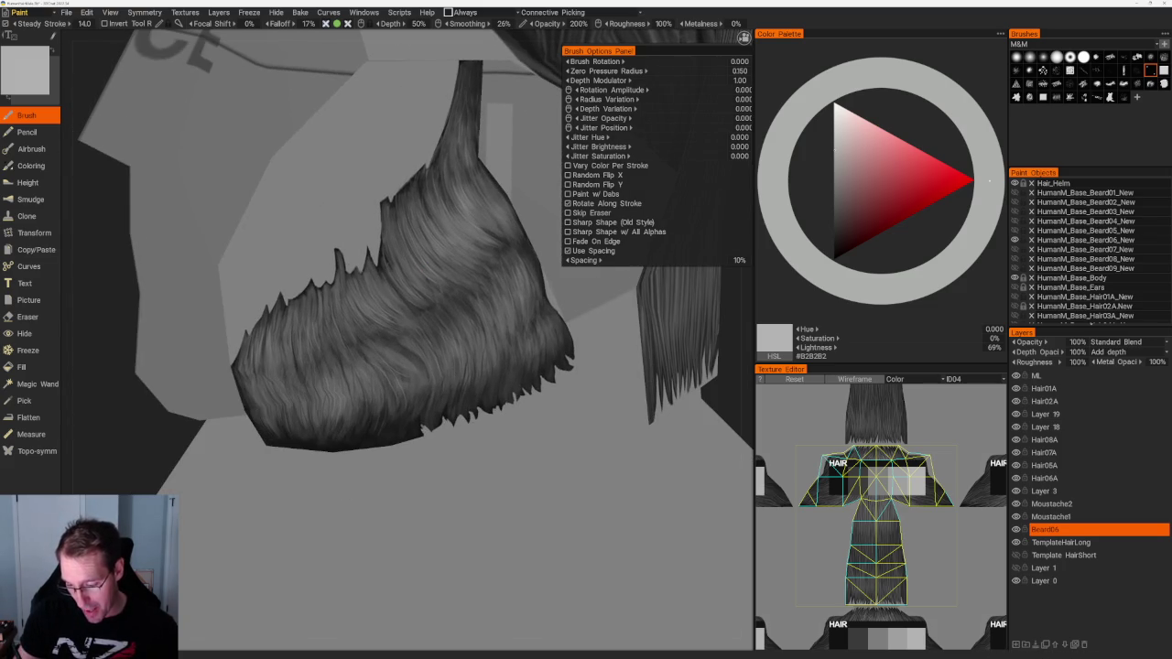
key(Left)
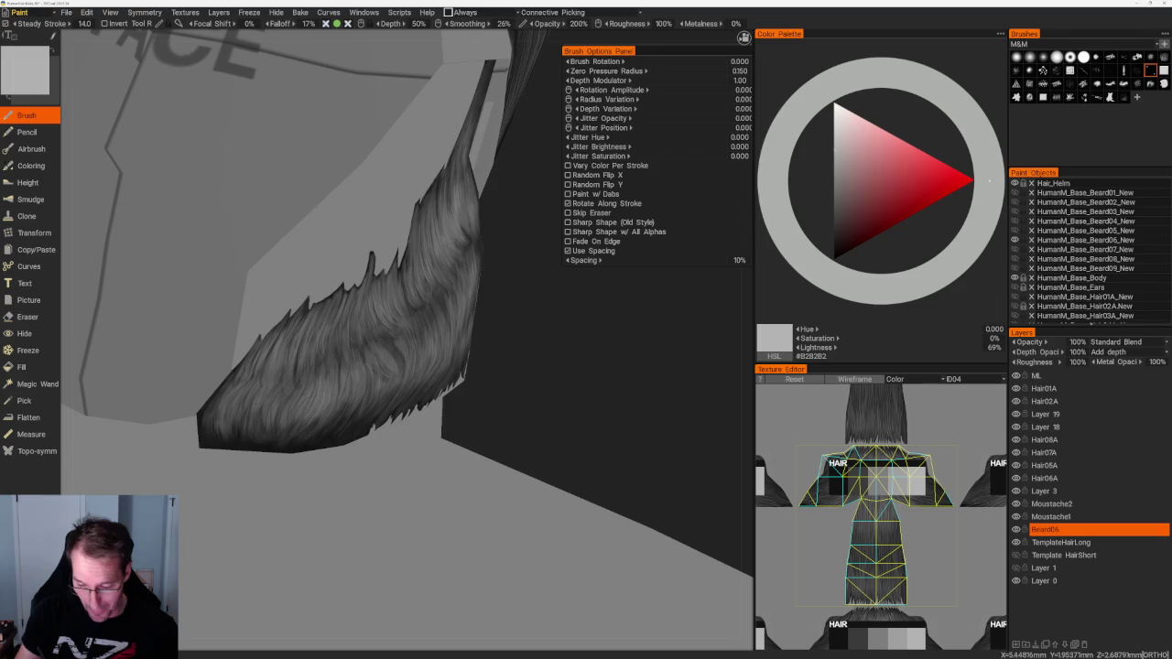
key(Left)
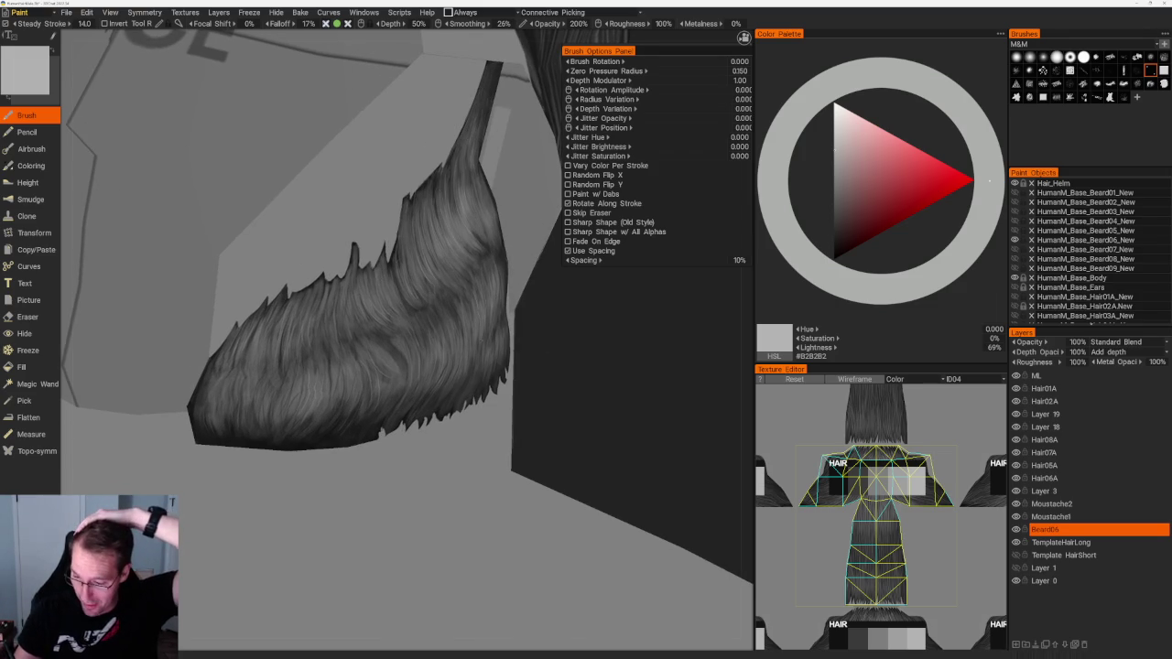
key(Left)
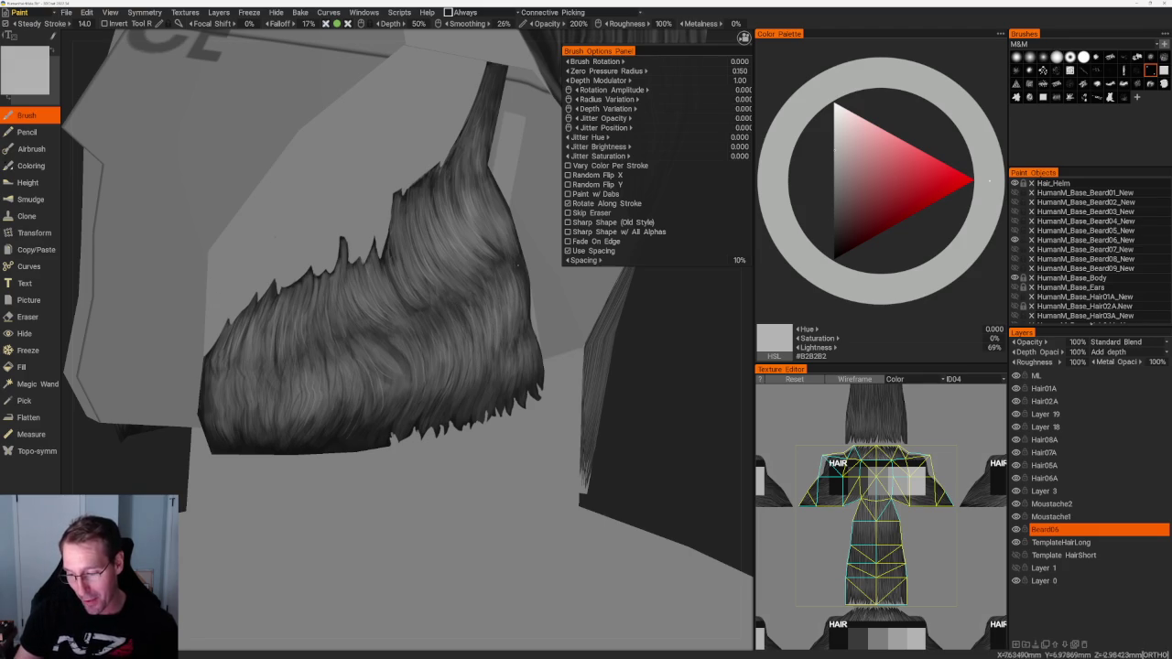
Step: Paint dark grey shadow strands, then switch to an even darker grey, #292929
key(v)
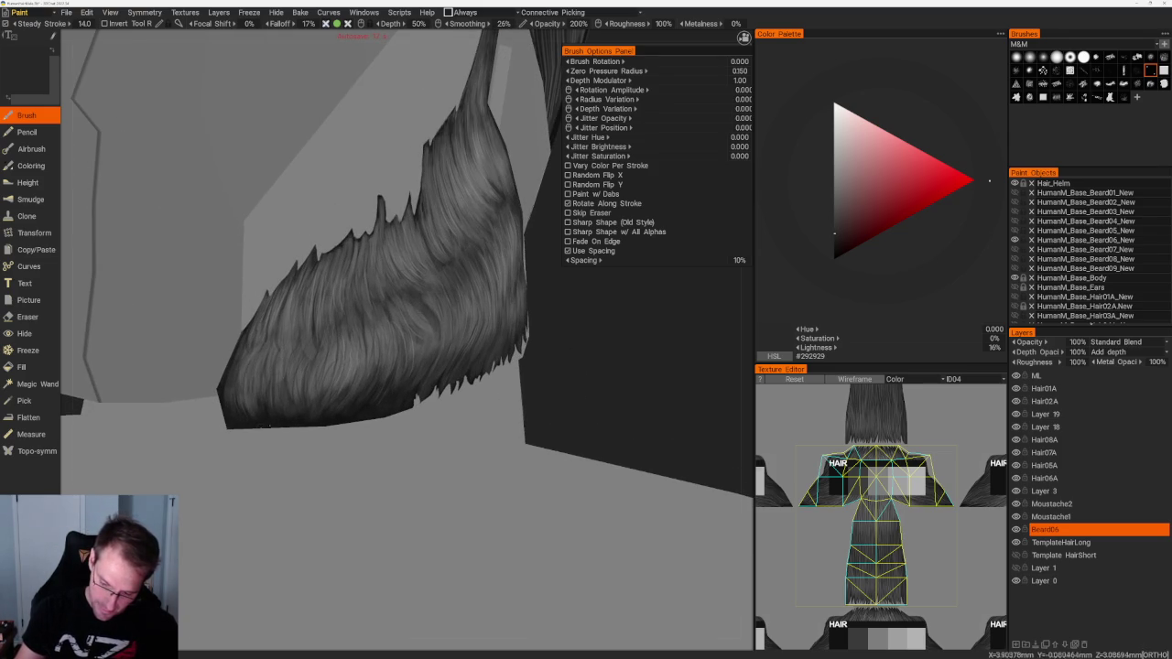
right_drag(366, 275, 394, 275)
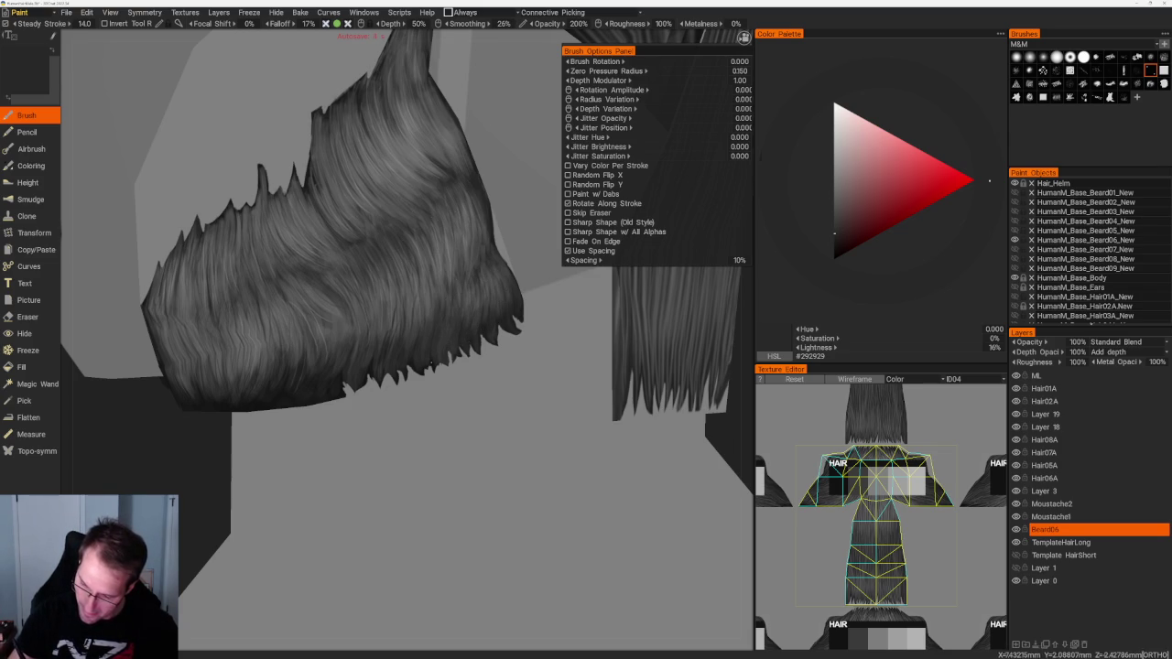
click(834, 246)
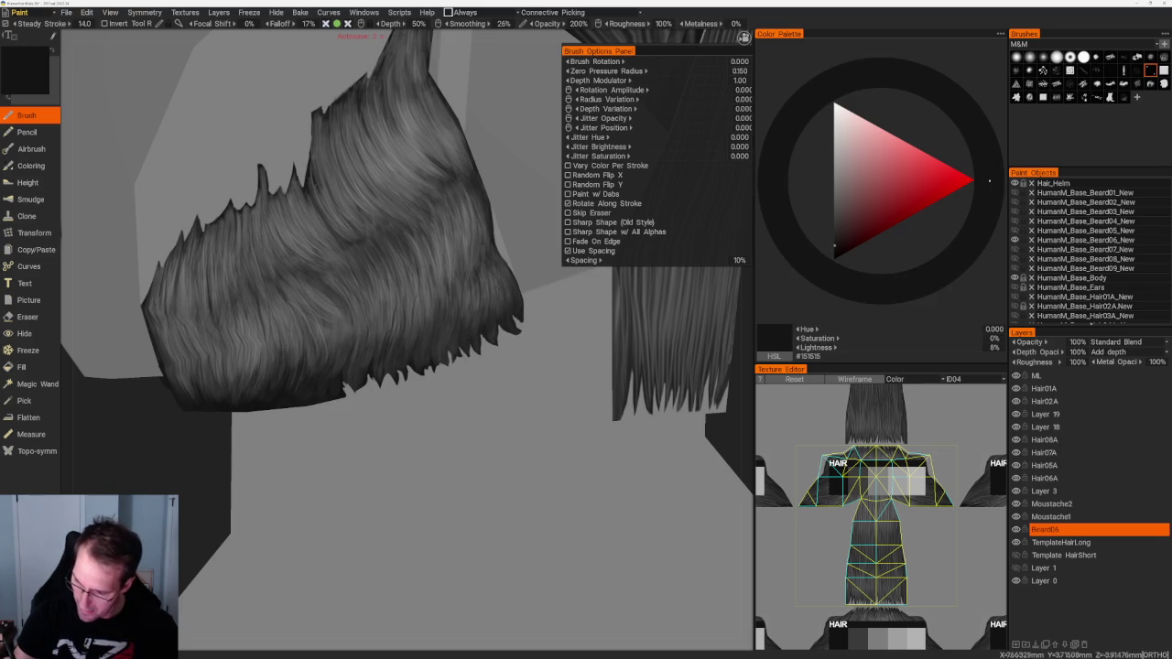
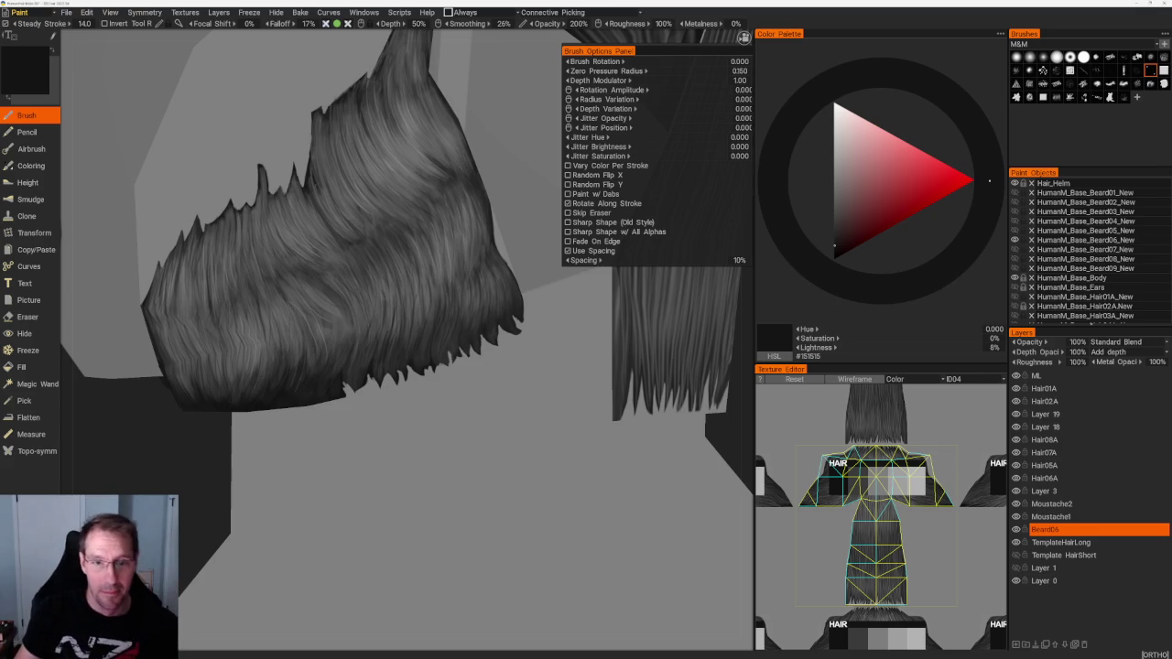
Step: Shift the strand grey lighter and darker, settling on near-black #141414 for the beard card
scroll(407, 339, down, 5)
scroll(407, 339, up, 5)
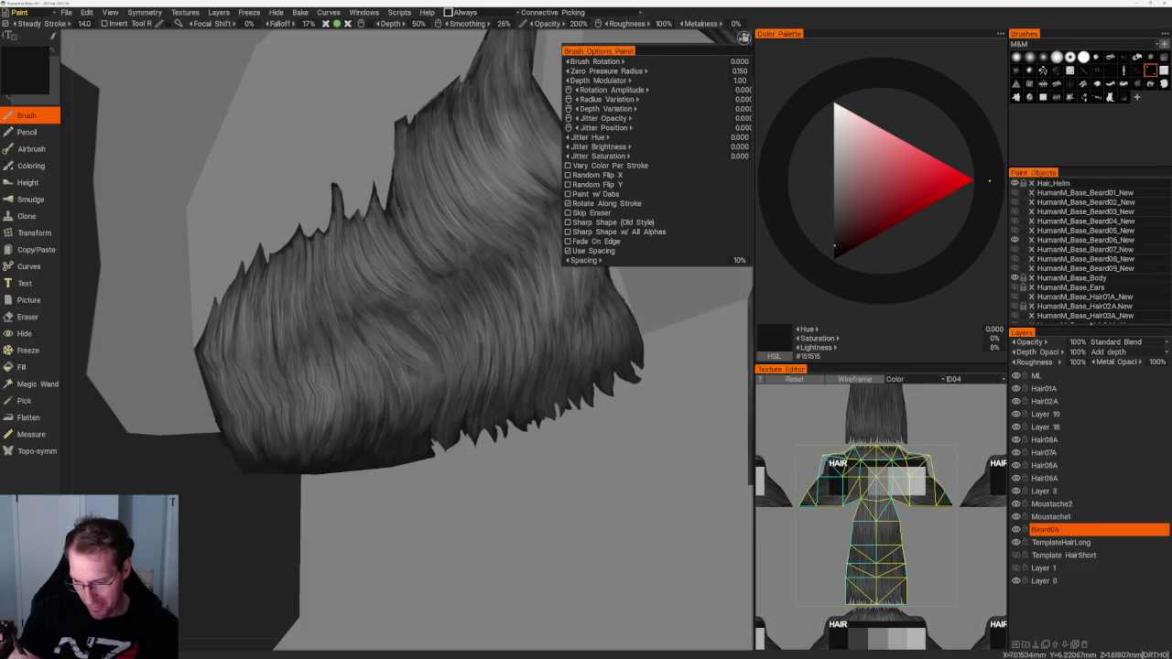
scroll(425, 122, down, 5)
scroll(417, 332, up, 5)
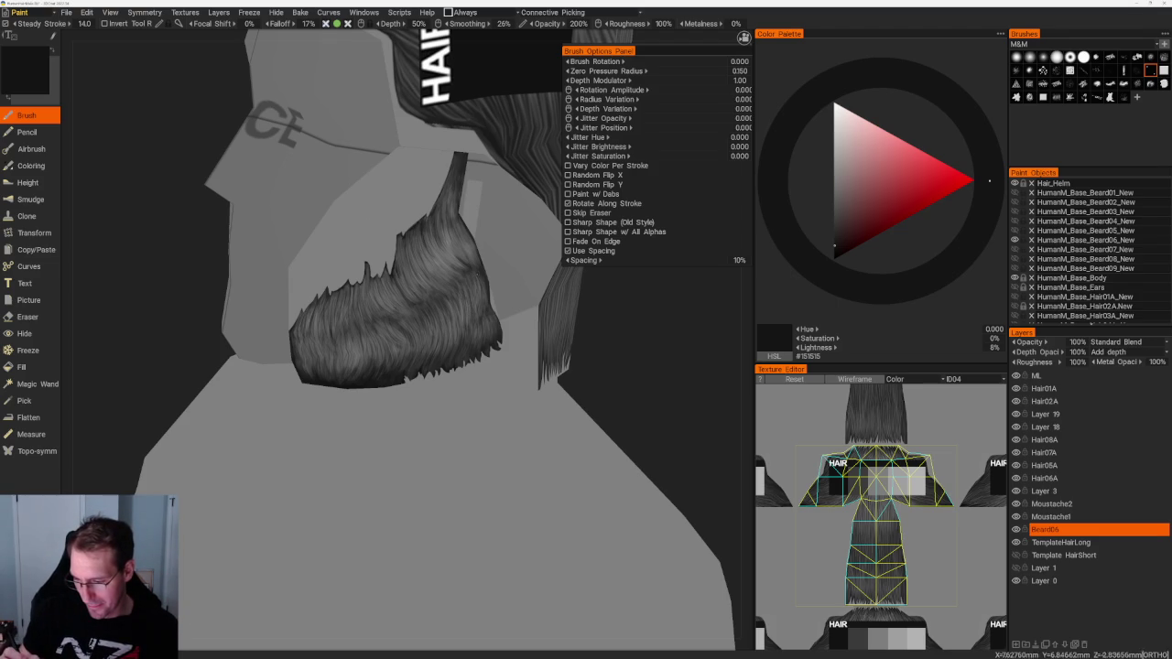
key(v)
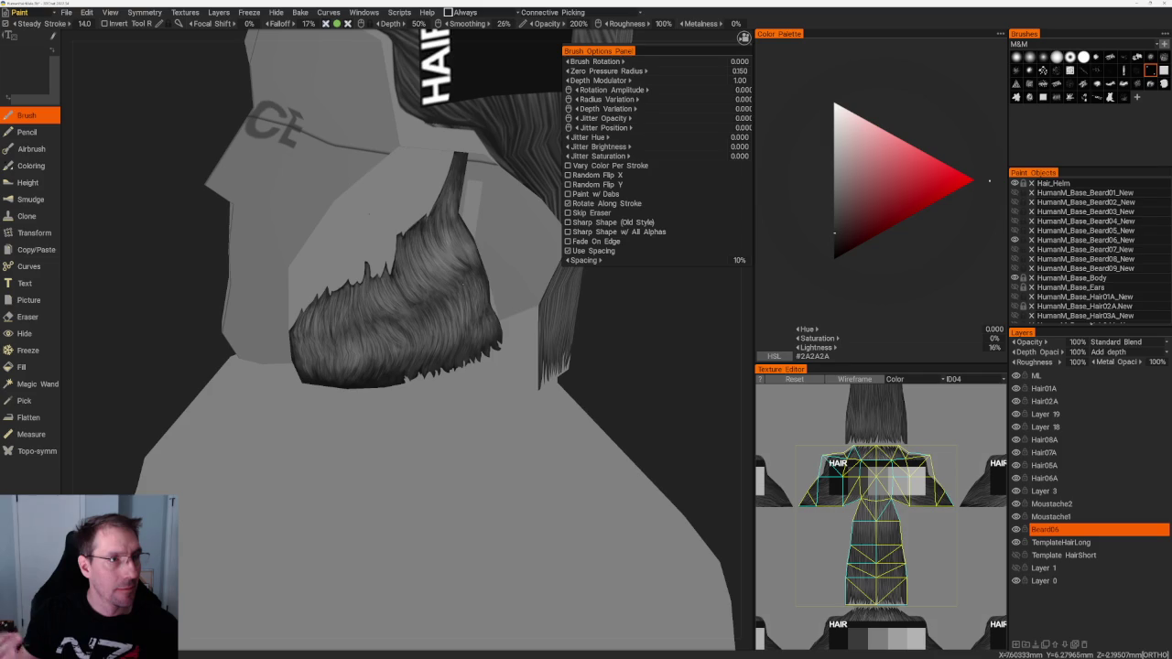
drag(384, 412, 421, 394)
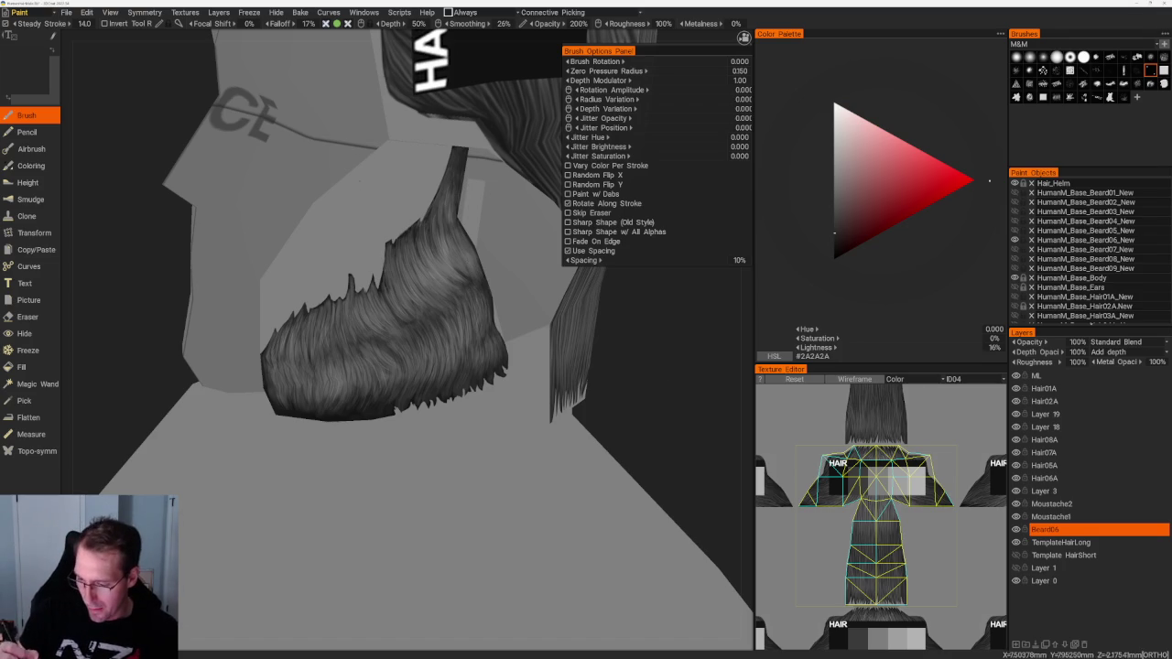
scroll(630, 363, up, 2)
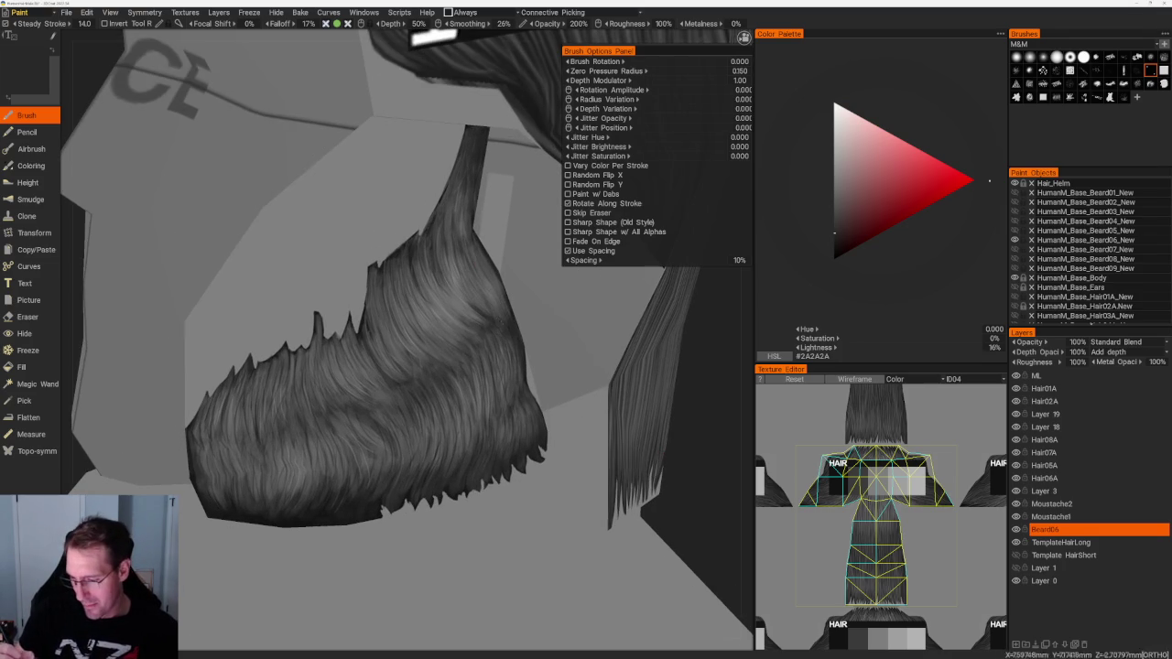
key(v)
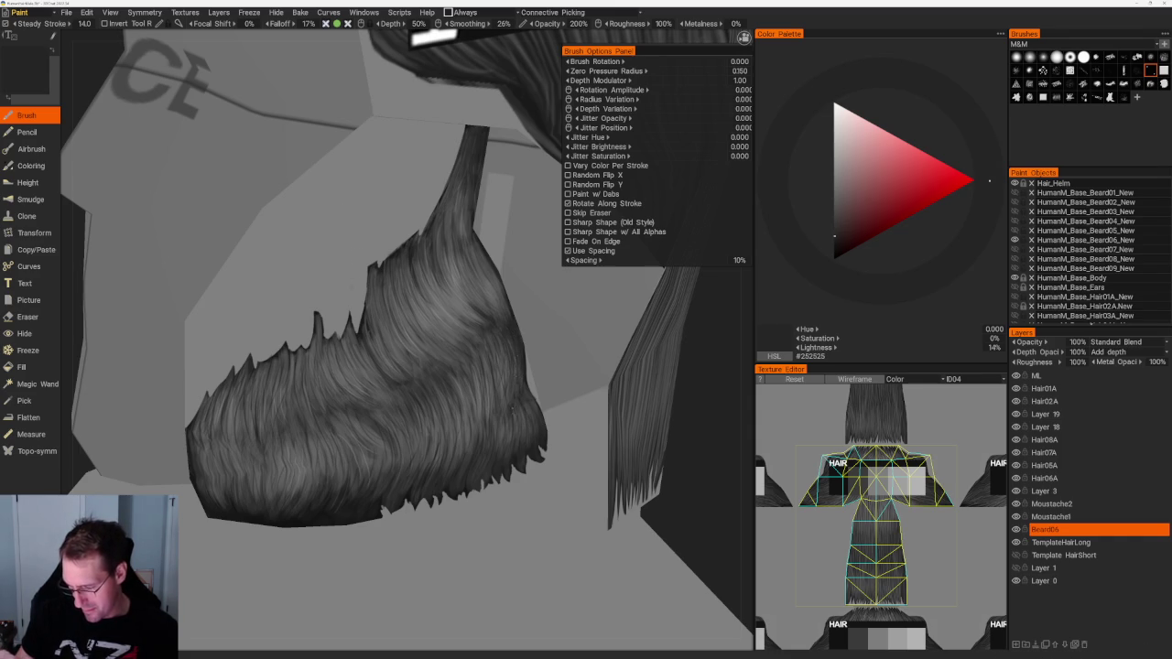
key(v)
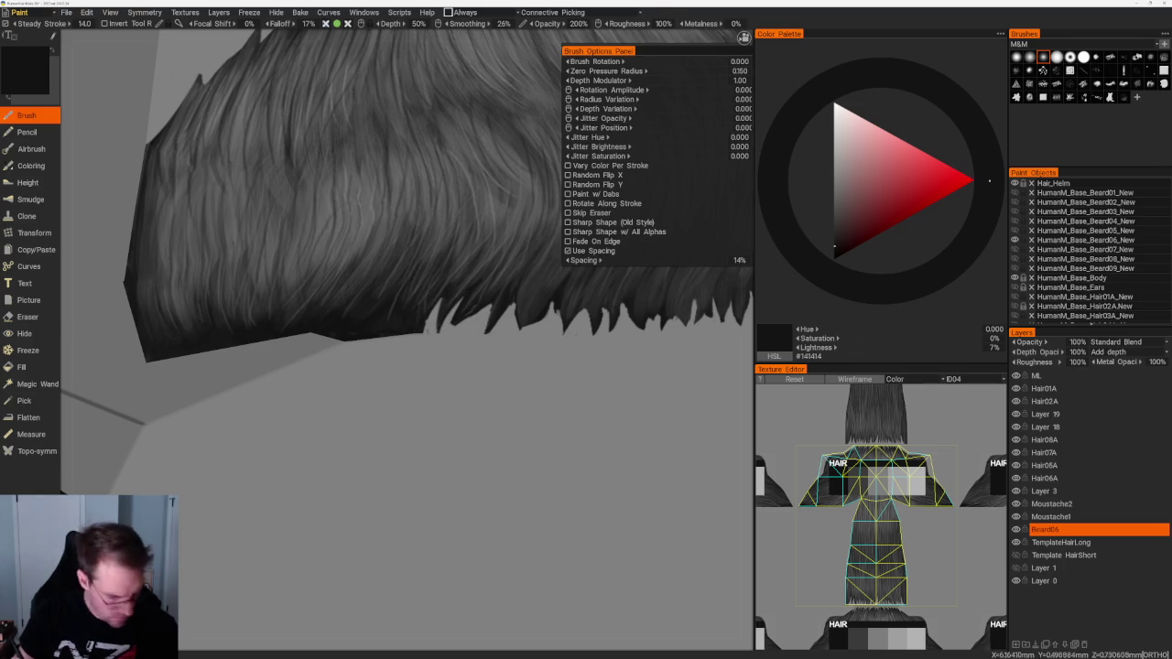
Step: Erase a few hair tips and spikes from the beard card's bottom fringe
key(e)
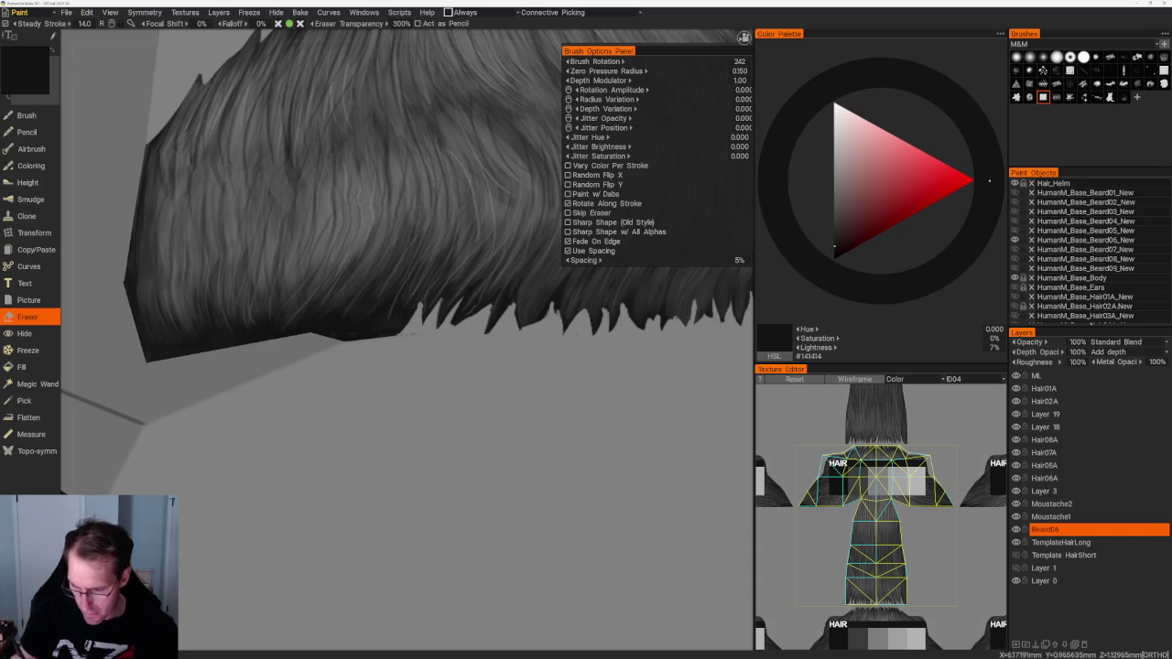
drag(414, 313, 399, 320)
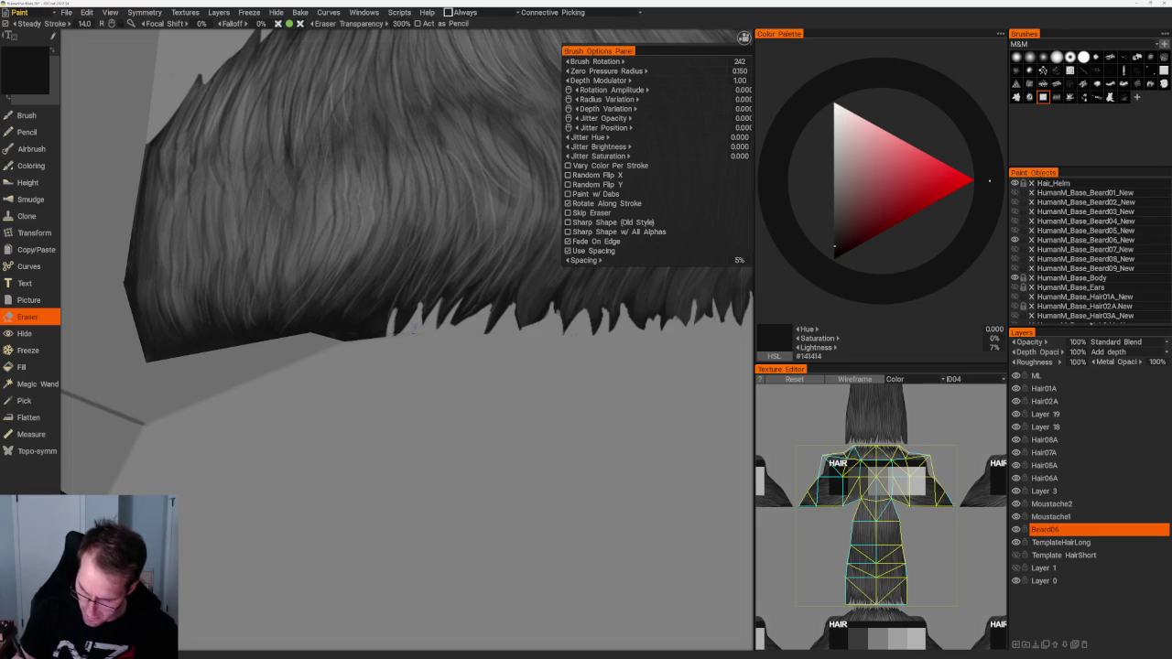
mouse_move(394, 320)
mouse_down()
mouse_move(383, 337)
mouse_move(341, 325)
mouse_move(379, 337)
mouse_up()
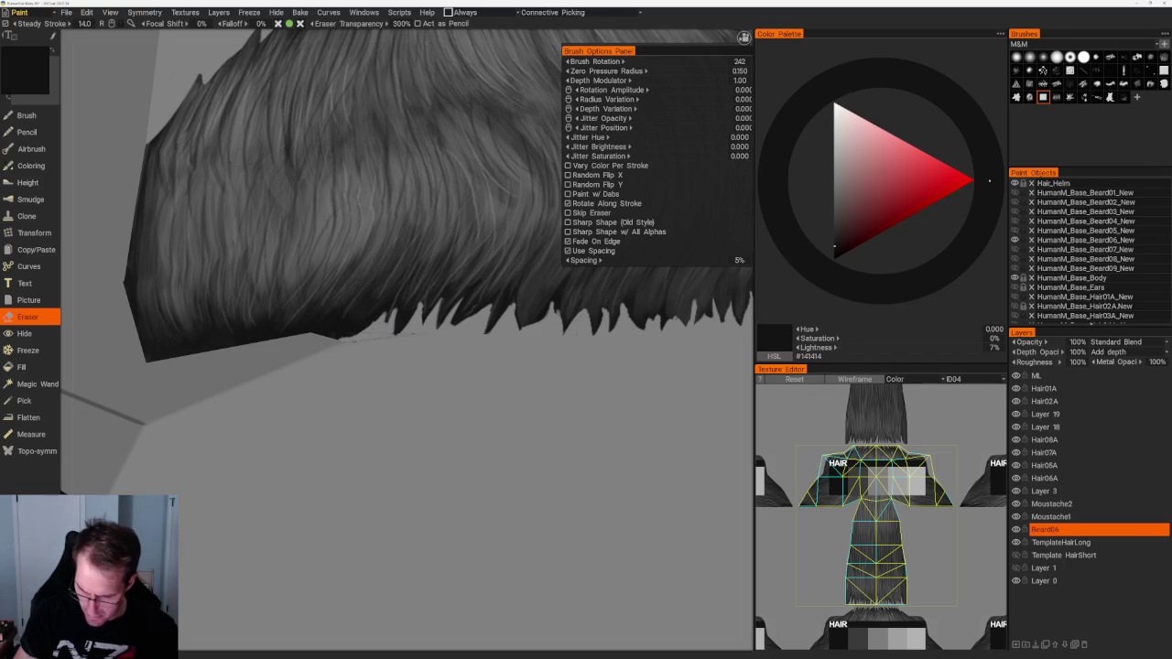
mouse_move(366, 275)
middle_down()
mouse_move(324, 183)
mouse_move(295, 165)
mouse_move(321, 168)
mouse_move(317, 178)
mouse_move(385, 229)
middle_up()
scroll(369, 339, up, 5)
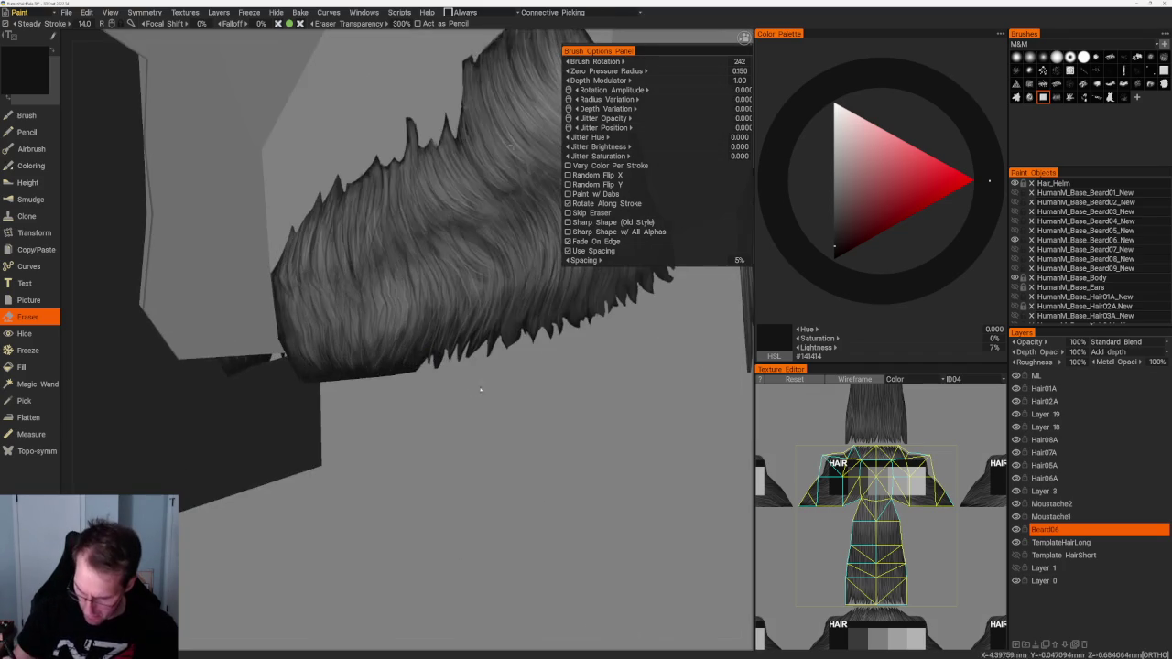
scroll(458, 375, up, 2)
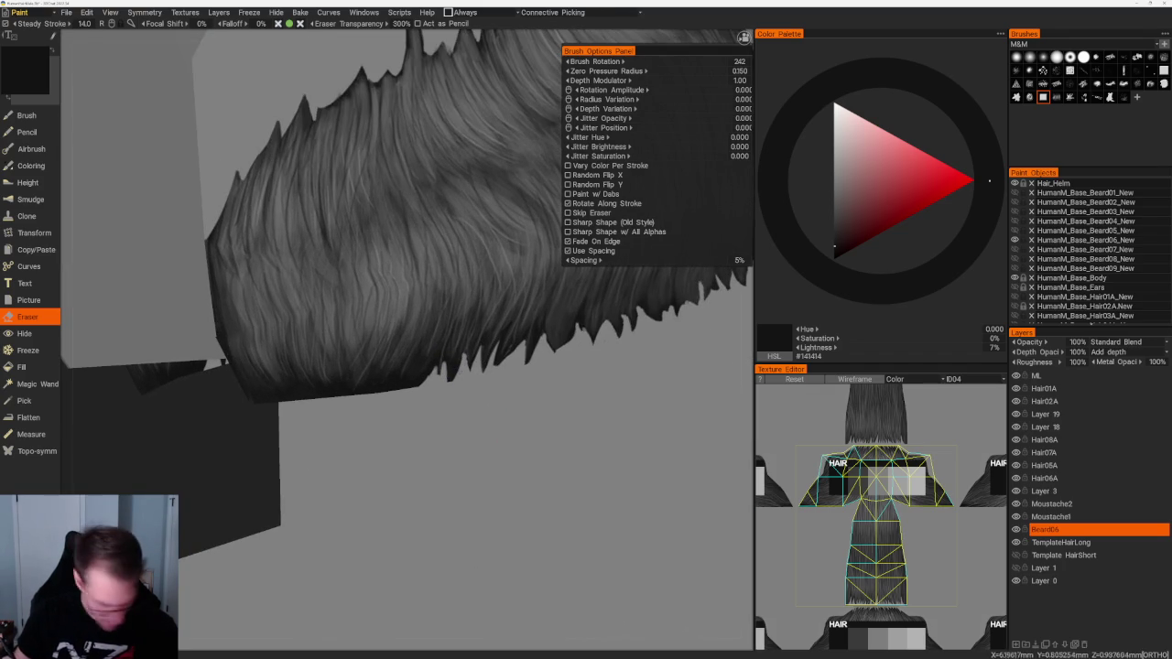
key(b)
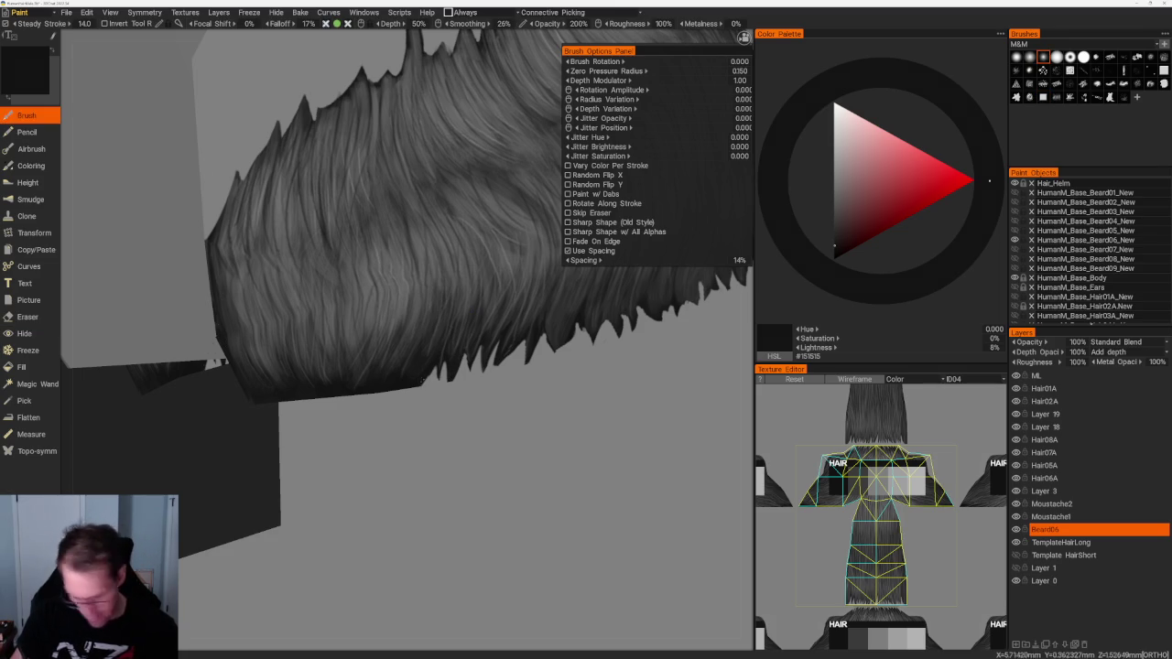
key(e)
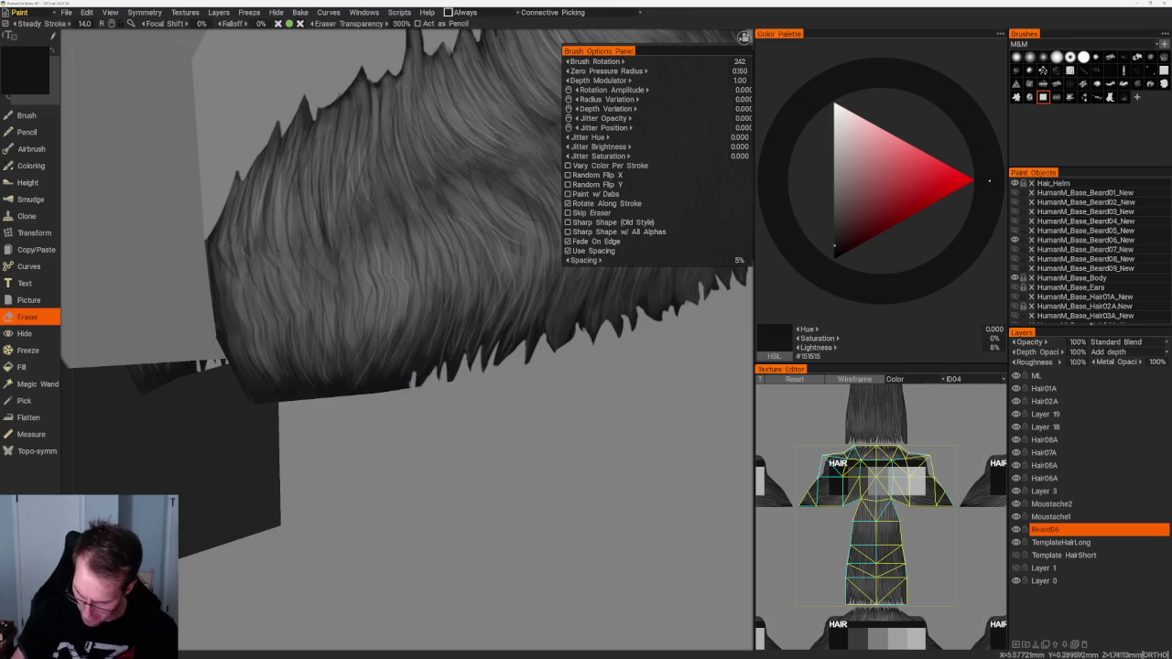
mouse_move(409, 380)
middle_down()
mouse_move(247, 460)
mouse_move(413, 332)
middle_up()
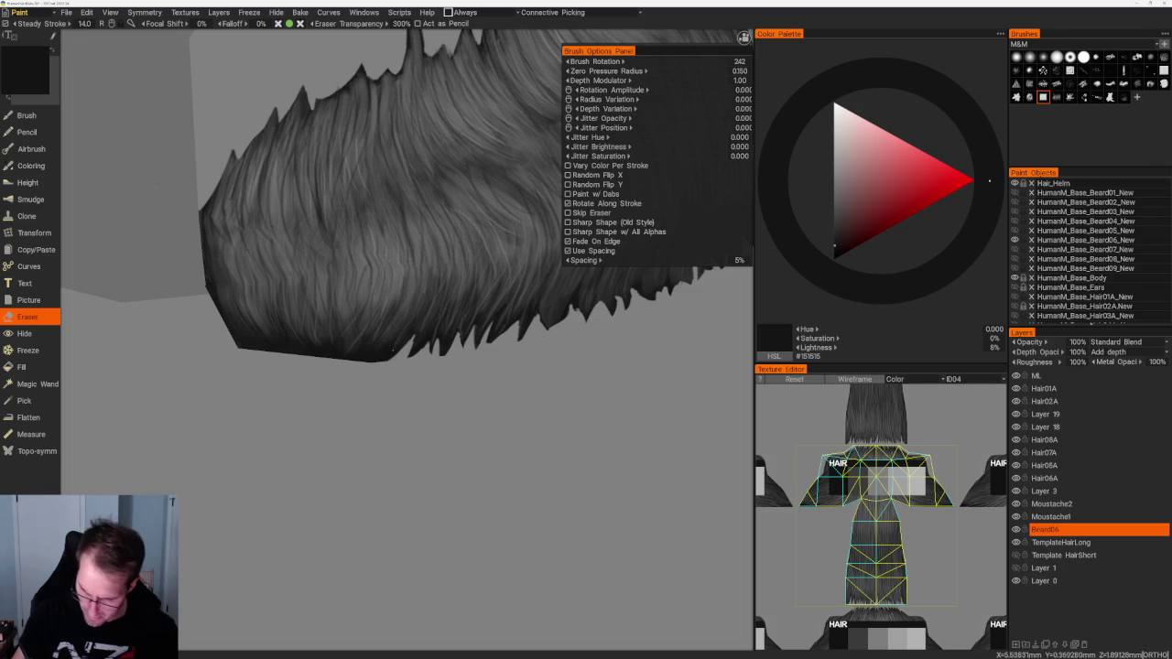
drag(391, 346, 367, 357)
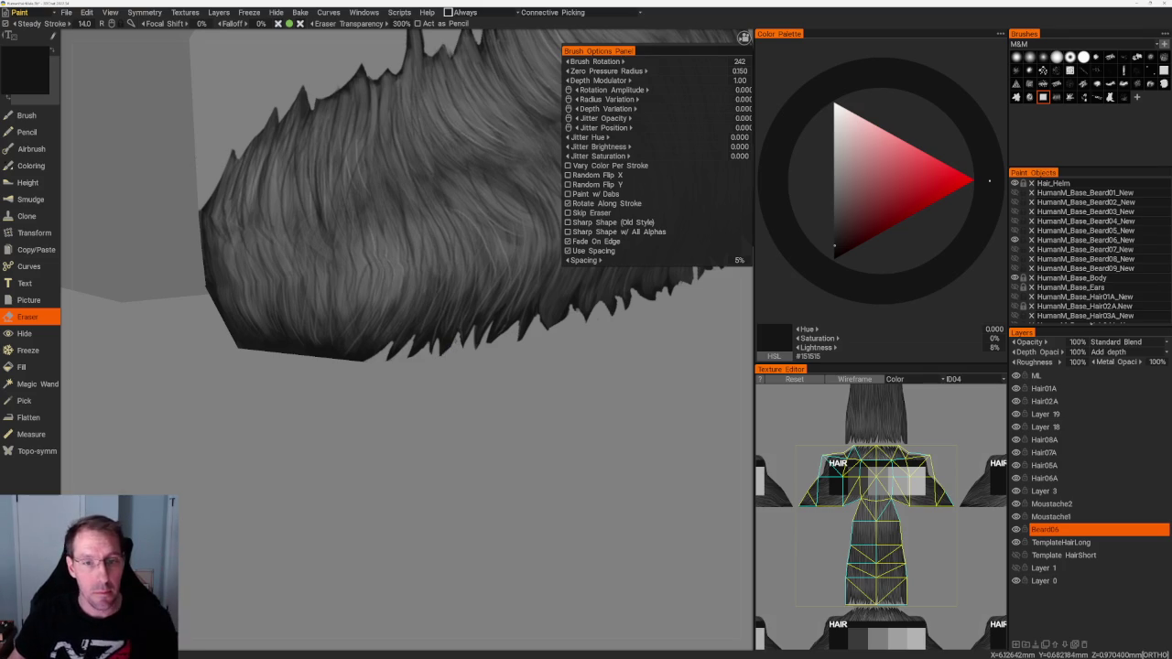
scroll(407, 262, down, 5)
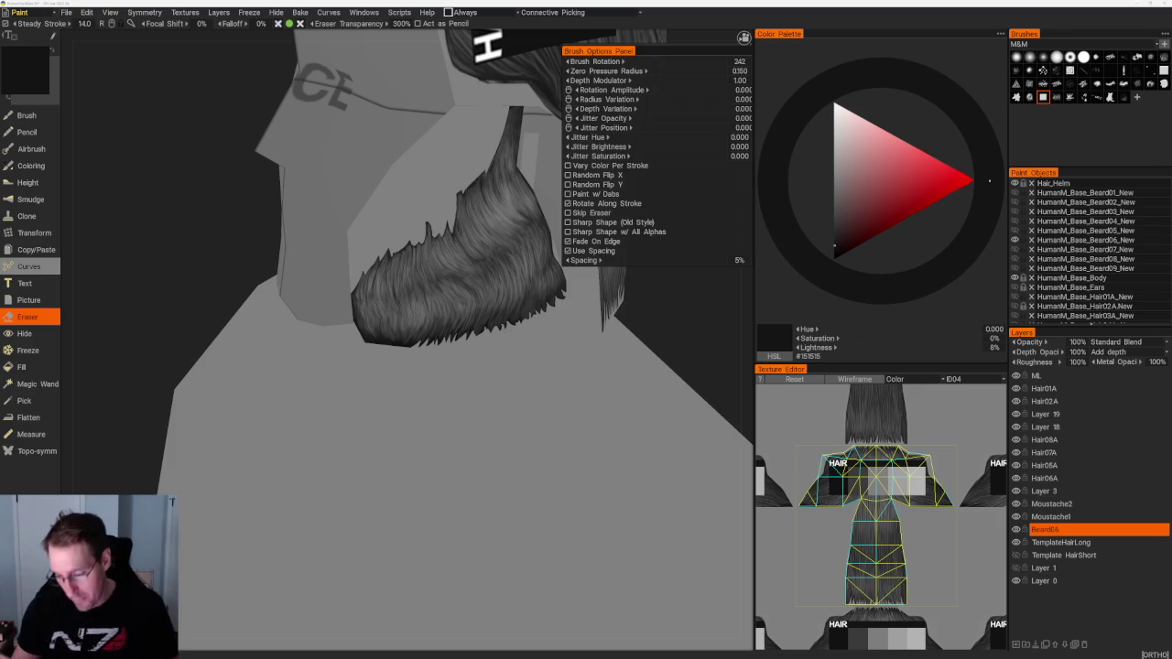
Step: Pick dark grey #181818 in the colour triangle, then level the view and switch to the eraser
mouse_move(708, 322)
middle_down()
mouse_move(549, 348)
mouse_move(508, 380)
middle_up()
scroll(458, 339, up, 5)
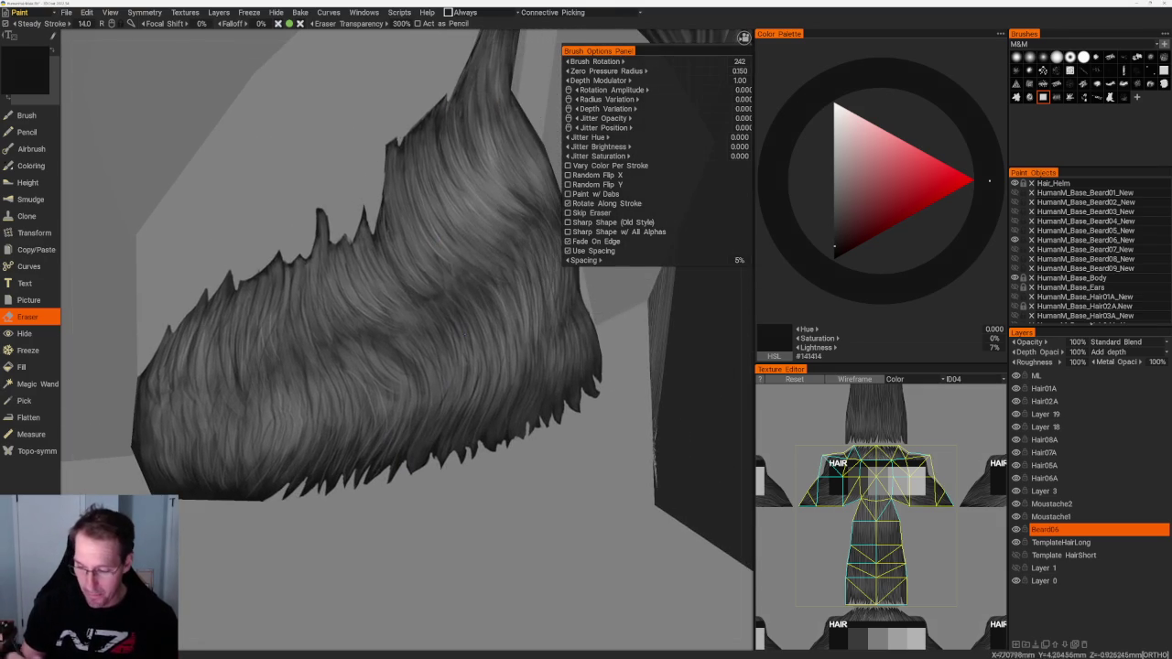
scroll(497, 306, down, 5)
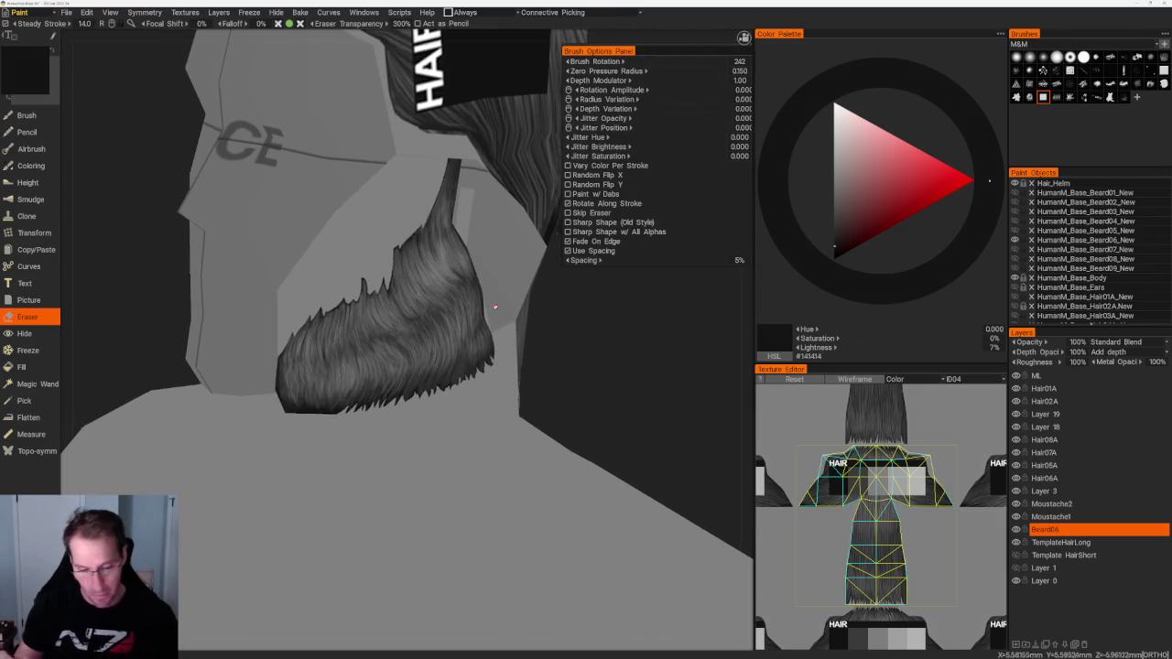
key(b)
middle_drag(618, 369, 611, 379)
scroll(611, 379, up, 3)
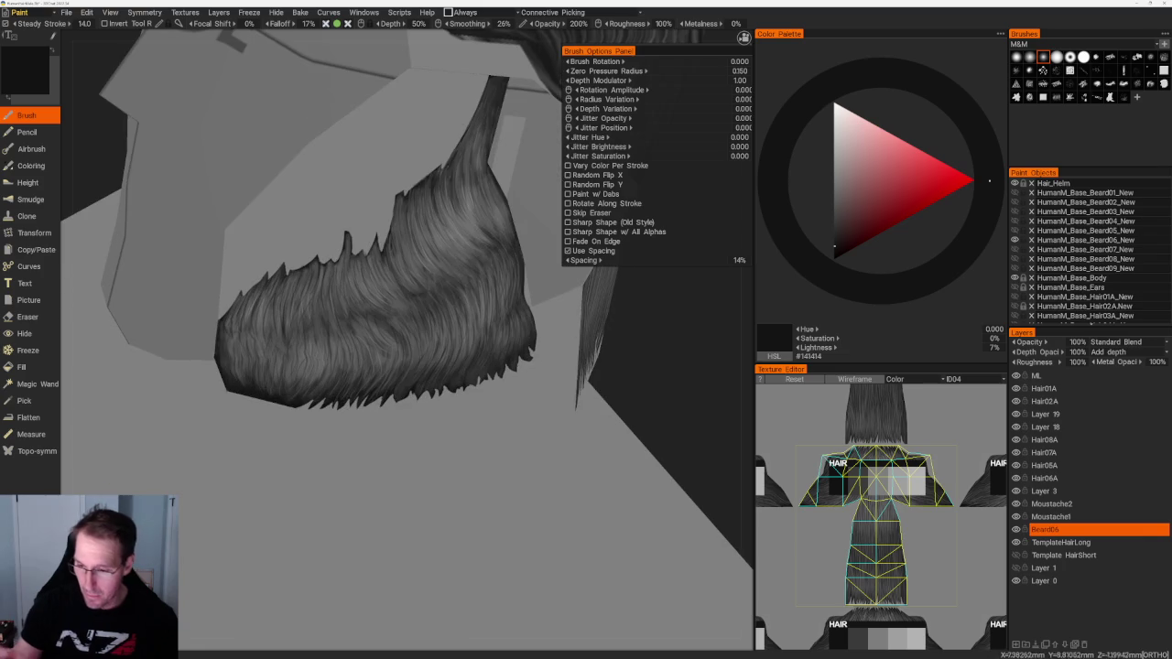
click(834, 231)
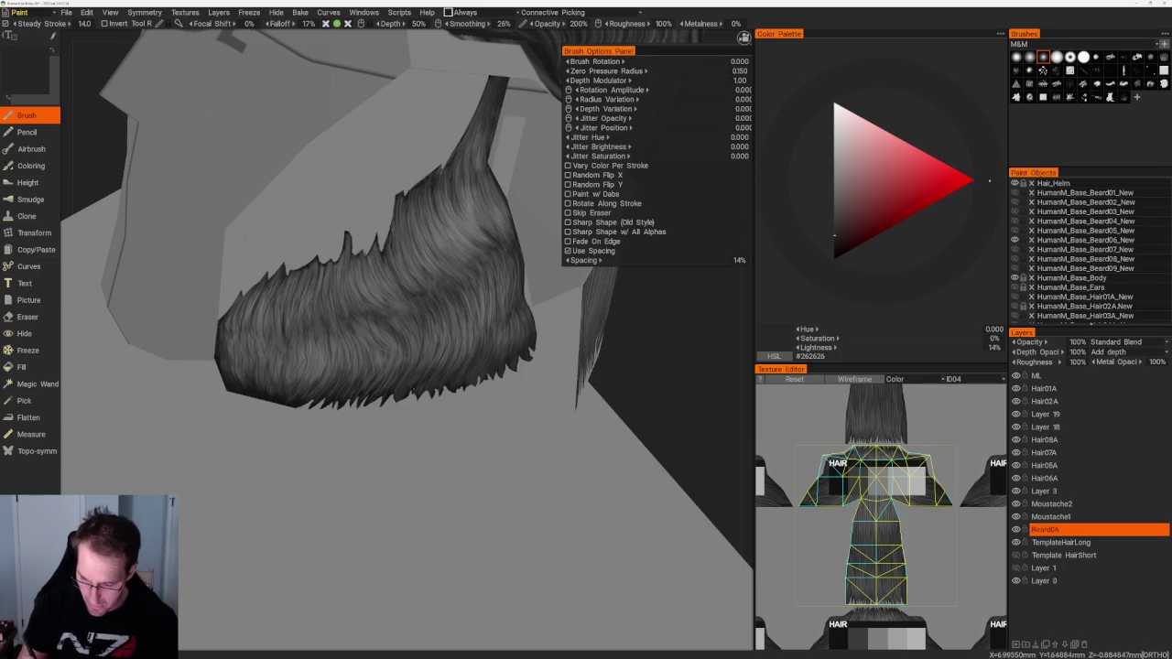
click(835, 243)
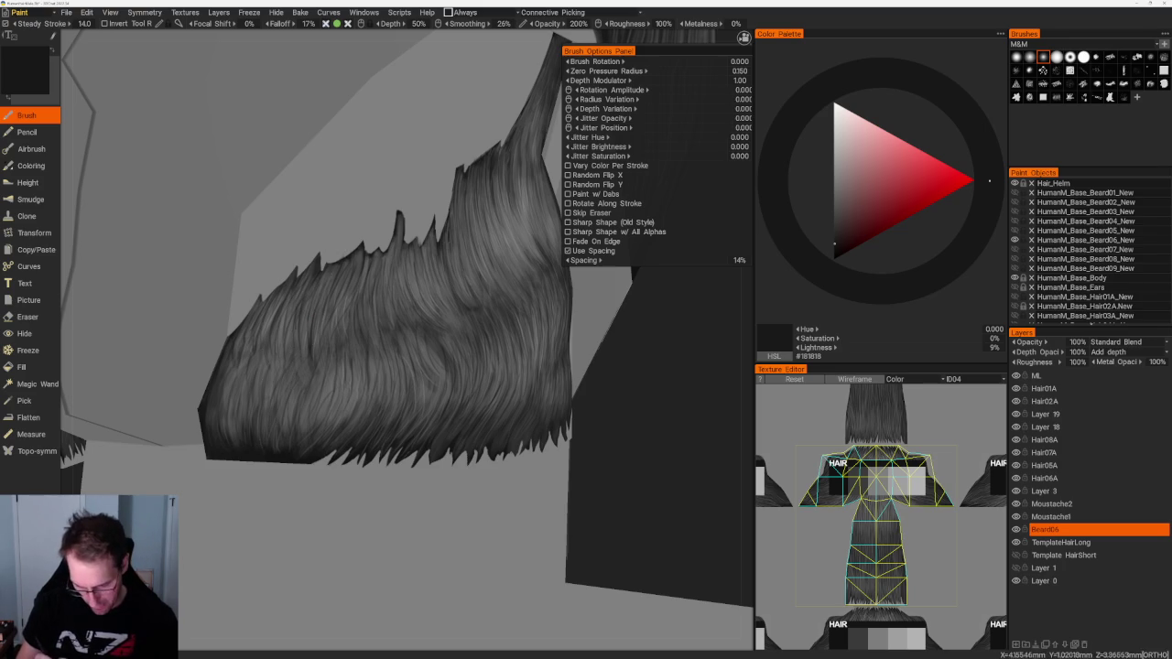
drag(367, 366, 393, 266)
mouse_move(412, 412)
mouse_down()
mouse_move(439, 385)
mouse_move(491, 447)
mouse_move(558, 358)
mouse_move(510, 306)
mouse_move(560, 295)
mouse_move(568, 307)
mouse_up()
key(e)
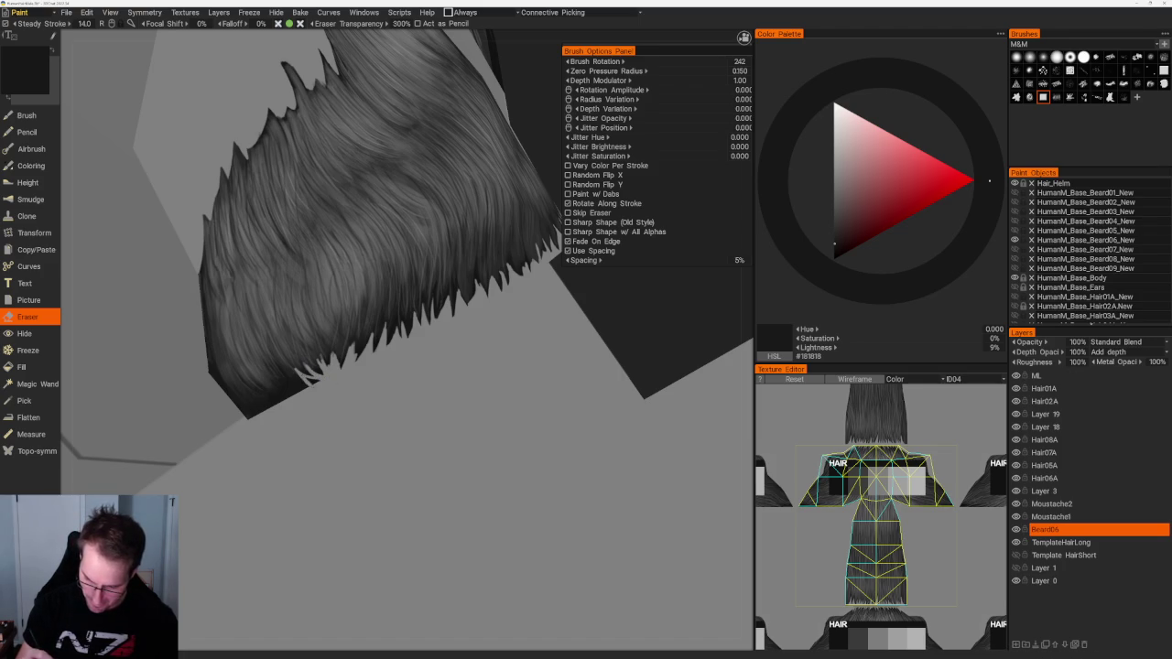
Step: Erase thin strands into the beard card's lower edge
scroll(439, 275, down, 5)
scroll(428, 311, up, 5)
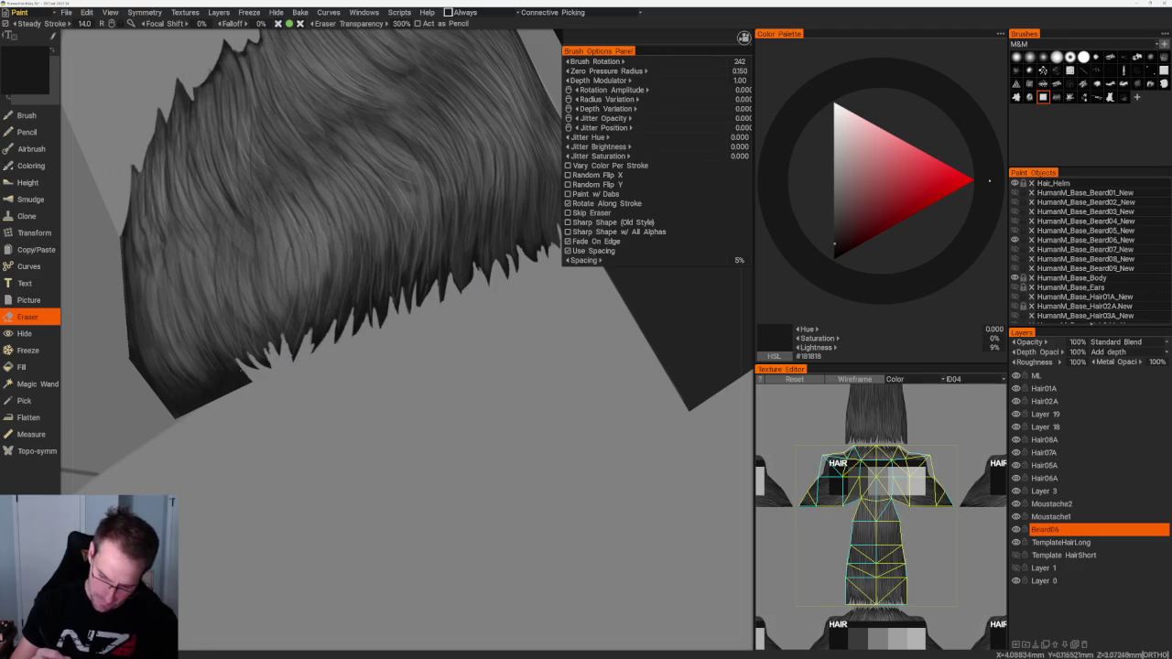
mouse_move(249, 379)
mouse_down()
mouse_move(224, 365)
mouse_move(245, 386)
mouse_move(192, 384)
mouse_move(208, 397)
mouse_up()
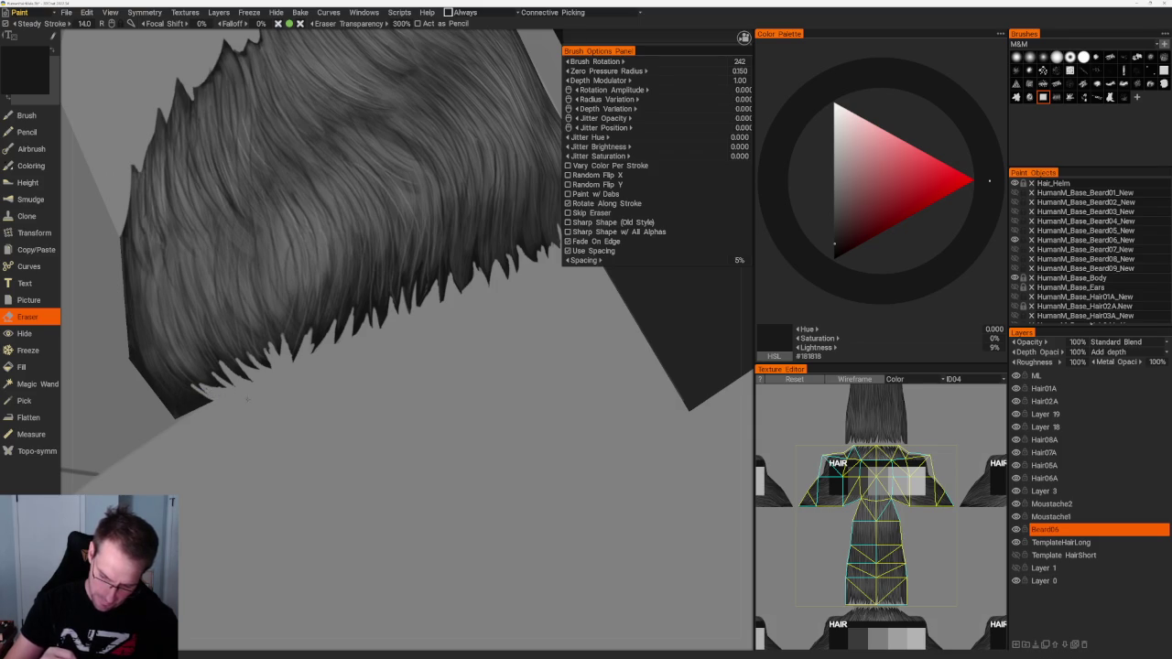
scroll(236, 398, down, 3)
Step: Erase thin strands into the spiky hair tips at the back of the head
alt+drag(275, 275, 434, 189)
scroll(484, 249, down, 2)
scroll(484, 249, up, 2)
alt+drag(485, 274, 510, 301)
scroll(510, 302, up, 1)
scroll(513, 348, up, 2)
scroll(521, 419, up, 2)
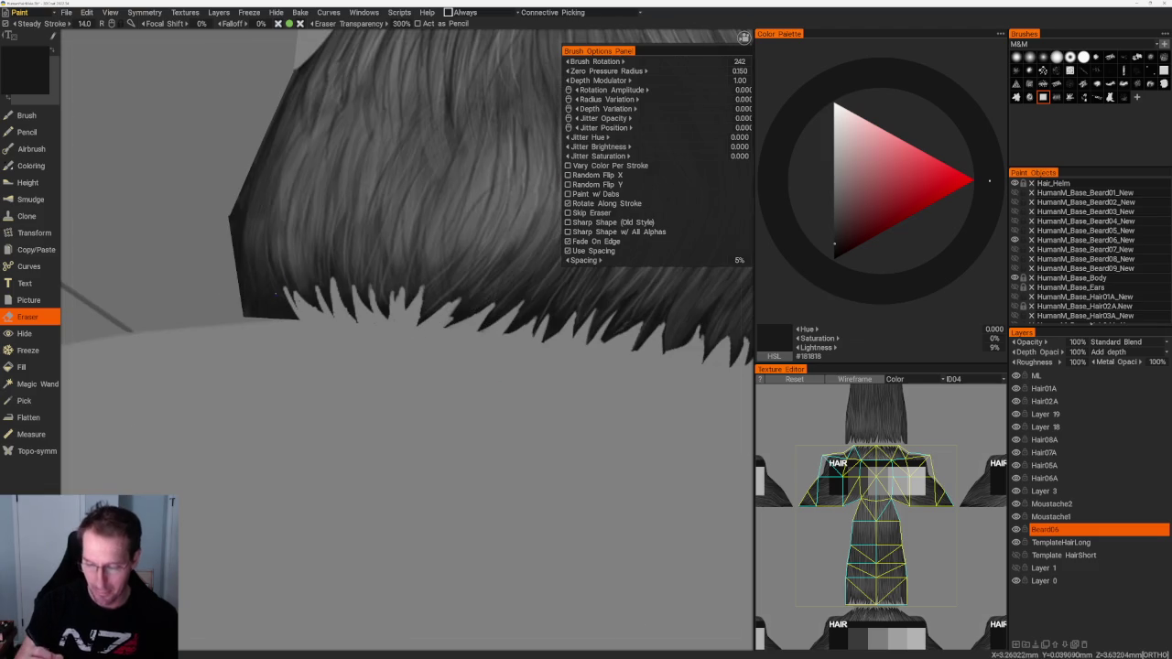
drag(271, 283, 308, 324)
mouse_move(284, 291)
mouse_down()
mouse_move(291, 321)
mouse_move(264, 316)
mouse_up()
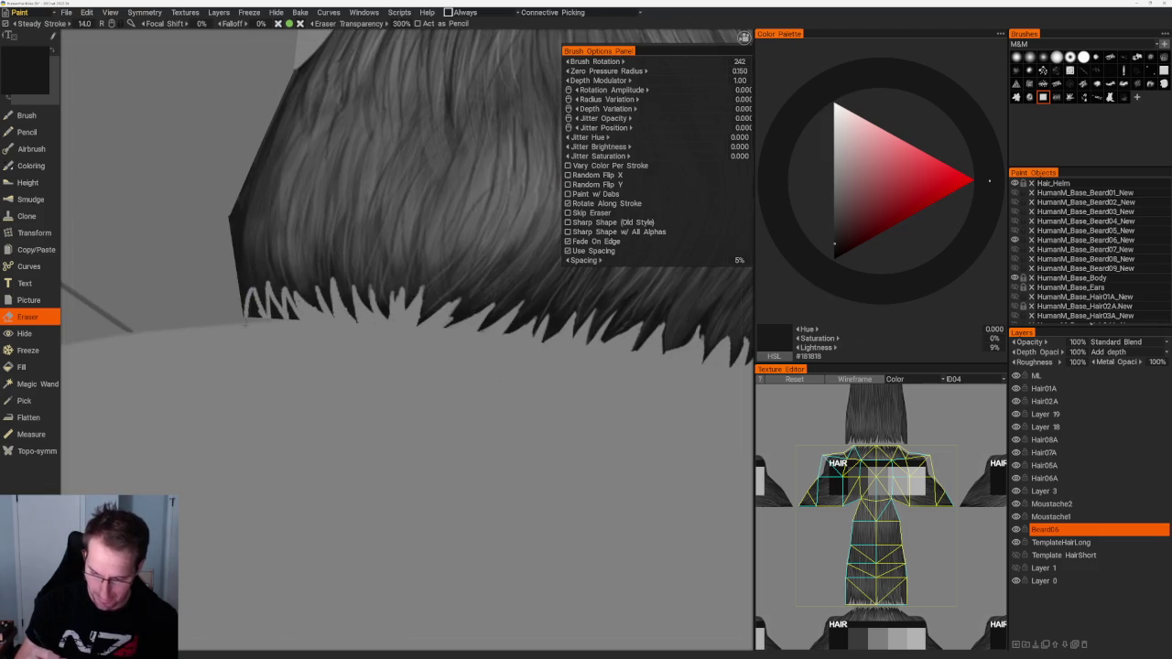
drag(274, 297, 275, 319)
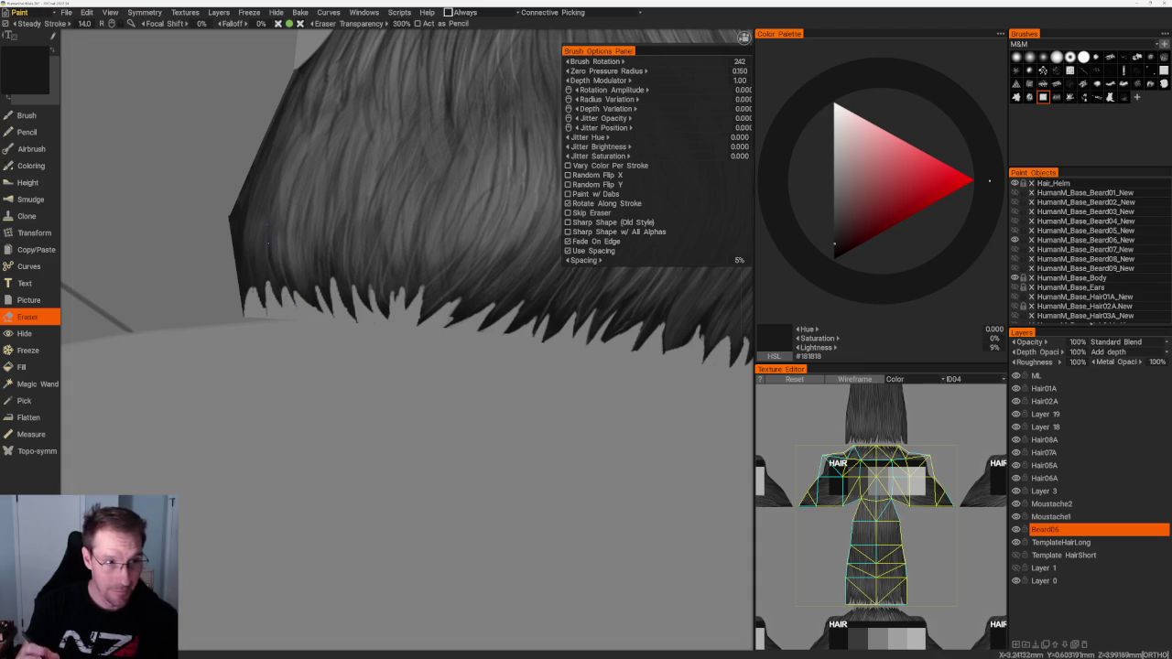
key(b)
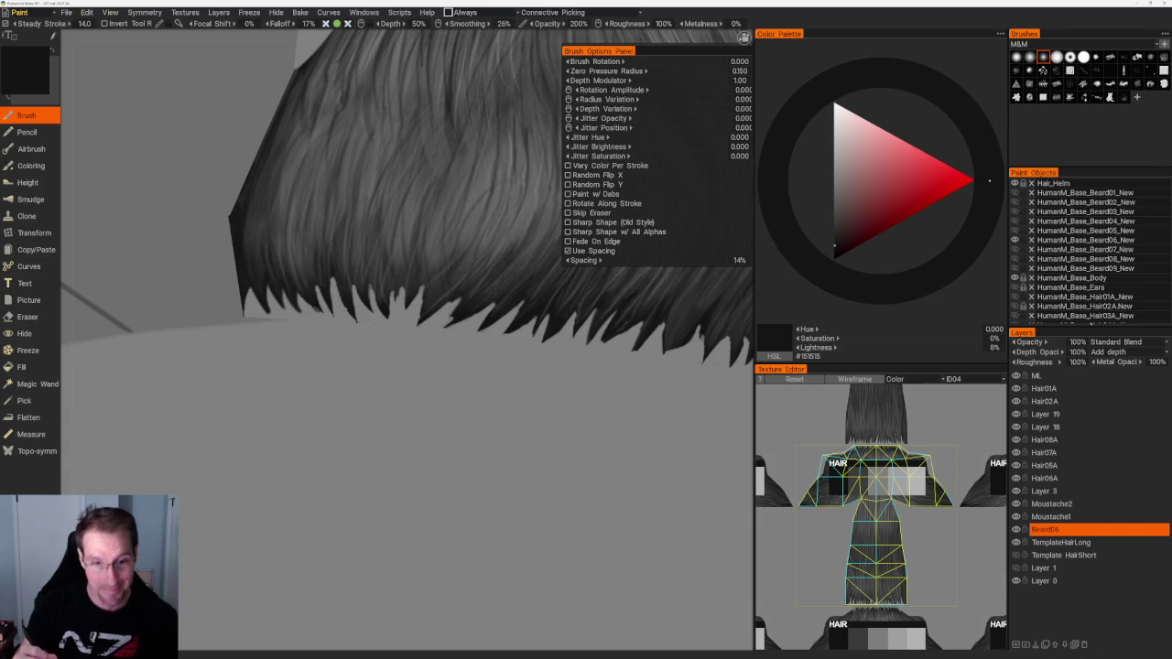
Step: Paint dark strands over several spikes along the beard's lower edge
middle_drag(339, 292, 309, 227)
scroll(408, 262, up, 3)
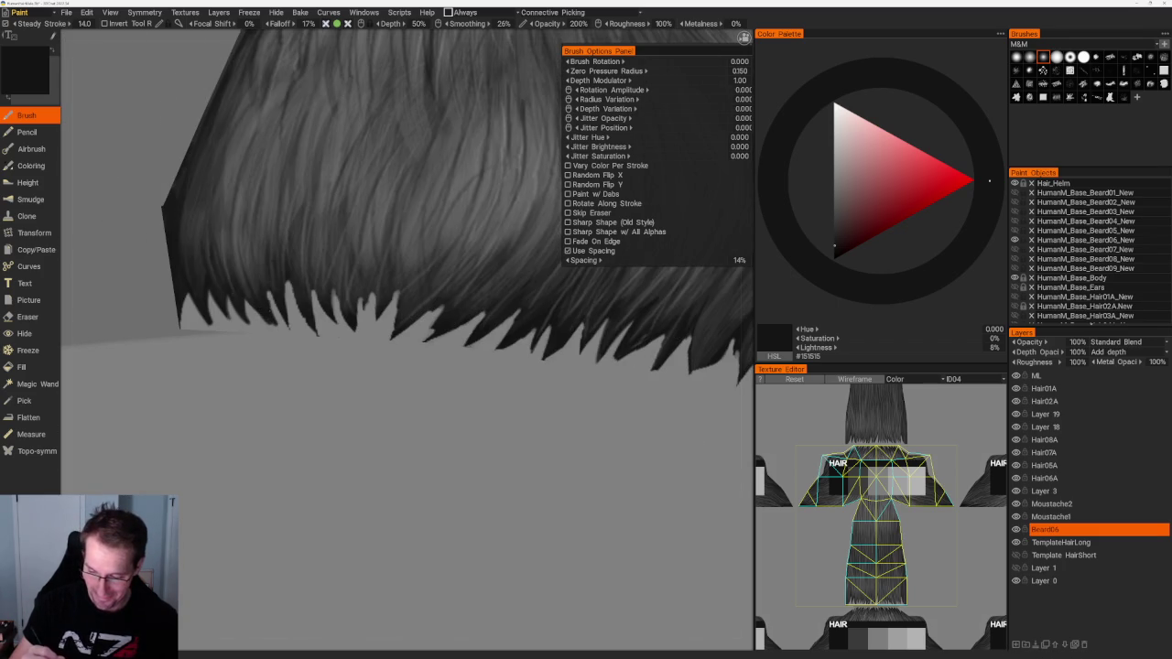
drag(291, 282, 318, 337)
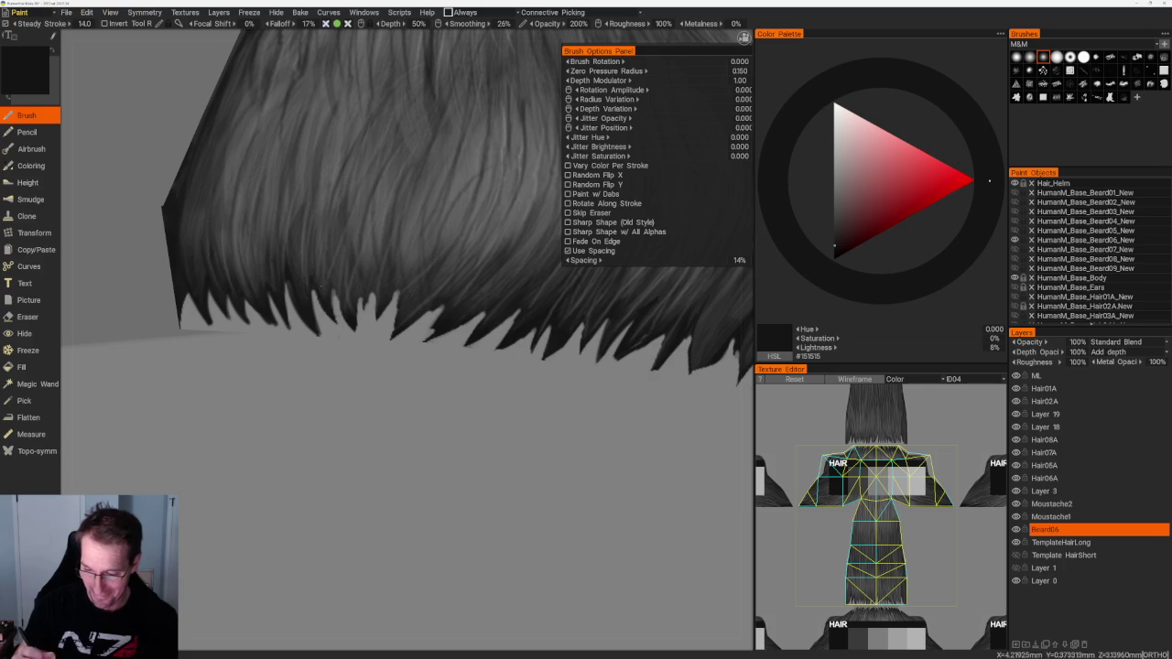
middle_drag(384, 366, 403, 359)
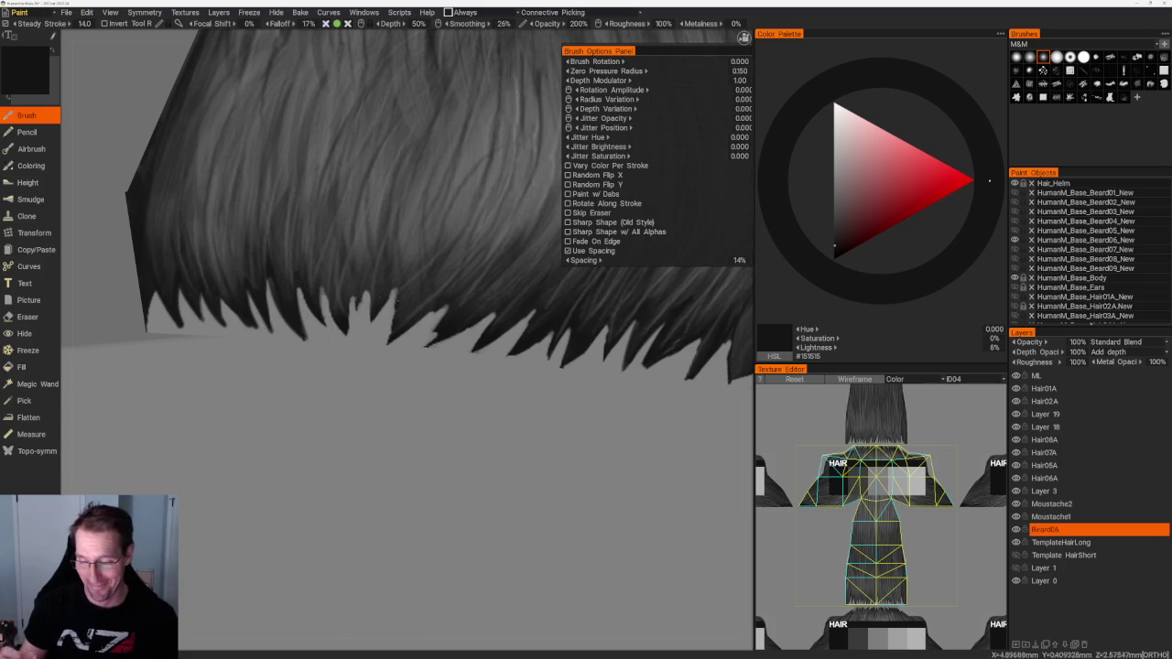
drag(341, 291, 348, 335)
mouse_move(351, 289)
mouse_down()
mouse_move(357, 320)
mouse_move(370, 319)
mouse_up()
middle_drag(384, 348, 357, 337)
drag(367, 275, 370, 326)
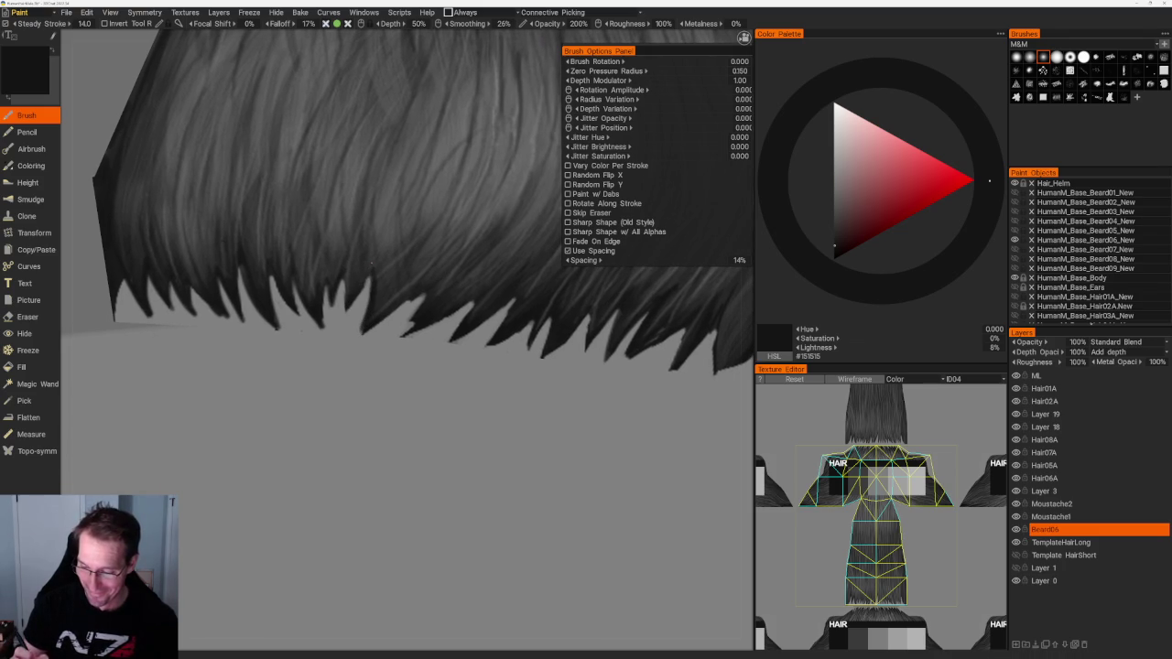
Step: Partly erase a strip of one spike tip, then inspect the beard from a three-quarter view
key(e)
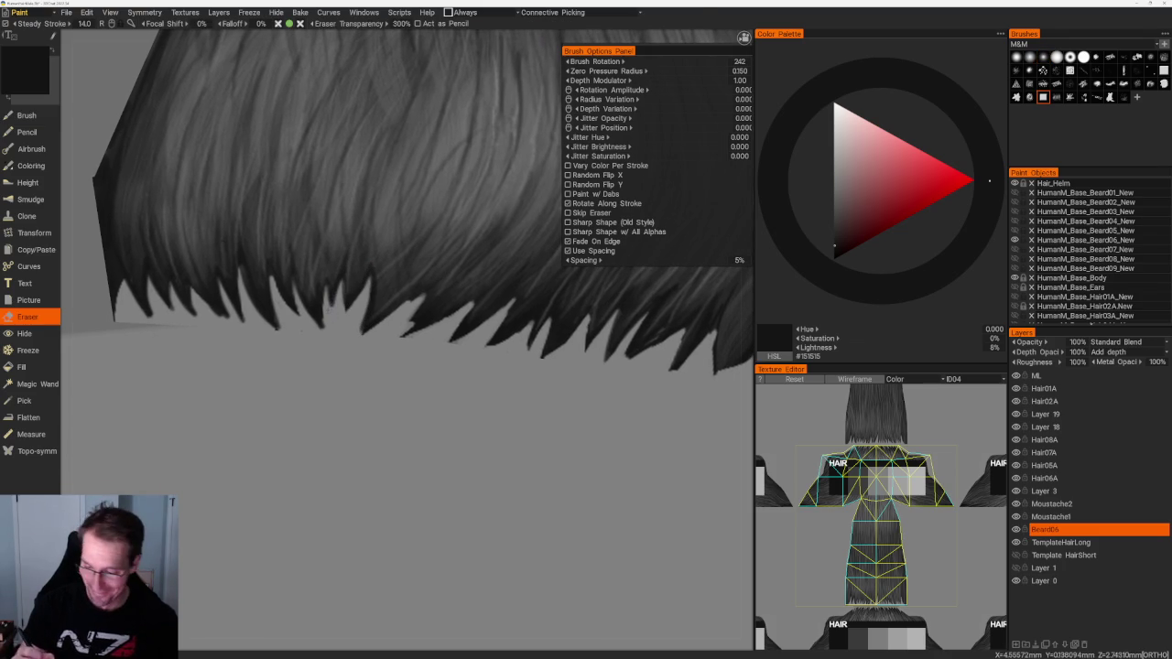
drag(323, 306, 323, 328)
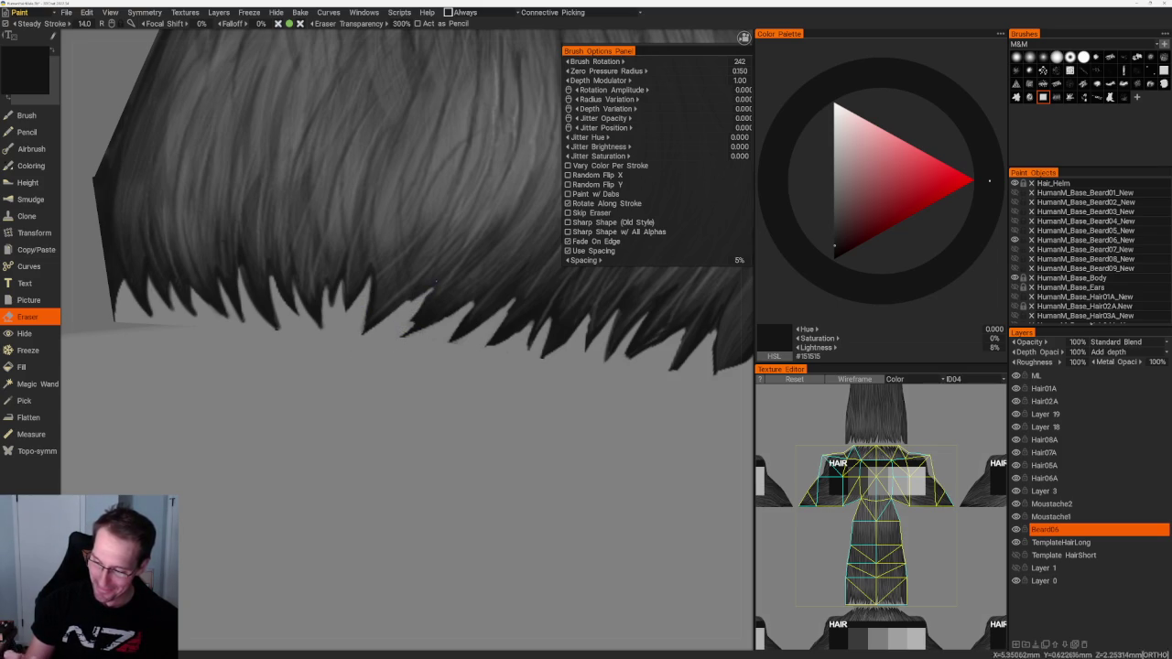
scroll(498, 273, down, 5)
middle_drag(498, 273, 428, 273)
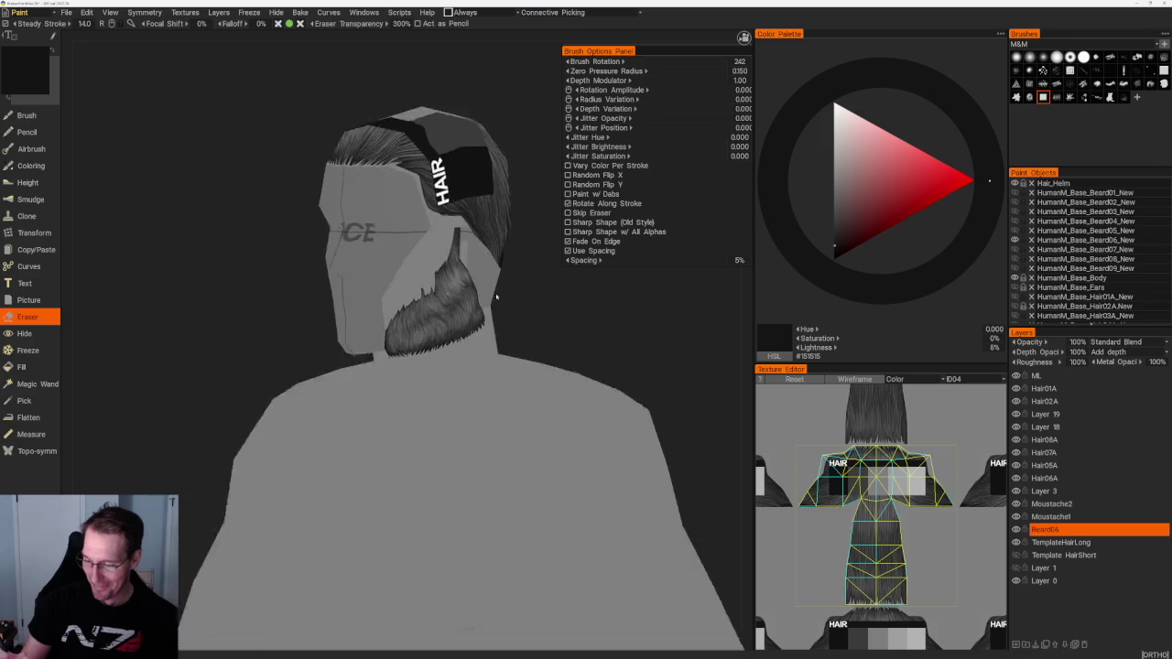
scroll(429, 273, up, 5)
scroll(511, 355, up, 3)
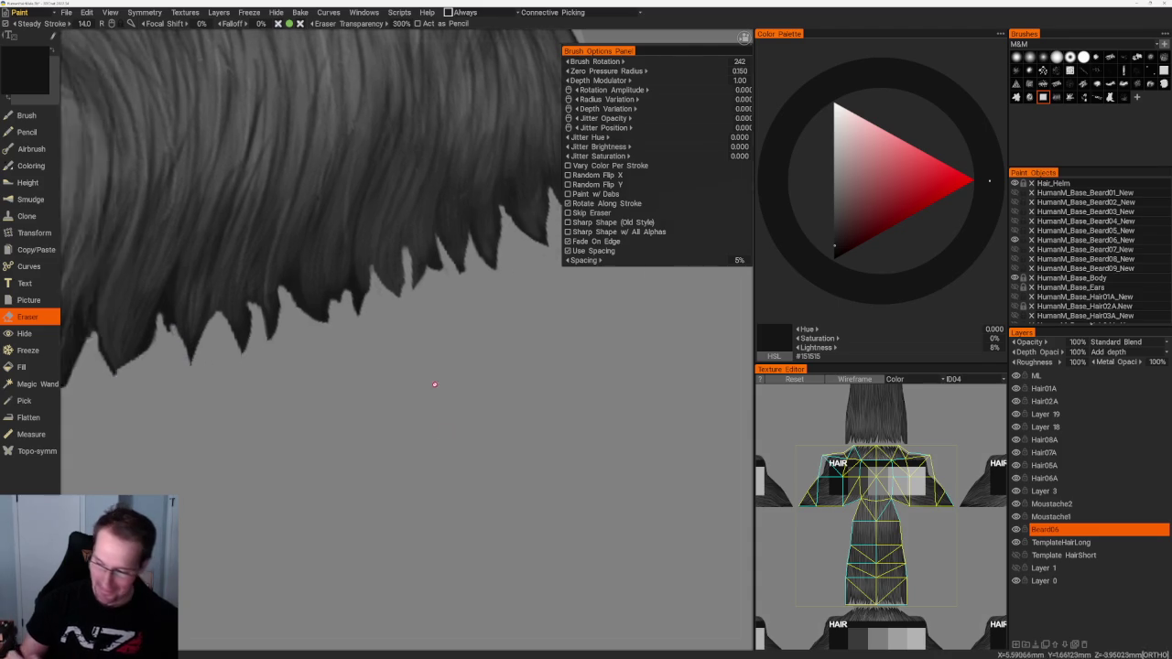
middle_drag(439, 411, 715, 289)
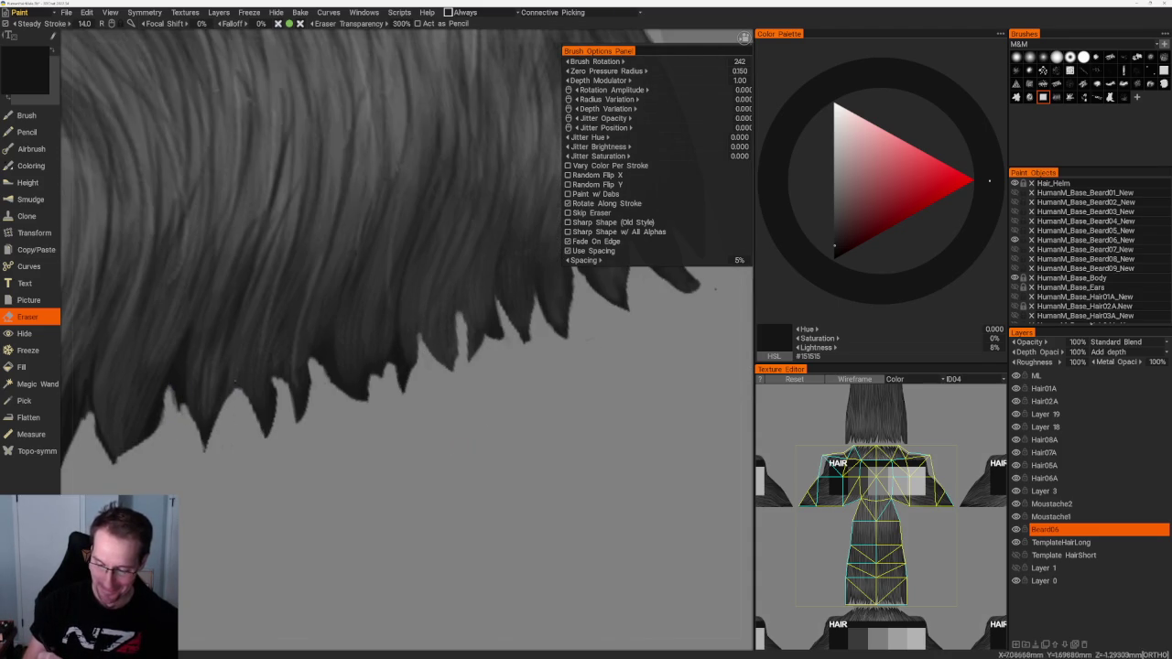
middle_drag(715, 289, 248, 233)
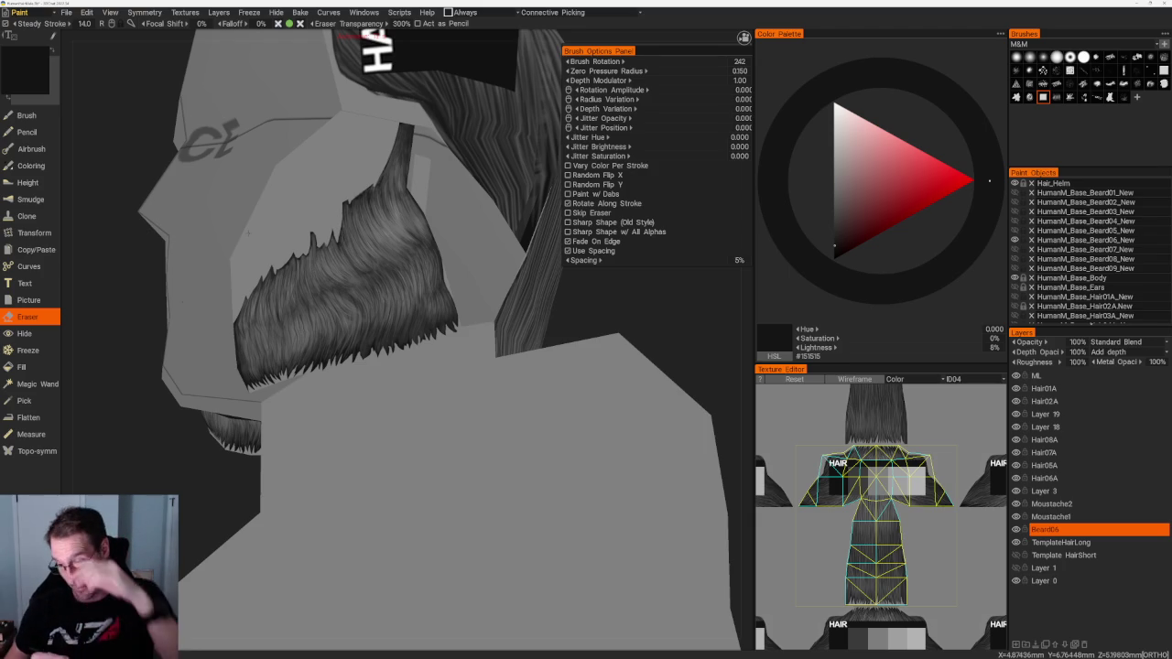
right_drag(394, 275, 539, 318)
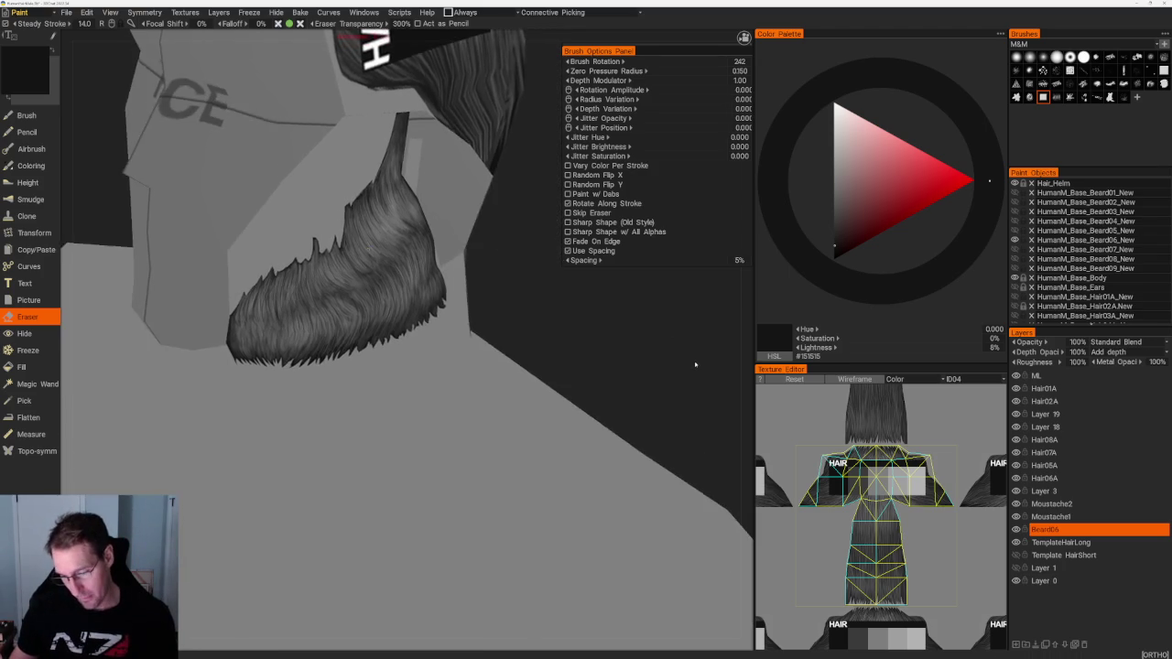
scroll(540, 319, down, 5)
scroll(567, 319, up, 3)
scroll(557, 316, up, 5)
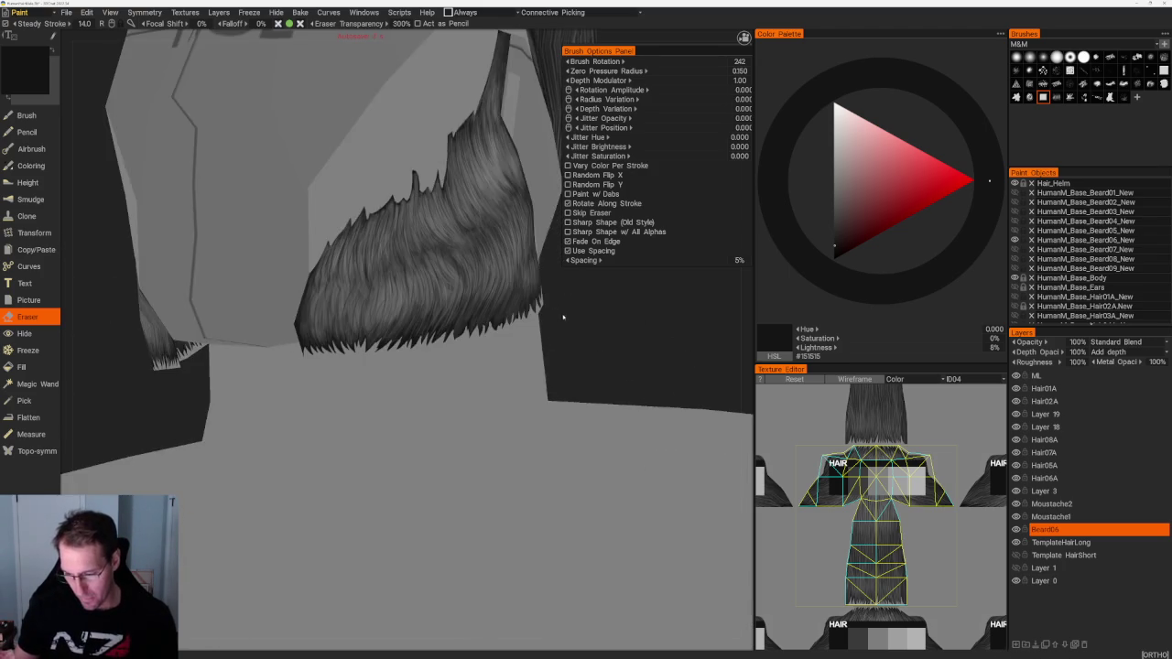
scroll(557, 317, up, 1)
scroll(635, 394, down, 5)
right_drag(540, 243, 515, 461)
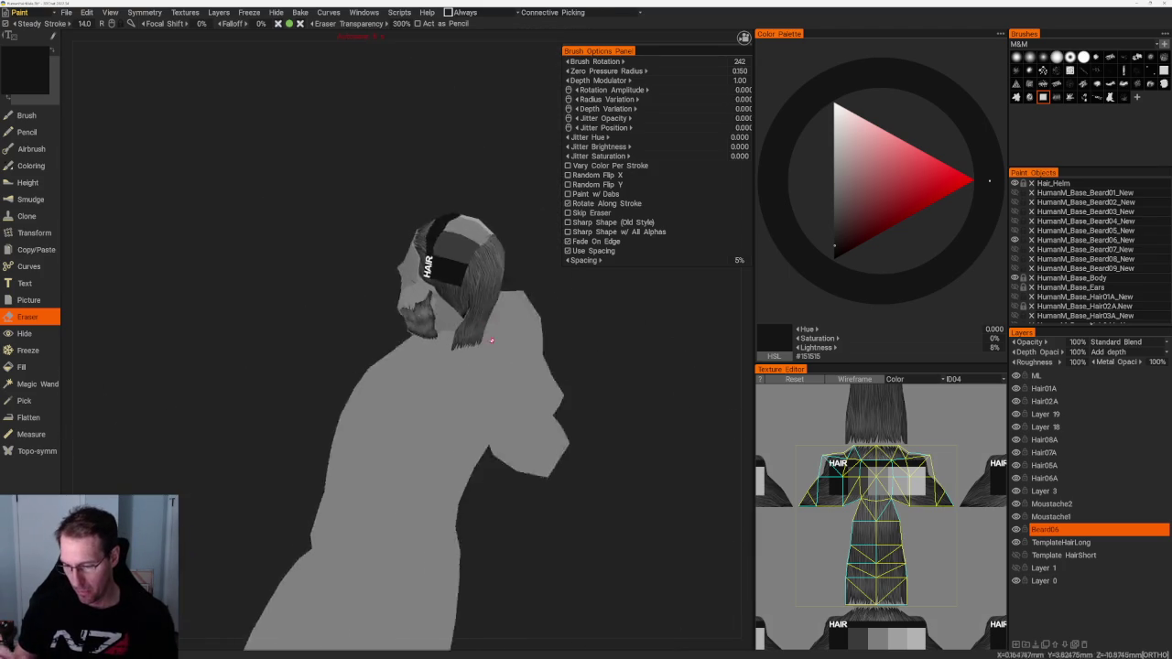
right_drag(576, 411, 547, 410)
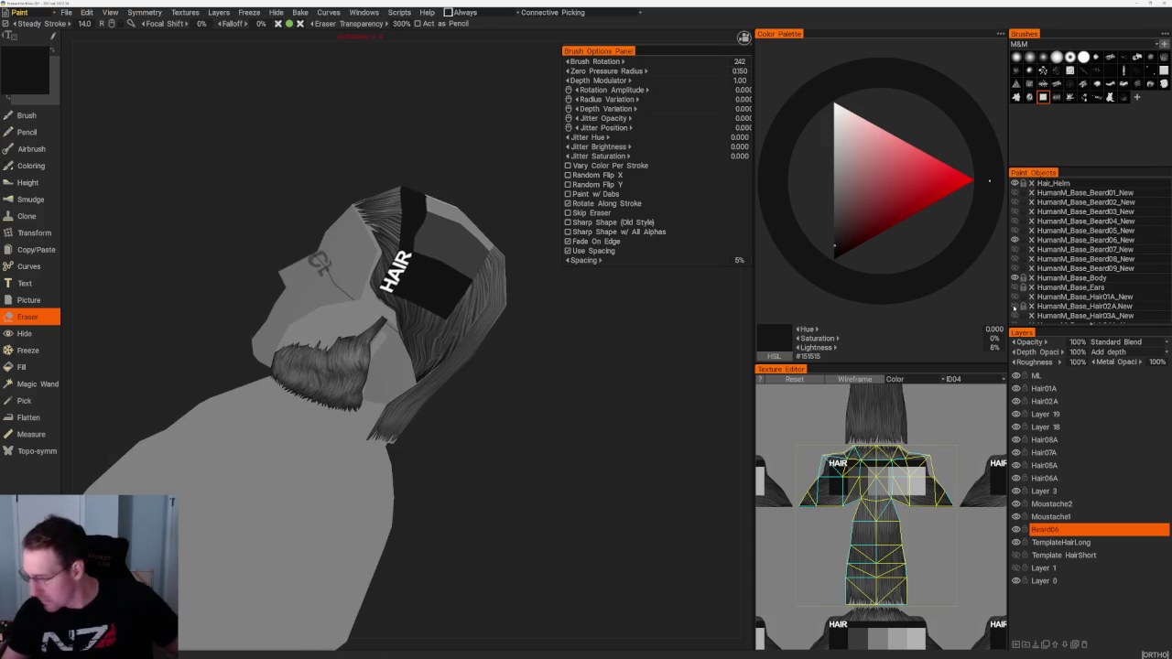
Step: Show the long hair mesh, choose a strand brush with dark grey #232323, and select layer Hair02A
click(1014, 307)
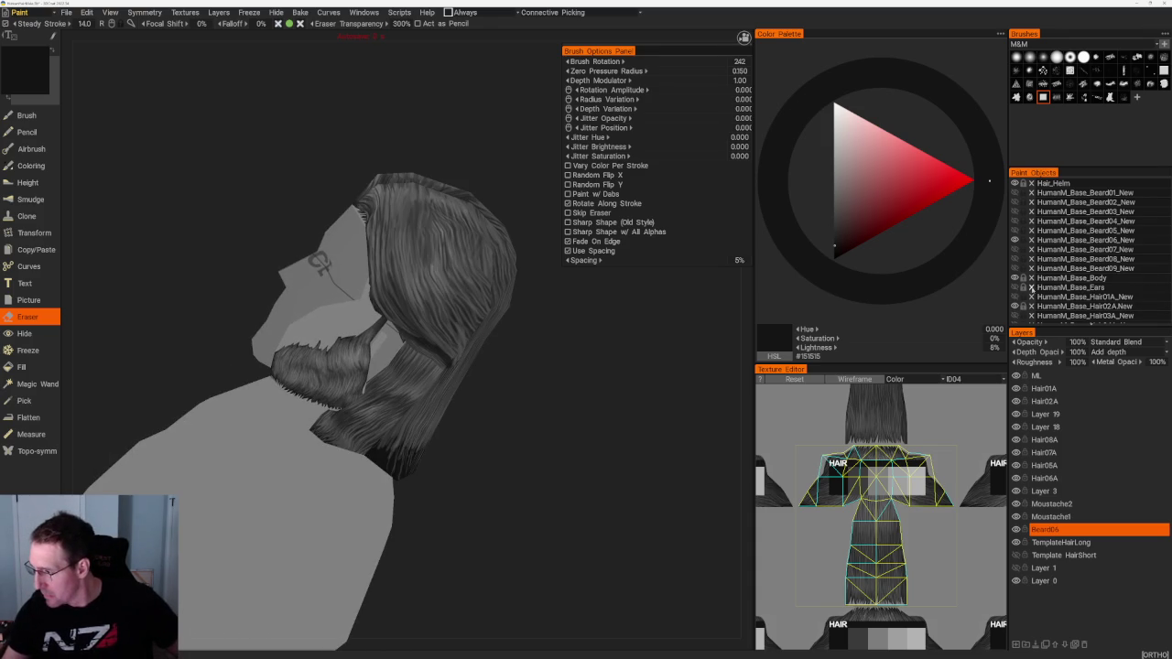
mouse_move(578, 419)
mouse_down()
mouse_move(554, 387)
mouse_move(541, 461)
mouse_up()
key(b)
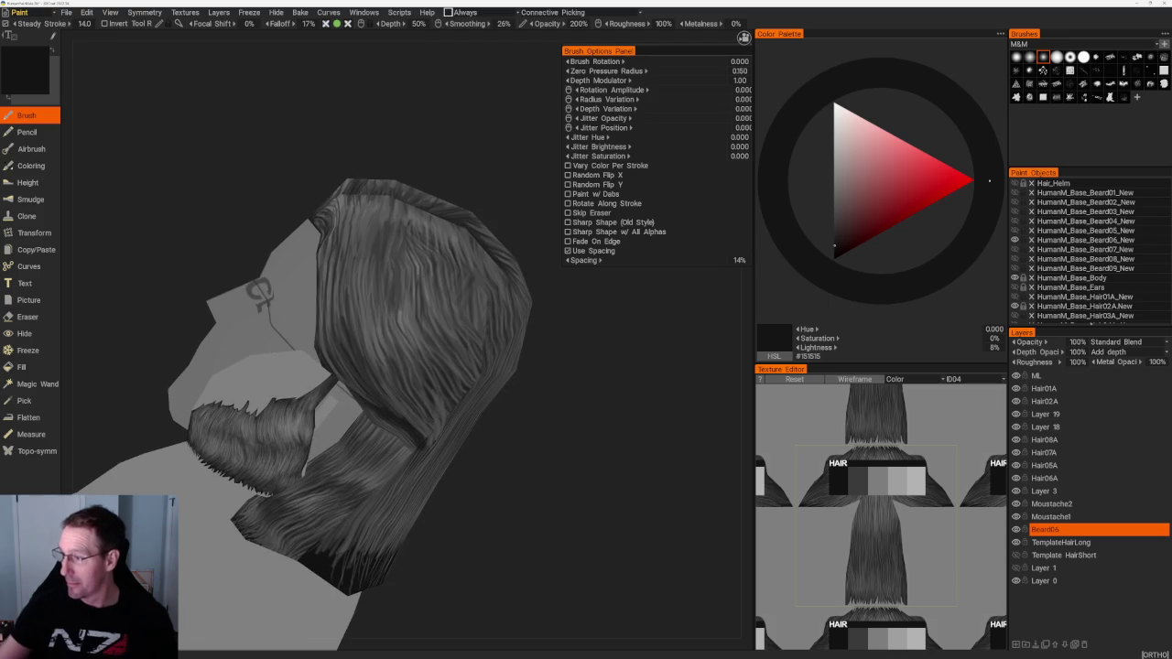
click(1056, 97)
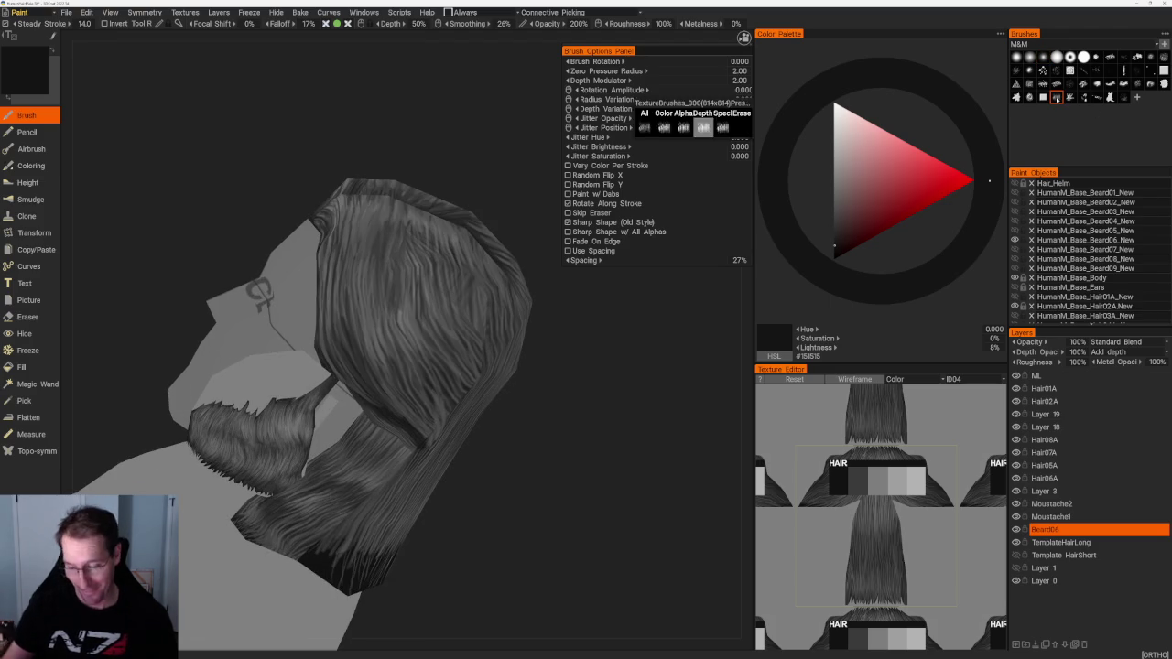
mouse_move(514, 424)
mouse_down()
mouse_move(518, 296)
mouse_move(528, 413)
mouse_move(560, 415)
mouse_up()
key(v)
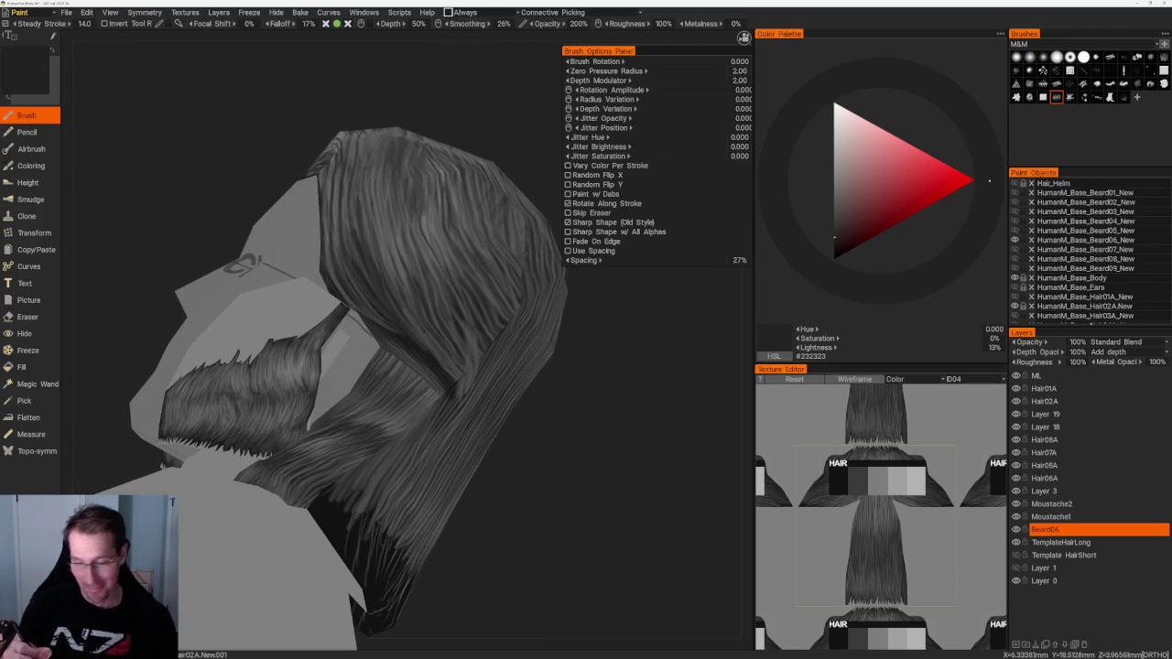
drag(513, 412, 558, 412)
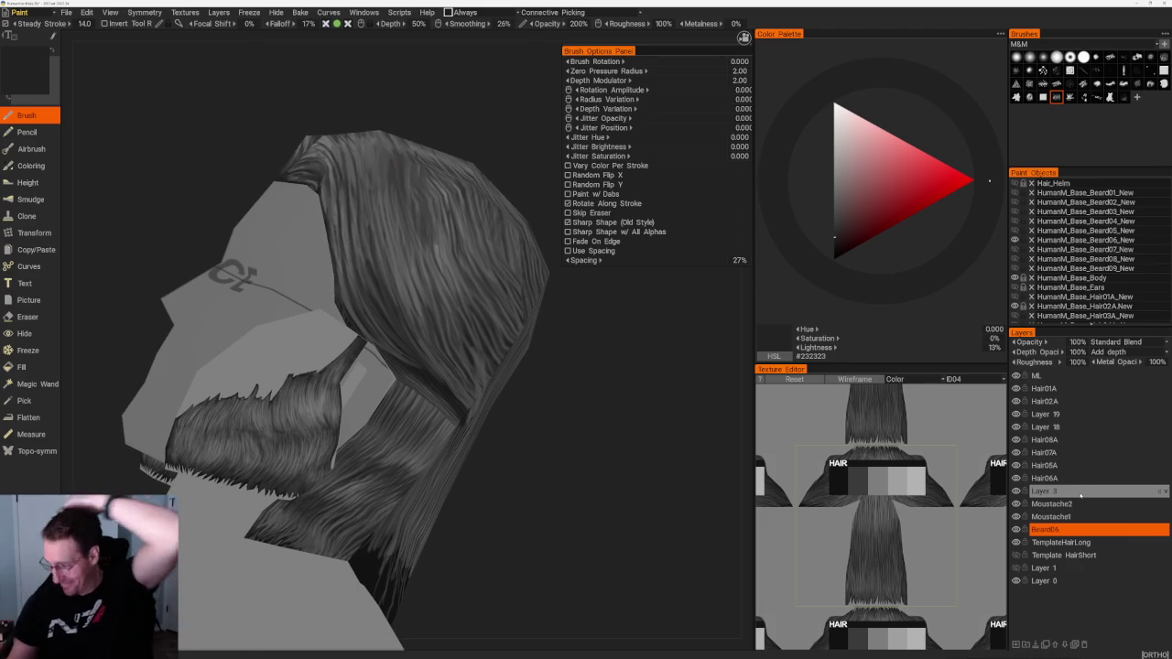
click(1044, 401)
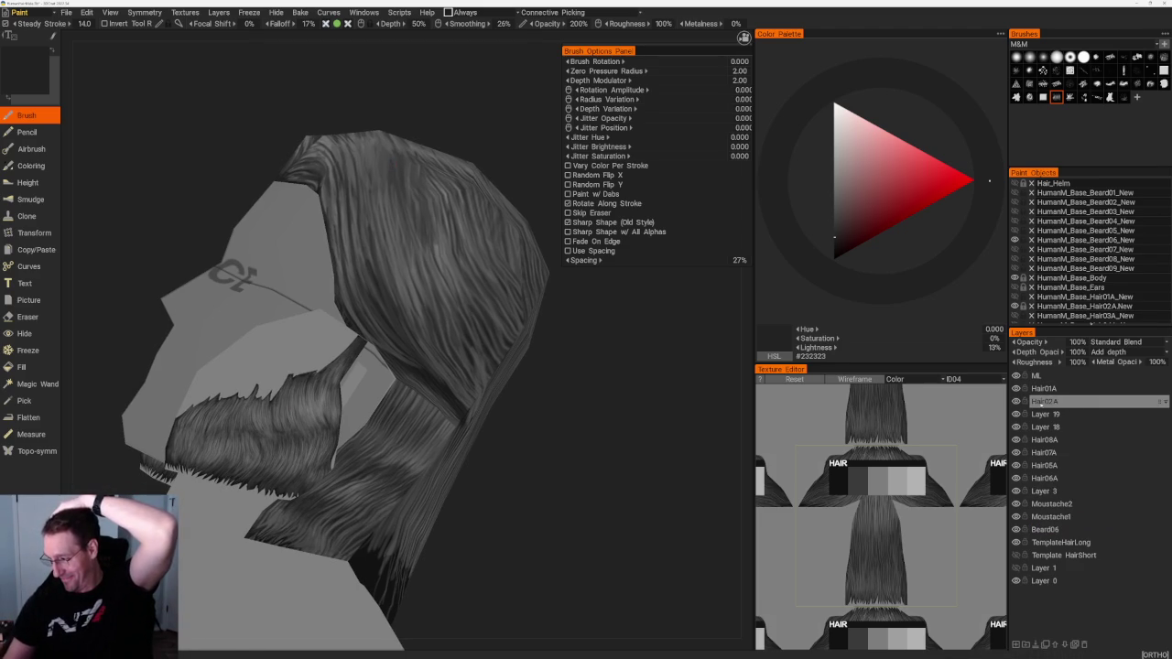
click(1015, 401)
Step: Select the Hair02A layer and briefly hide and reshow its hair while framing the head
click(1015, 401)
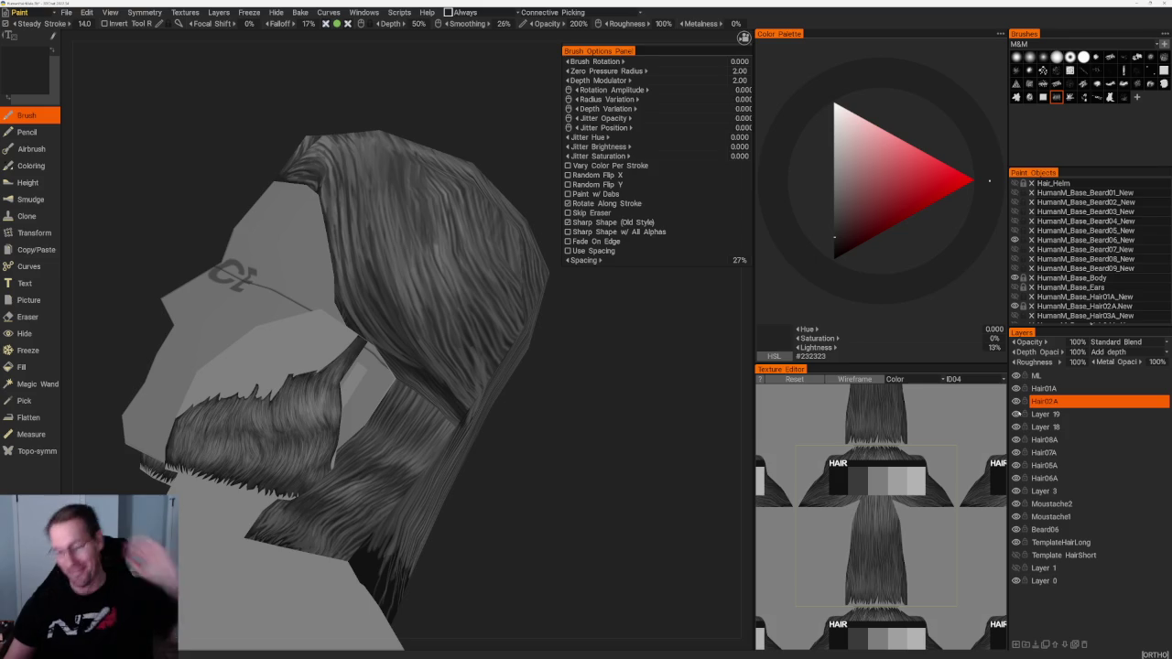
mouse_move(537, 445)
right_down()
mouse_move(536, 424)
mouse_move(441, 385)
mouse_move(654, 540)
right_up()
key(v)
middle_drag(653, 541, 681, 577)
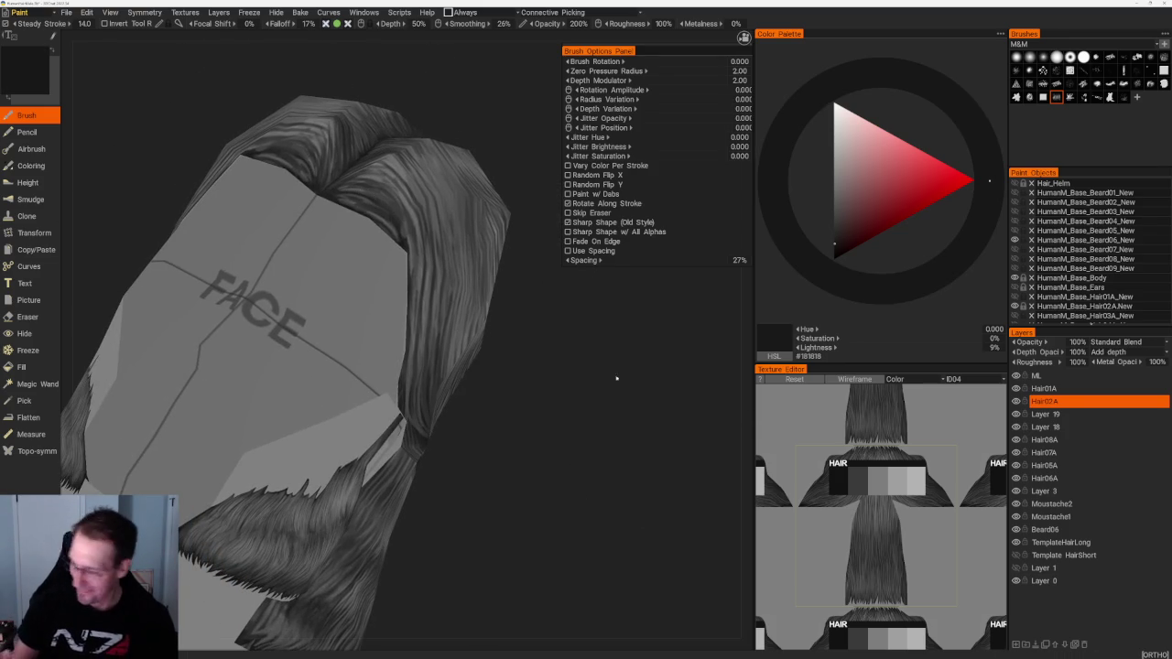
click(1015, 401)
click(1015, 401)
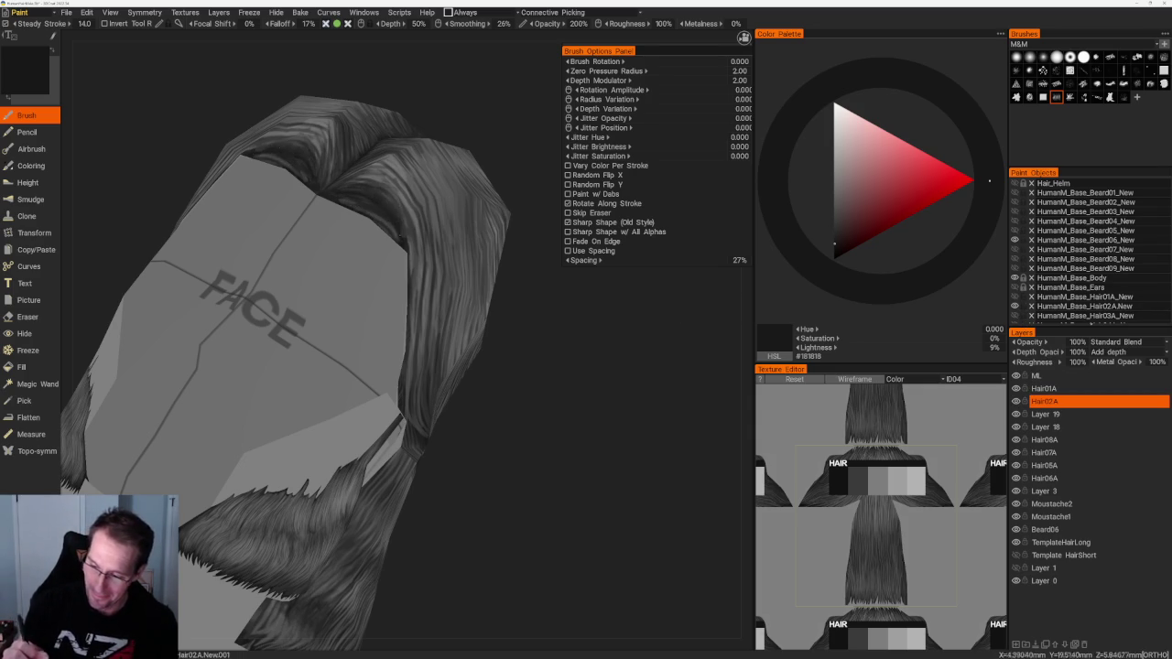
Step: Sample mid, lighter and darker greys from the hair while orbiting around it
key(v)
mouse_move(513, 220)
mouse_down()
mouse_move(541, 214)
mouse_move(526, 218)
mouse_up()
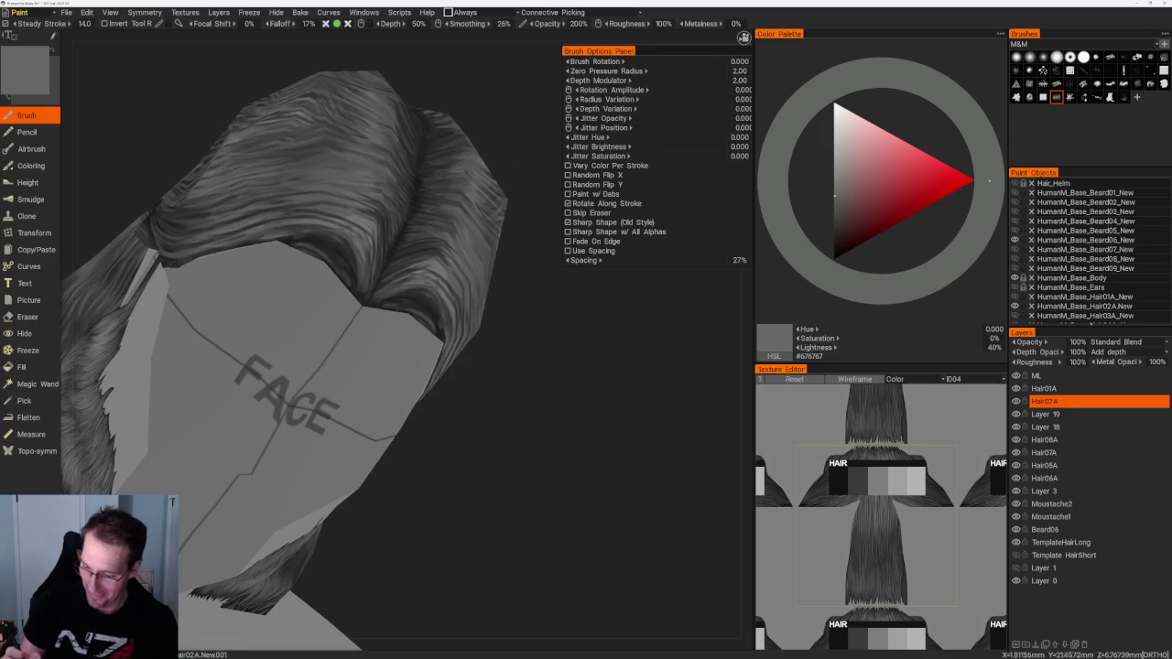
key(v)
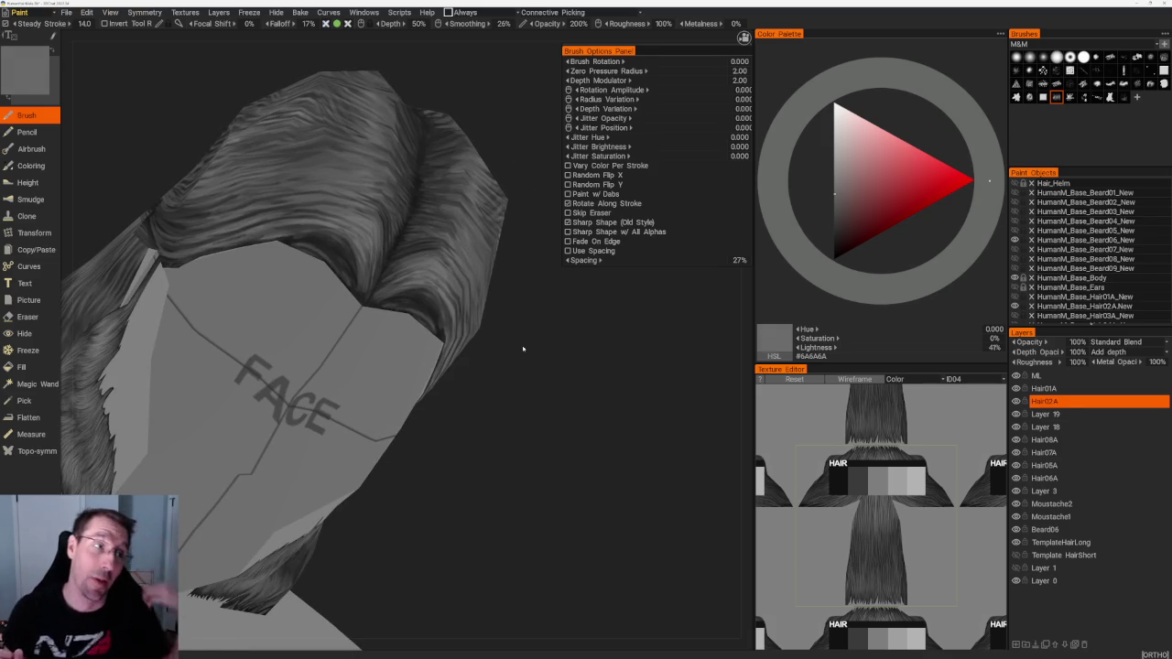
middle_drag(524, 408, 486, 378)
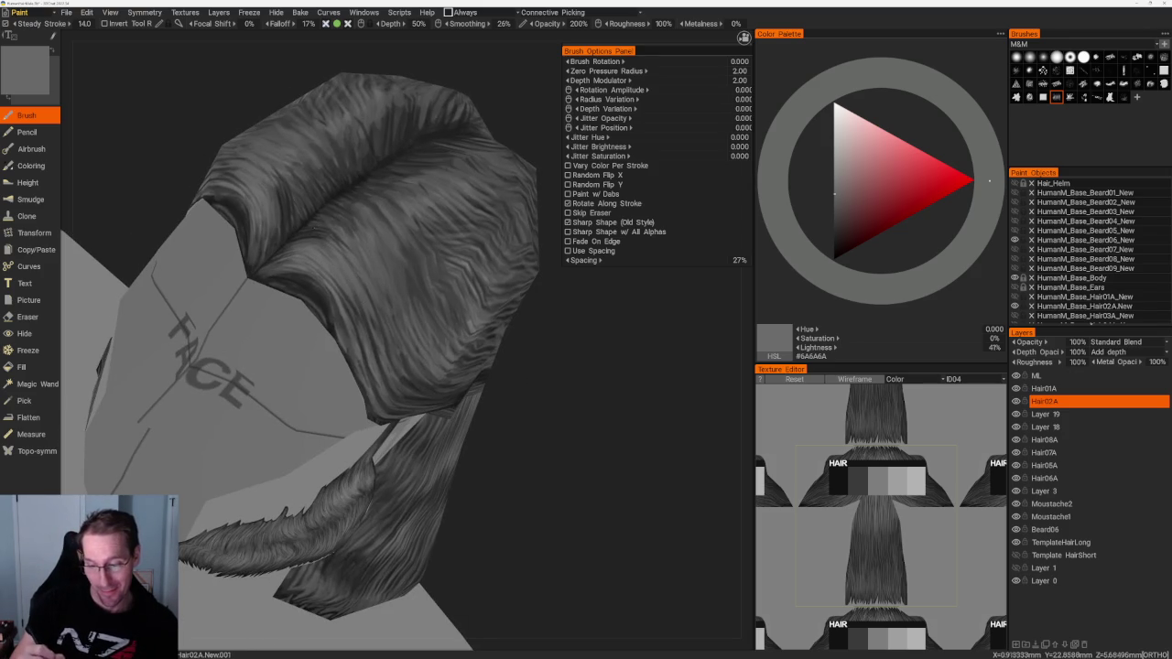
key(v)
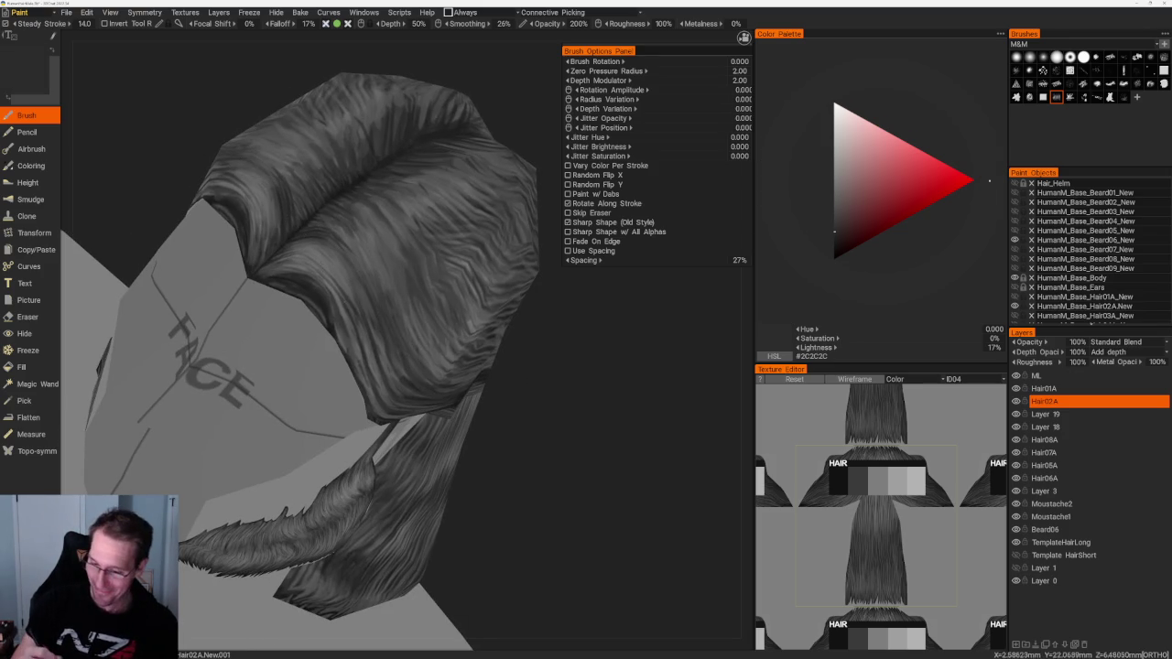
key(v)
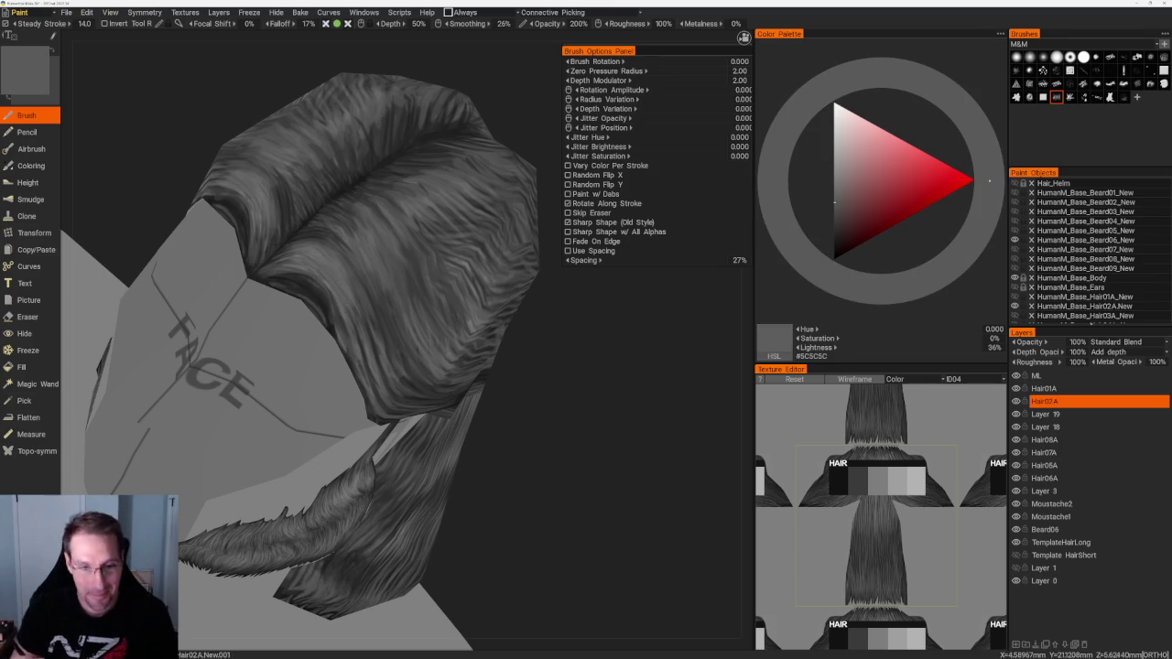
middle_drag(553, 406, 494, 412)
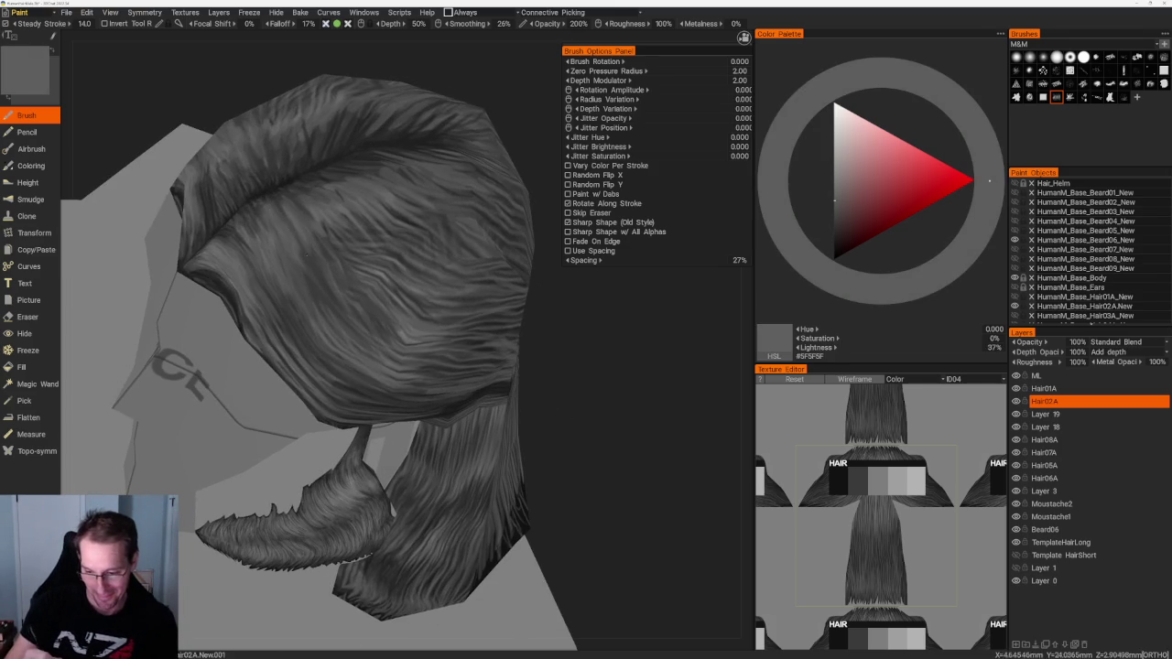
mouse_move(577, 421)
middle_down()
mouse_move(563, 400)
mouse_move(572, 412)
middle_up()
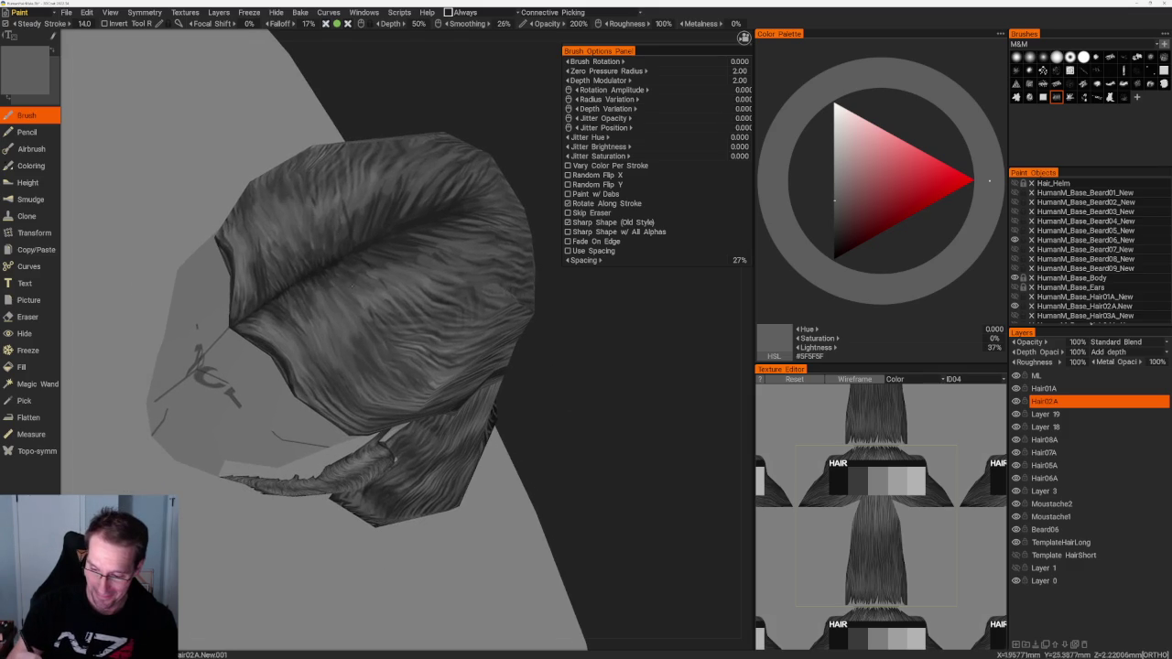
Step: Pick a dark grey and paint dark strands onto the hair cap
key(v)
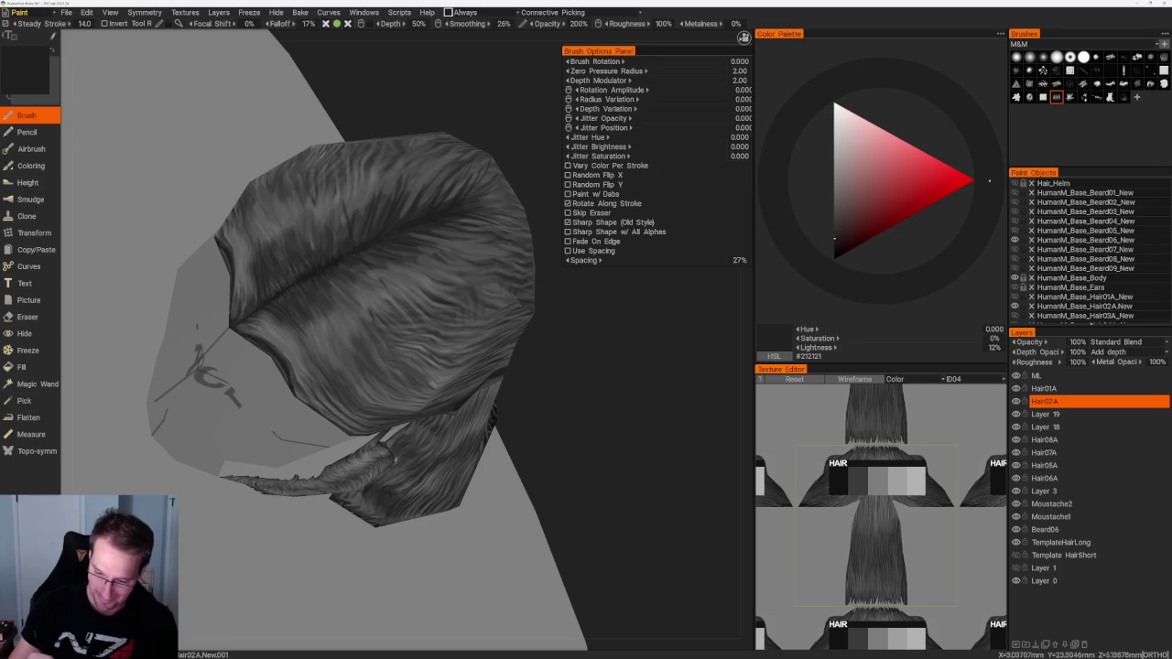
alt+drag(268, 239, 229, 275)
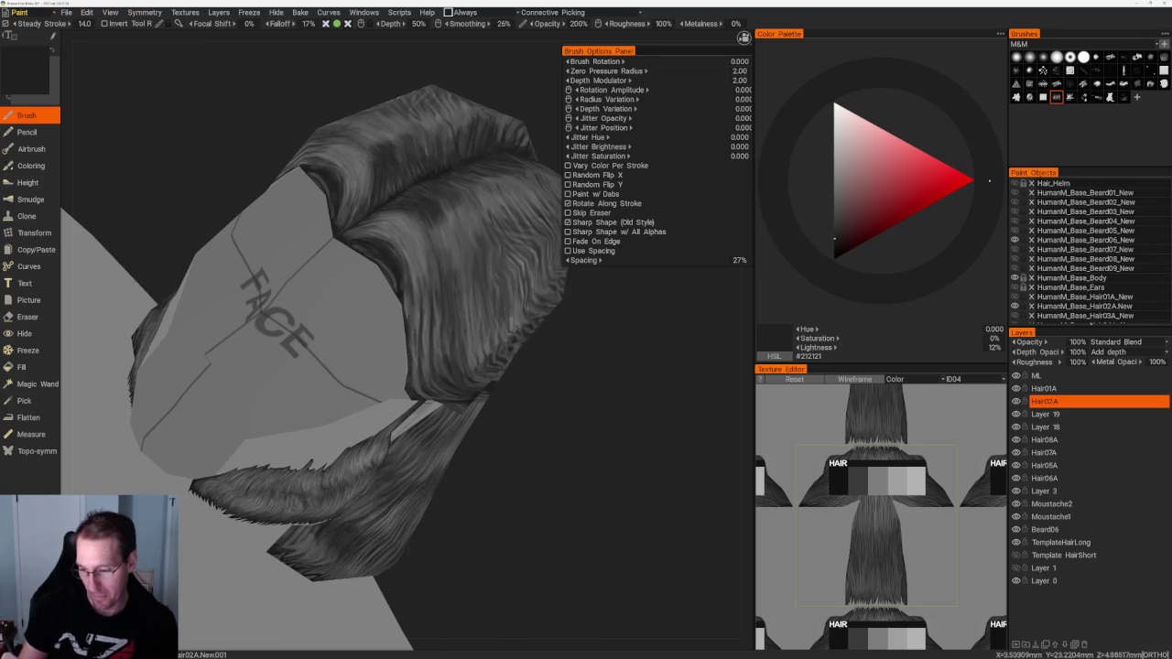
key(v)
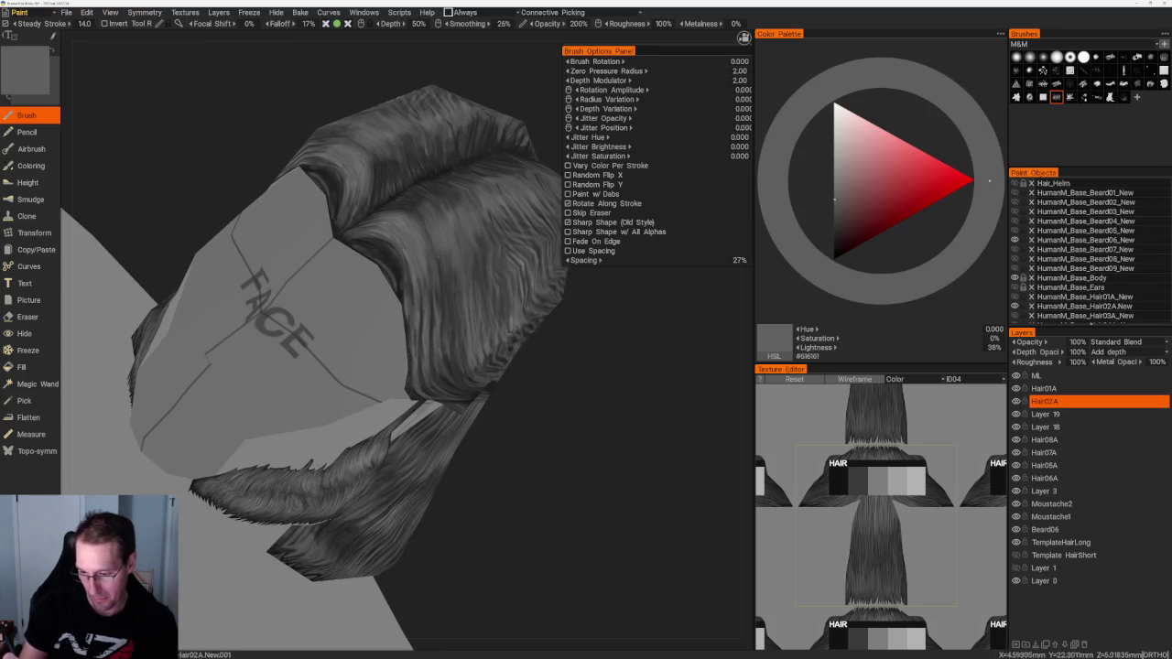
alt+drag(378, 161, 427, 302)
key(v)
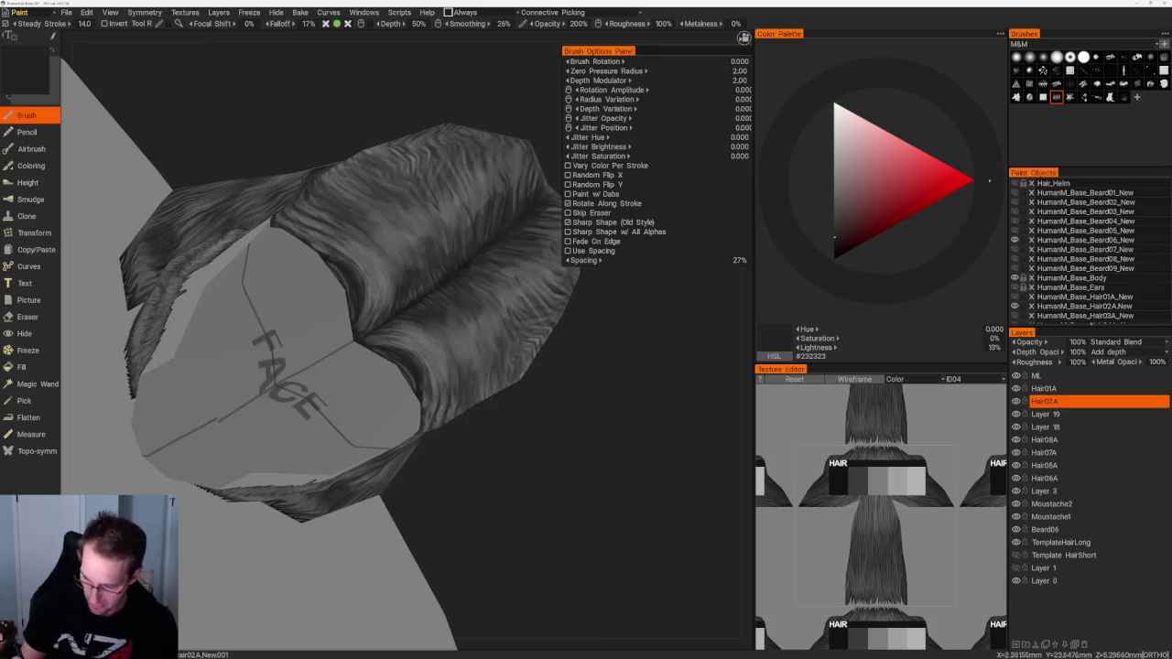
mouse_move(389, 239)
mouse_down()
mouse_move(405, 275)
mouse_move(393, 273)
mouse_move(392, 302)
mouse_move(443, 359)
mouse_up()
Step: Paint thin dark strands down the length of the hanging hair
key(v)
drag(641, 412, 568, 376)
key(v)
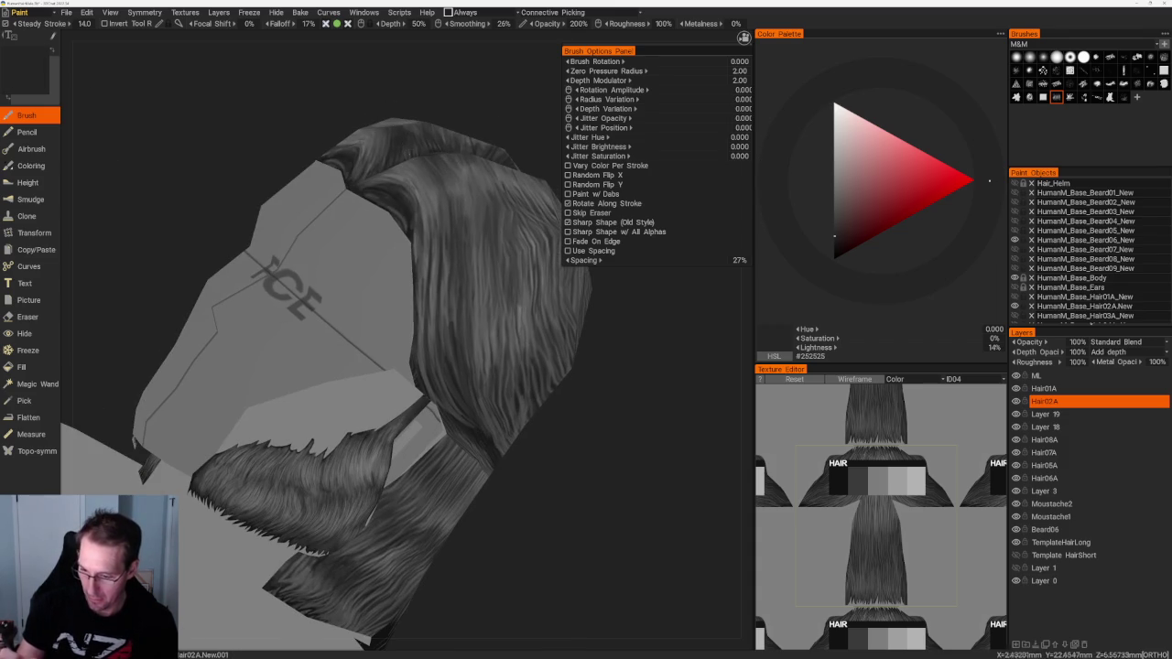
drag(440, 207, 438, 303)
mouse_move(443, 256)
mouse_down()
mouse_move(435, 311)
mouse_move(450, 321)
mouse_up()
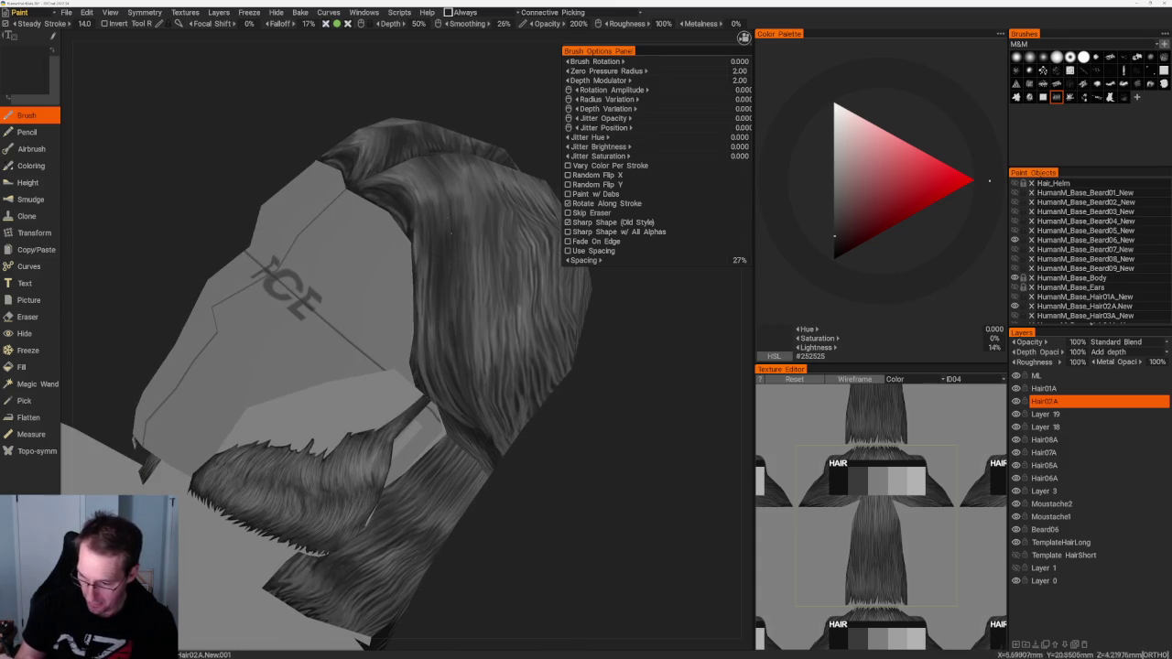
Step: Paint faint lighter strands along the hair card, ending on mid grey #555555
key(v)
mouse_move(430, 203)
mouse_down()
mouse_move(427, 355)
mouse_move(454, 403)
mouse_up()
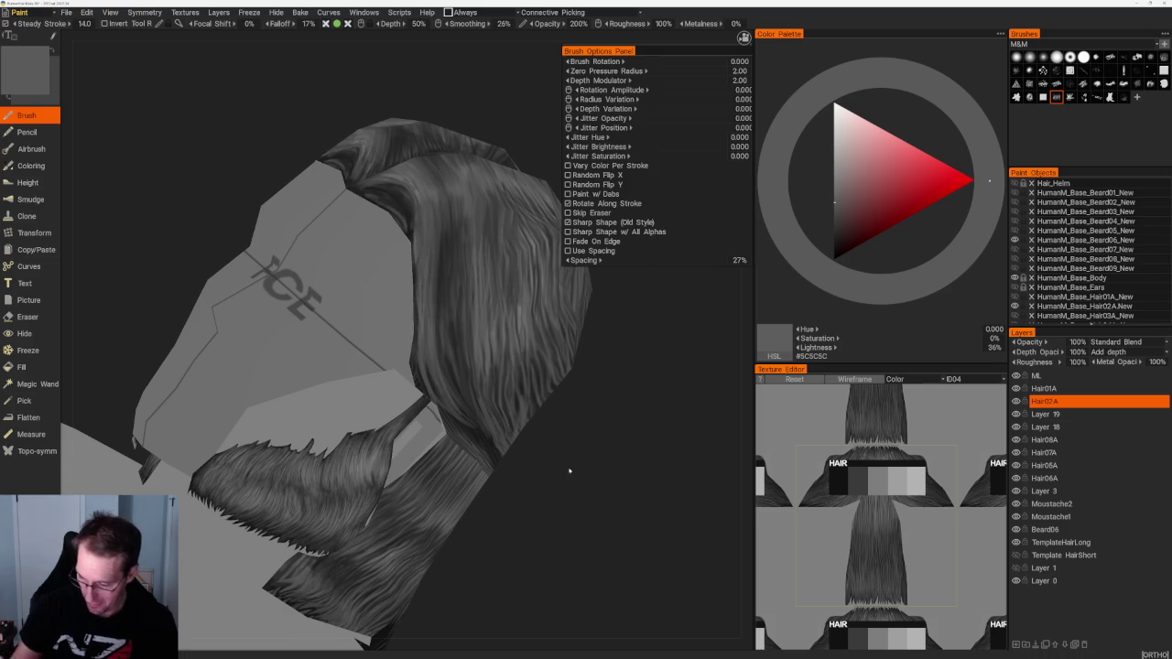
drag(565, 473, 440, 403)
mouse_move(414, 303)
mouse_down()
mouse_move(455, 408)
mouse_move(469, 408)
mouse_up()
key(v)
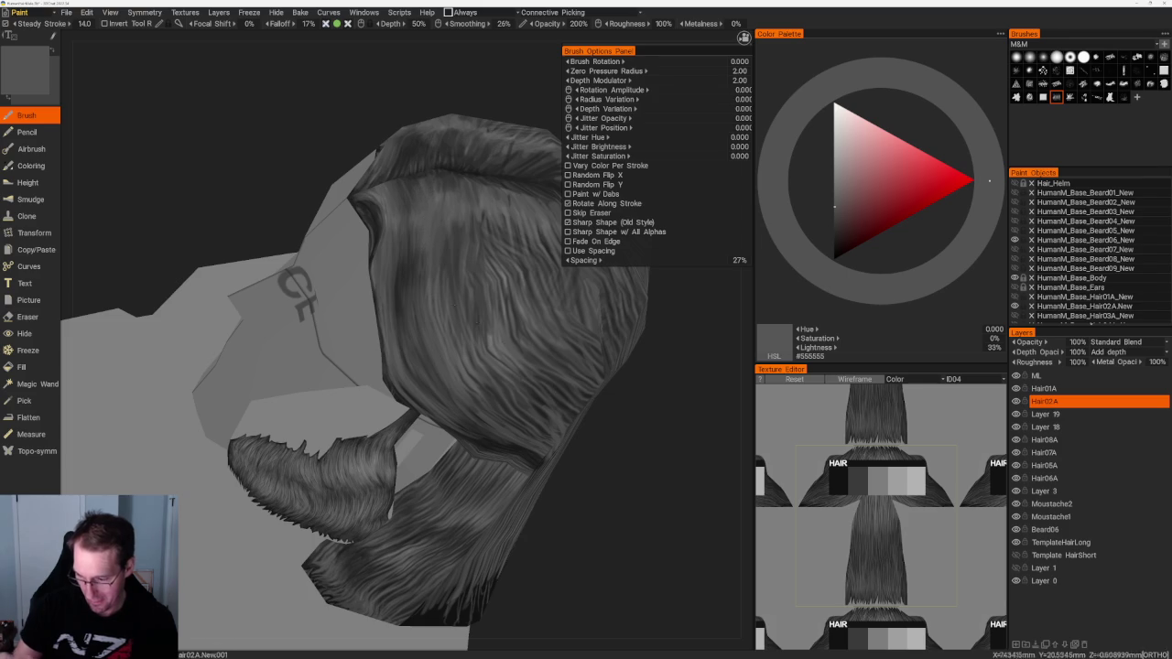
right_drag(454, 304, 298, 276)
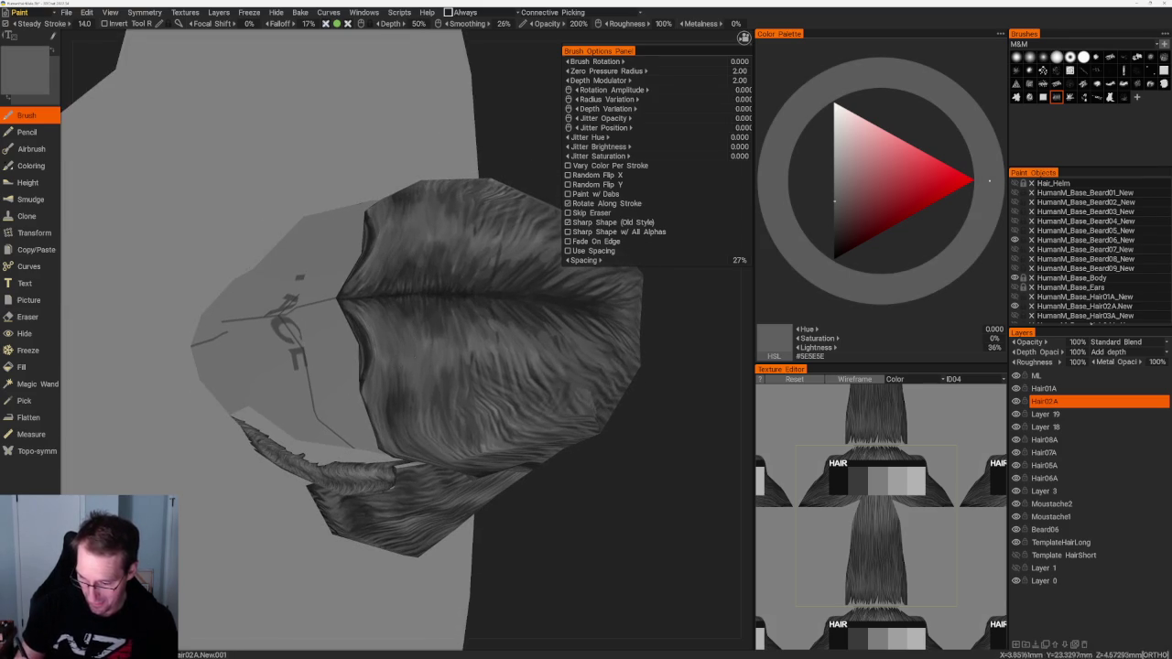
Step: Sample a lighter grey and paint brighter strands across the lower hair card
key(v)
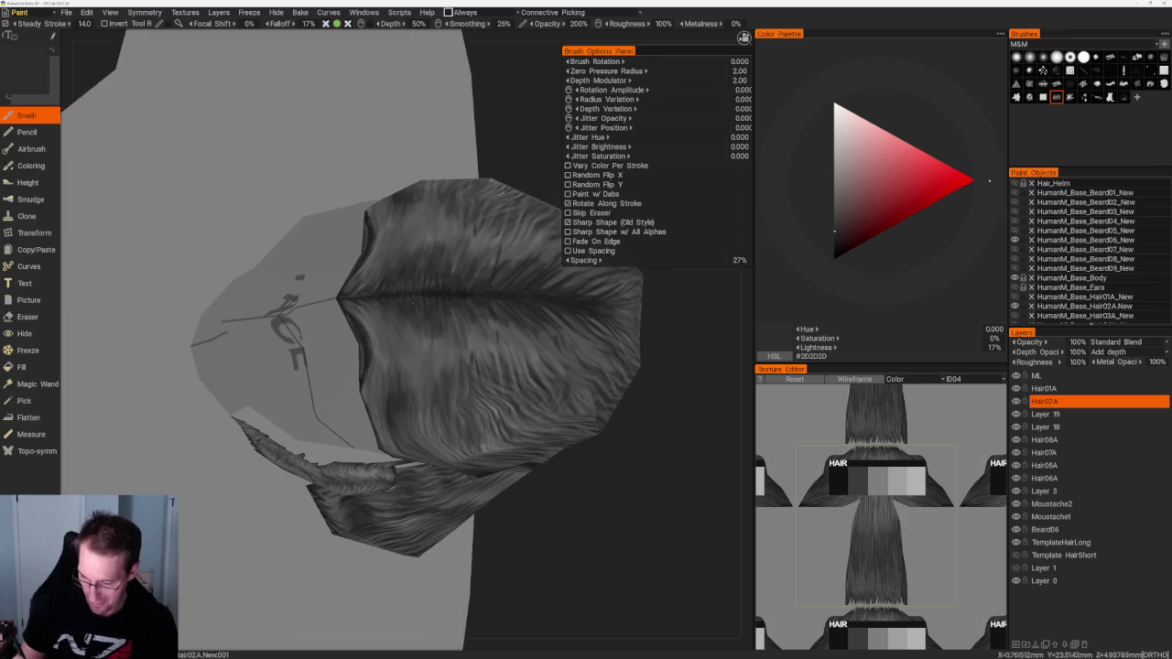
key(v)
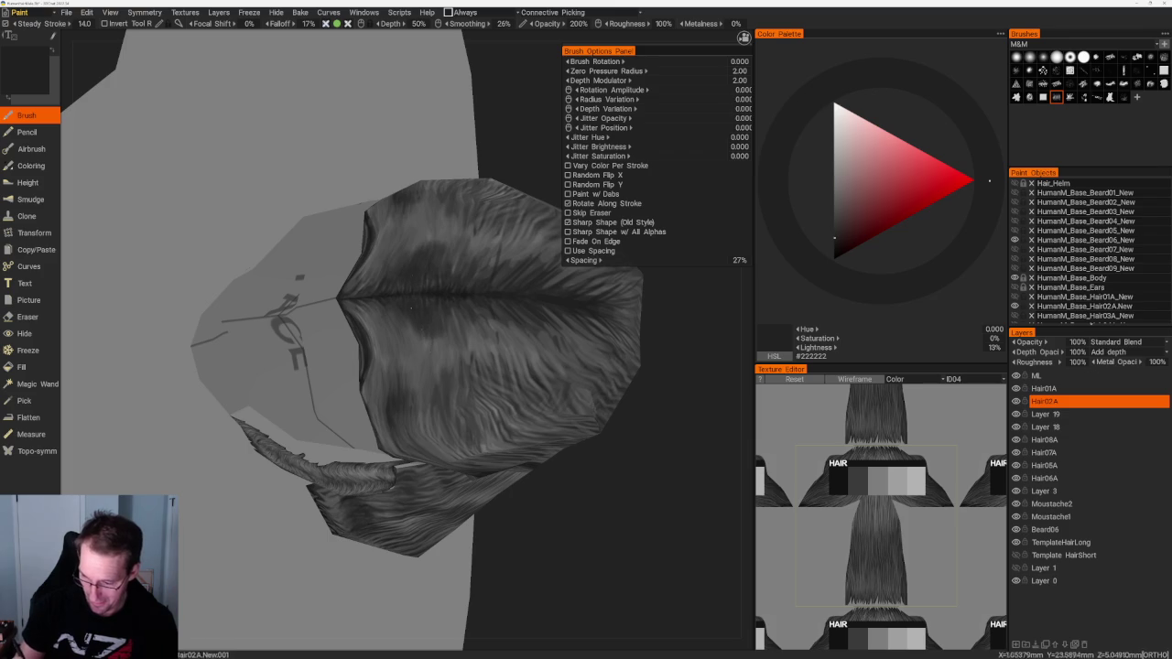
key(v)
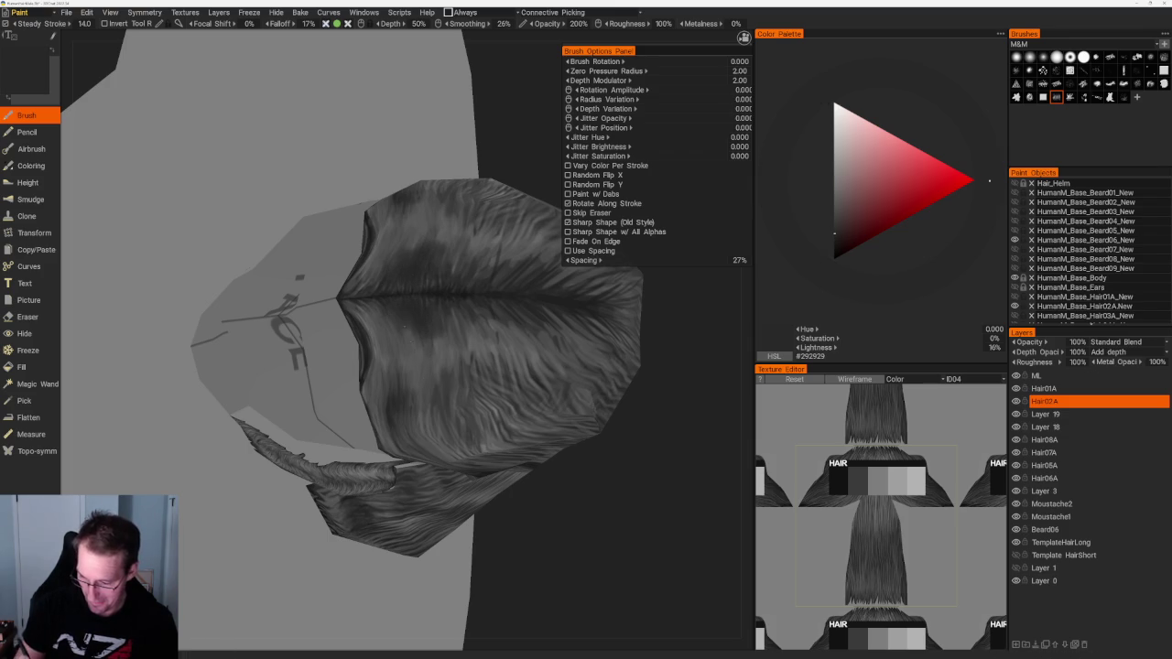
key(v)
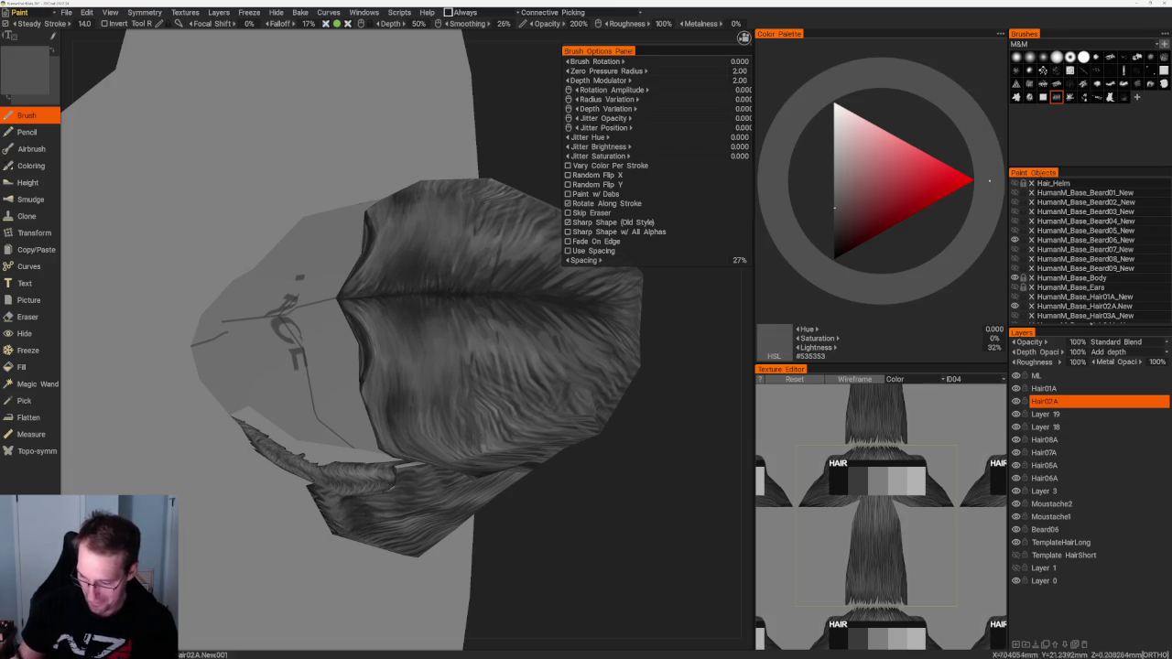
middle_drag(568, 458, 617, 473)
key(v)
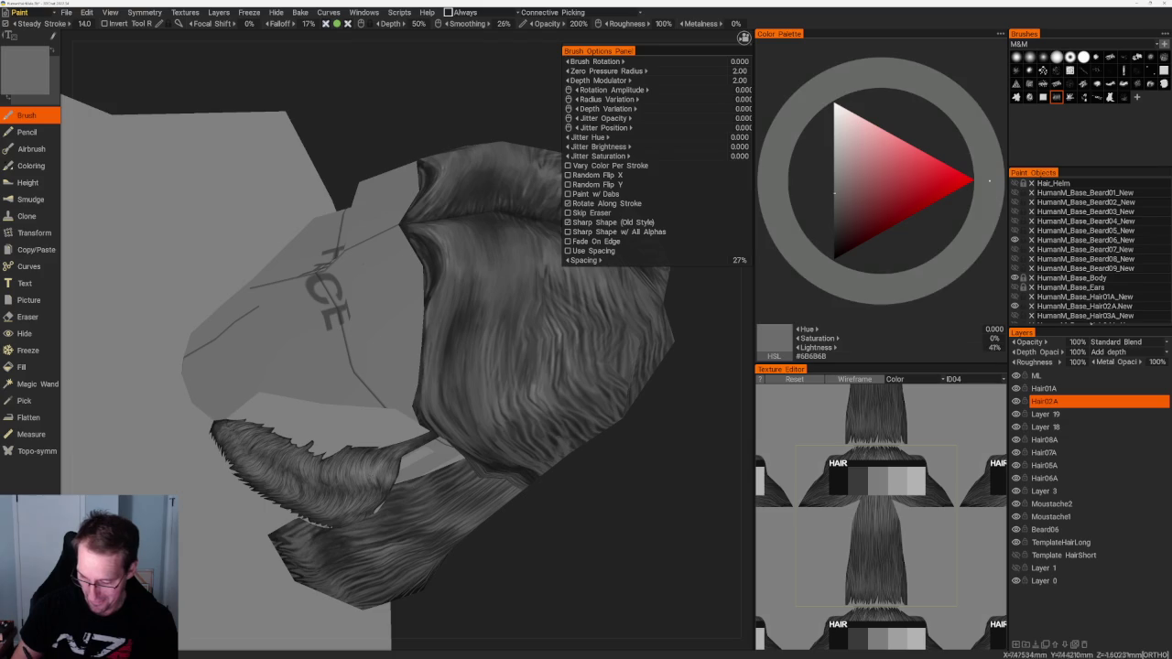
middle_drag(494, 513, 542, 536)
mouse_move(373, 397)
mouse_down()
mouse_move(410, 369)
mouse_move(417, 383)
mouse_move(439, 379)
mouse_move(427, 398)
mouse_up()
Step: Sample progressively darker greys and line up a straight symmetric view of the hair cap
key(v)
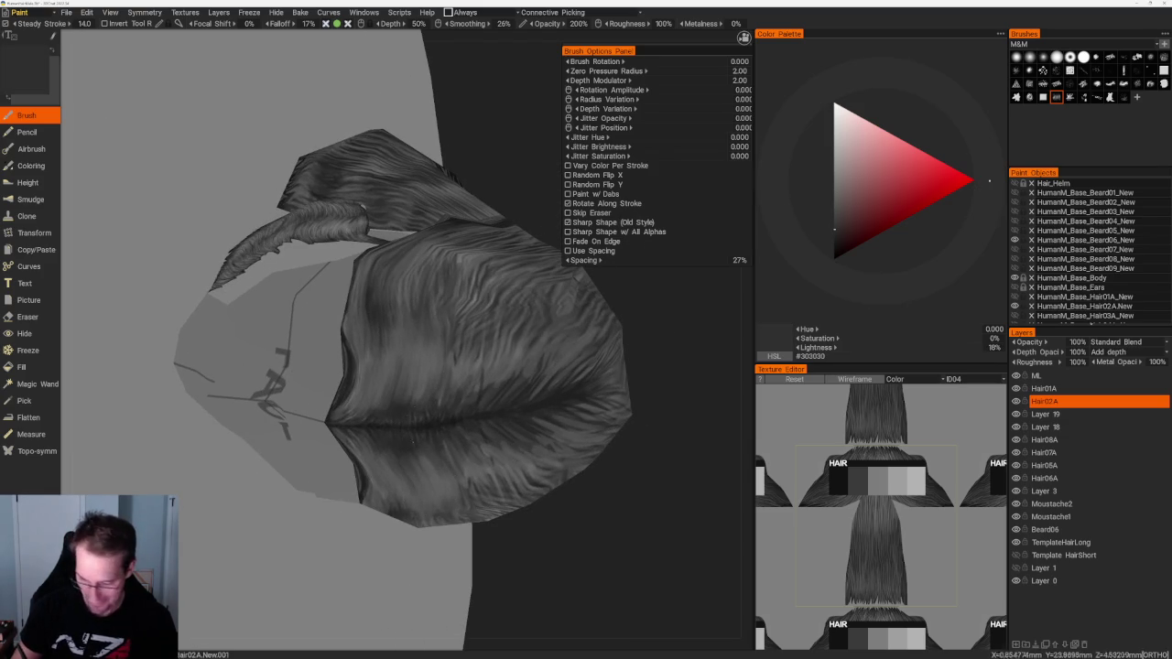
key(v)
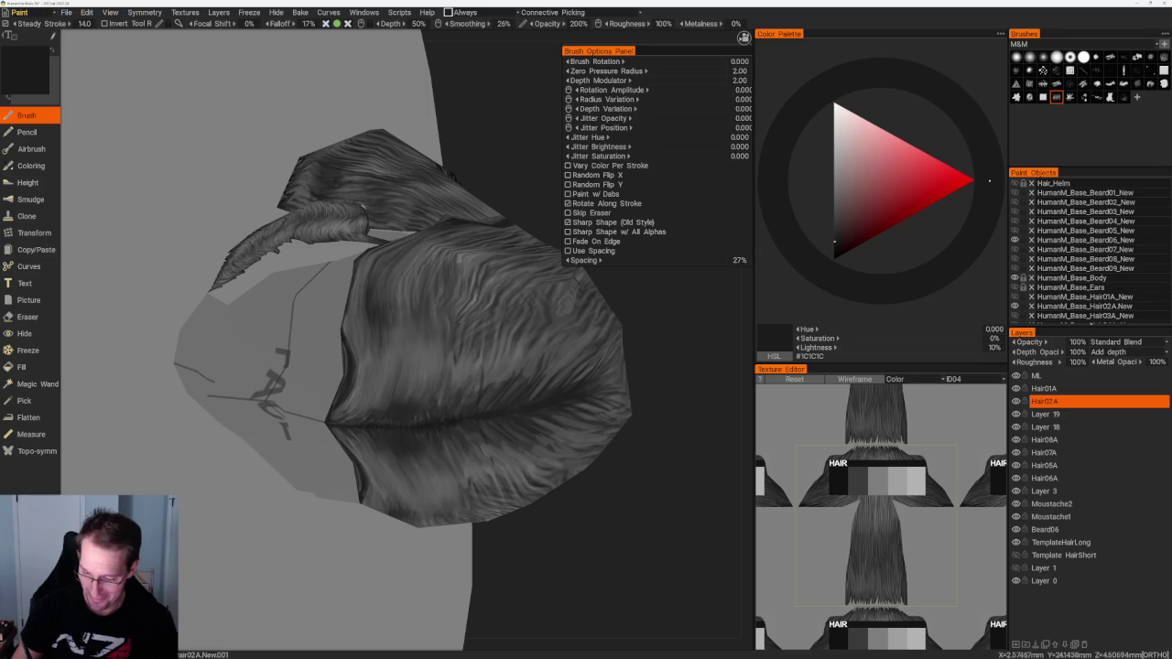
key(v)
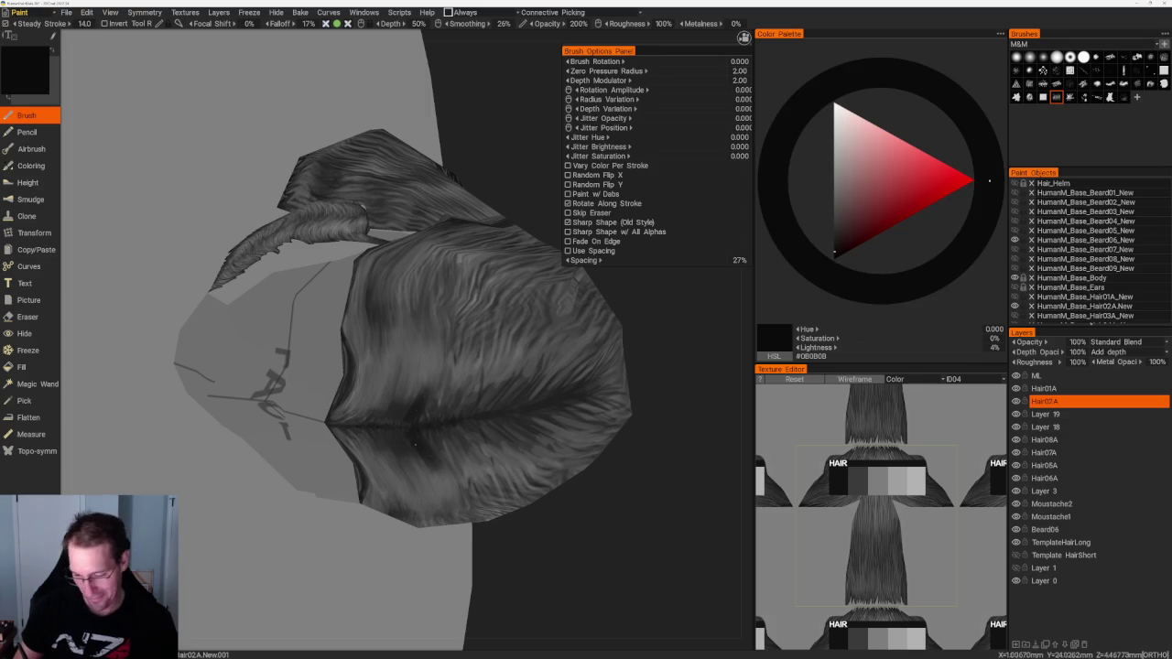
key(v)
mouse_move(568, 438)
mouse_down()
mouse_move(557, 497)
mouse_move(586, 397)
mouse_up()
key(v)
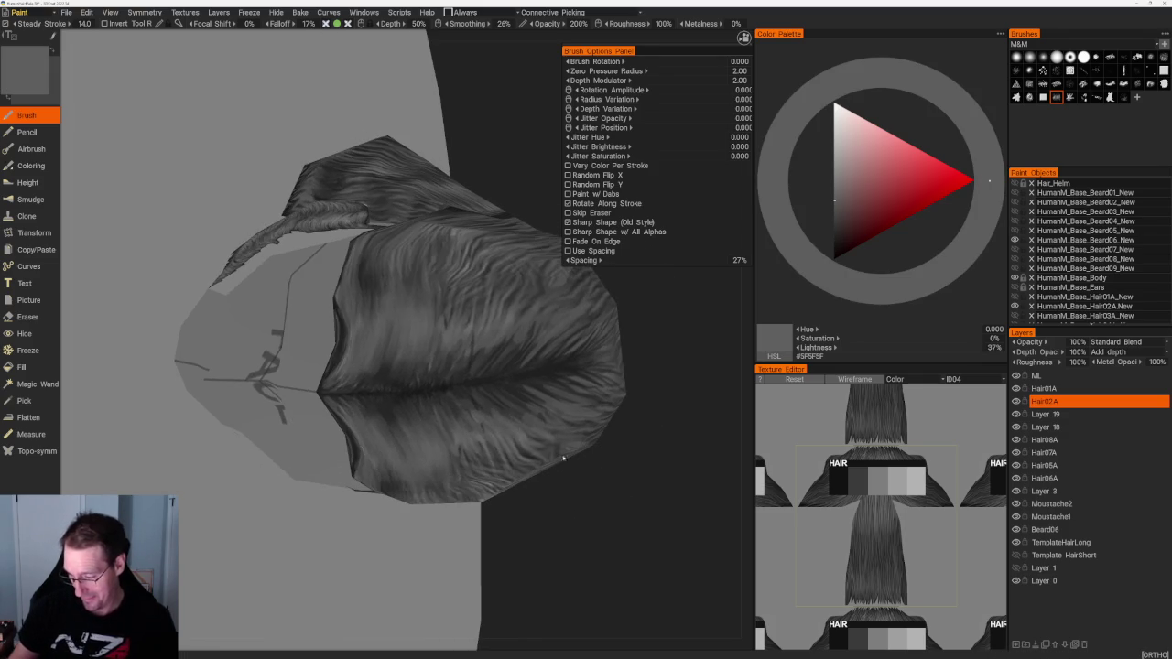
mouse_move(445, 359)
mouse_down()
mouse_move(534, 479)
mouse_move(523, 466)
mouse_move(586, 419)
mouse_move(557, 419)
mouse_move(577, 426)
mouse_move(568, 403)
mouse_move(550, 430)
mouse_up()
Step: Paint a near-black center part in patches along the hair cap's middle seam
key(v)
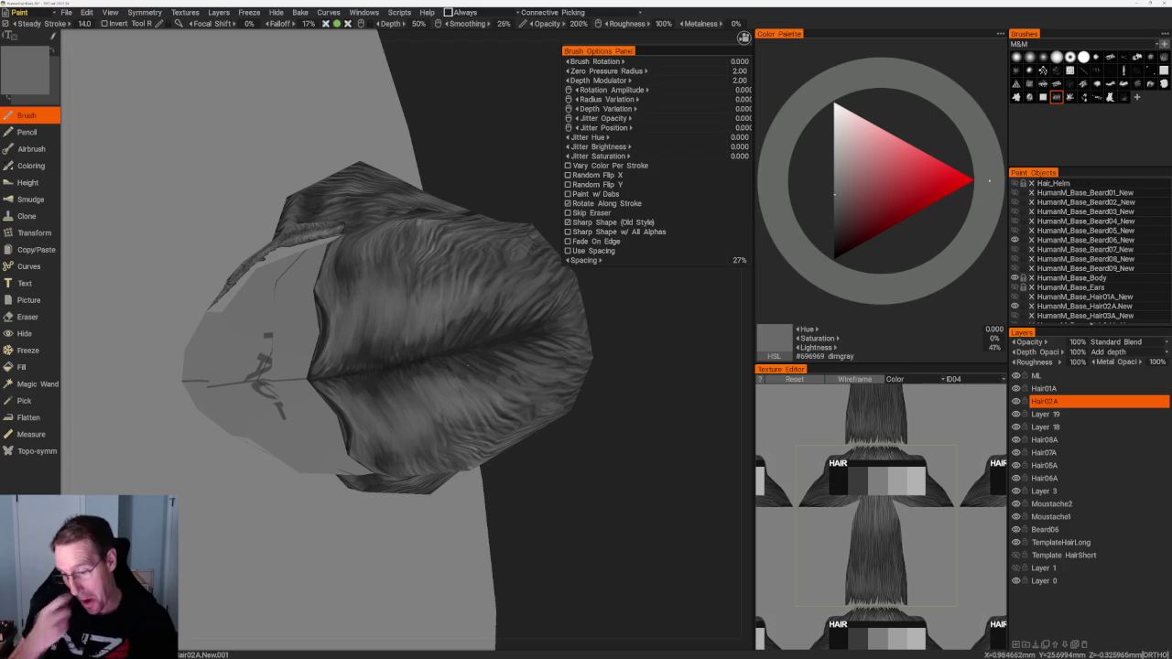
key(v)
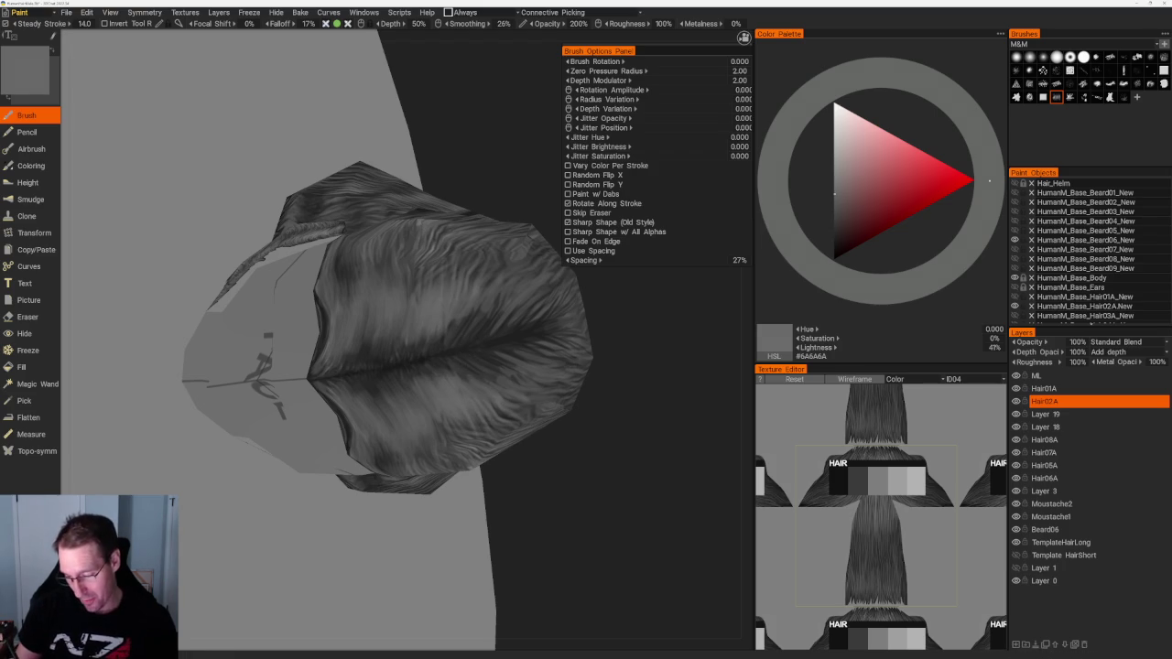
key(v)
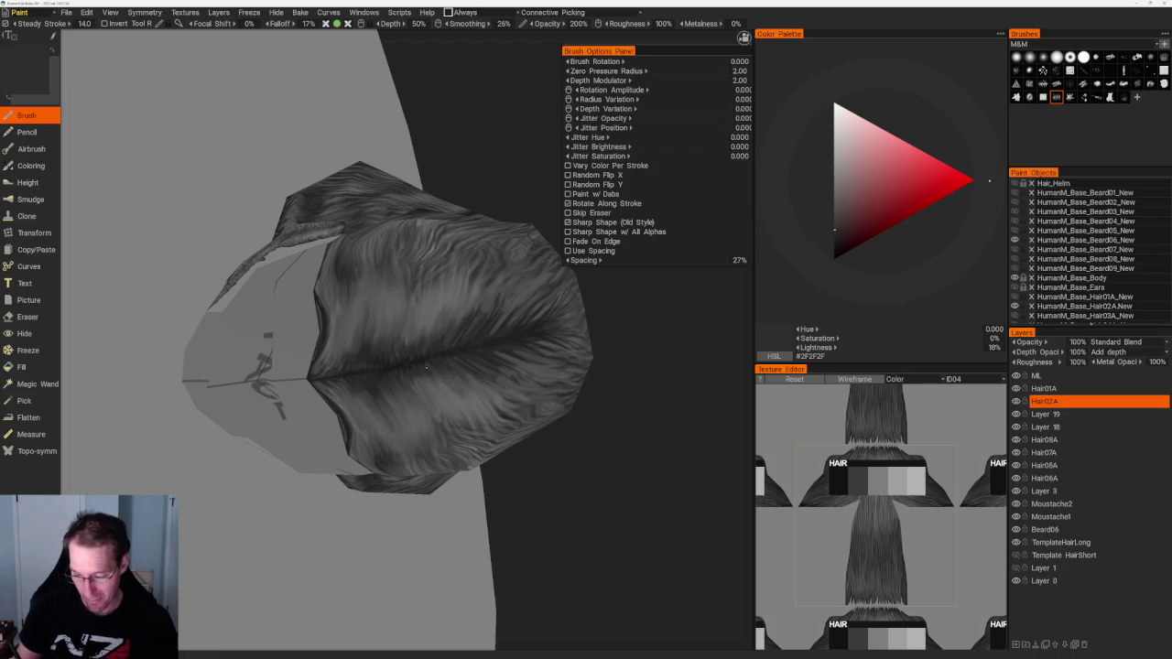
key(v)
mouse_move(409, 340)
mouse_down()
mouse_move(412, 330)
mouse_move(426, 390)
mouse_up()
drag(398, 330, 421, 399)
drag(345, 355, 351, 395)
Step: Settle on mid grey #646464 in the top view and choose a spaced strand brush
drag(587, 448, 445, 282)
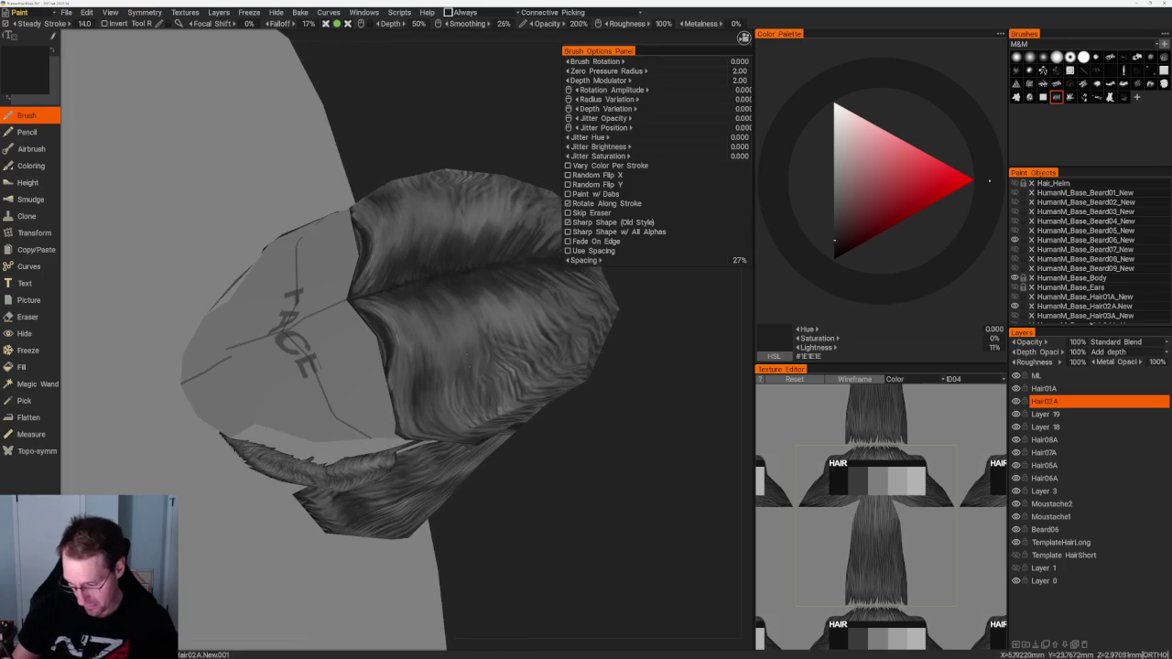
key(v)
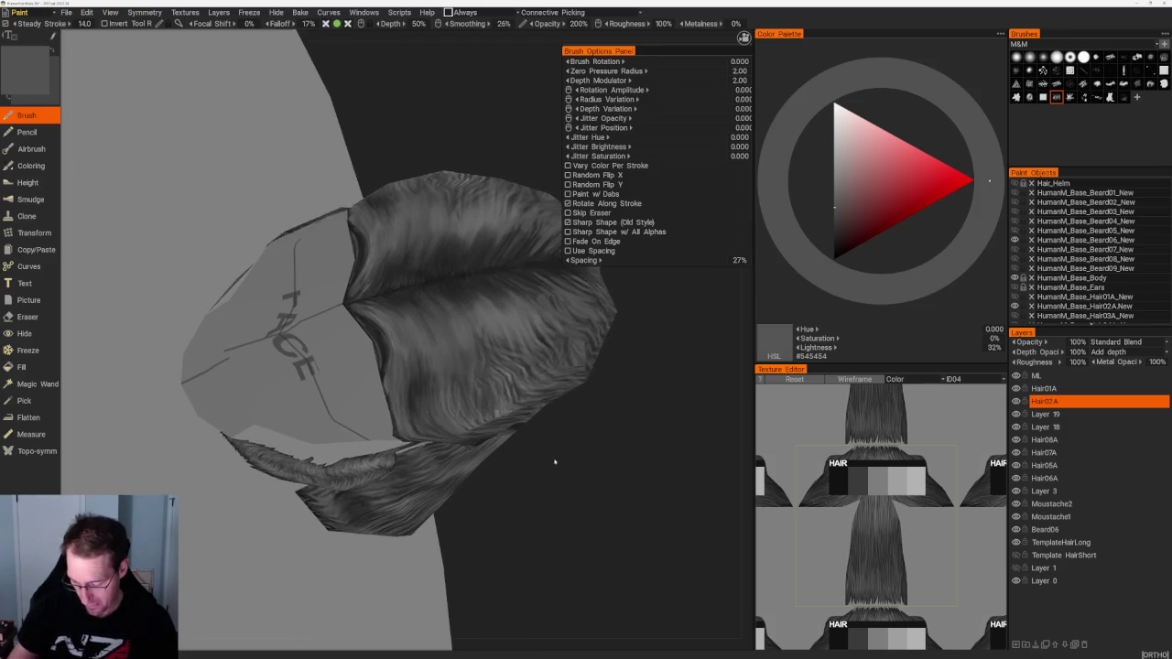
key(KP_7)
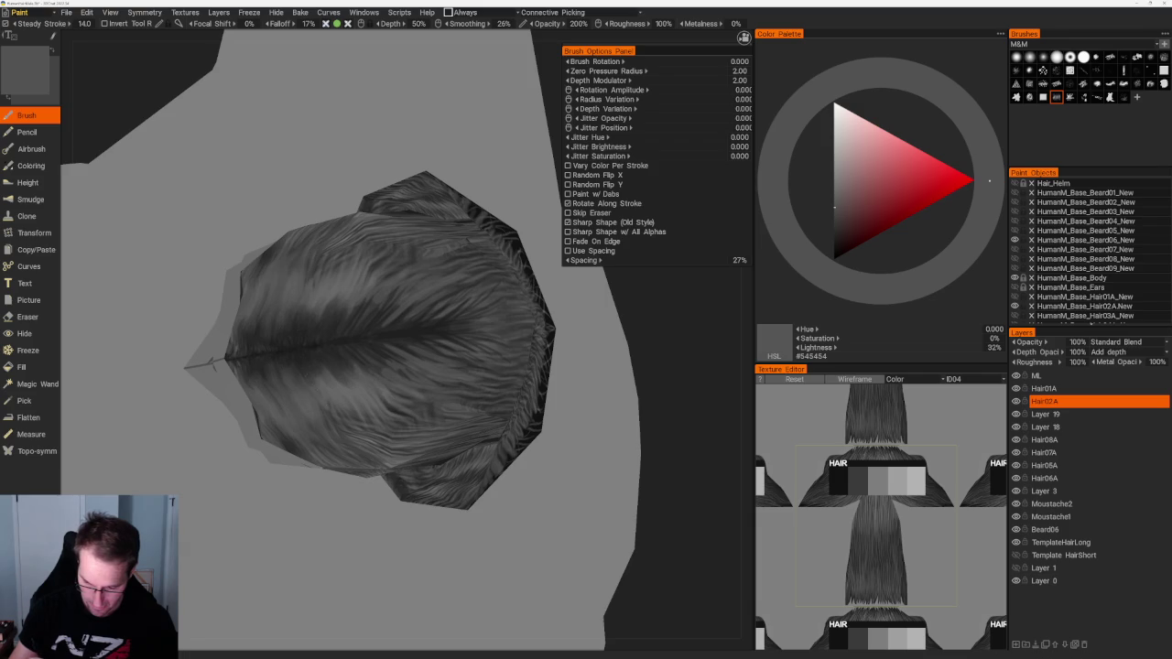
key(v)
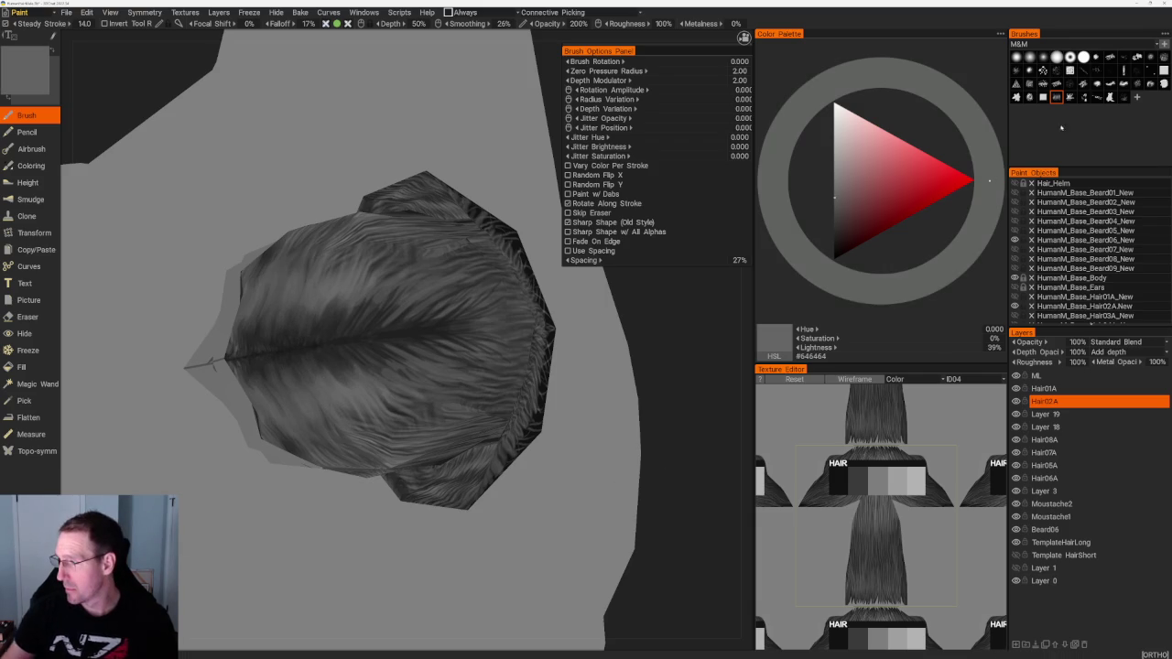
click(1151, 71)
Step: Set the paint to light grey #B2B2B2 at 69% lightness and check the hair from top and side
drag(550, 320, 683, 396)
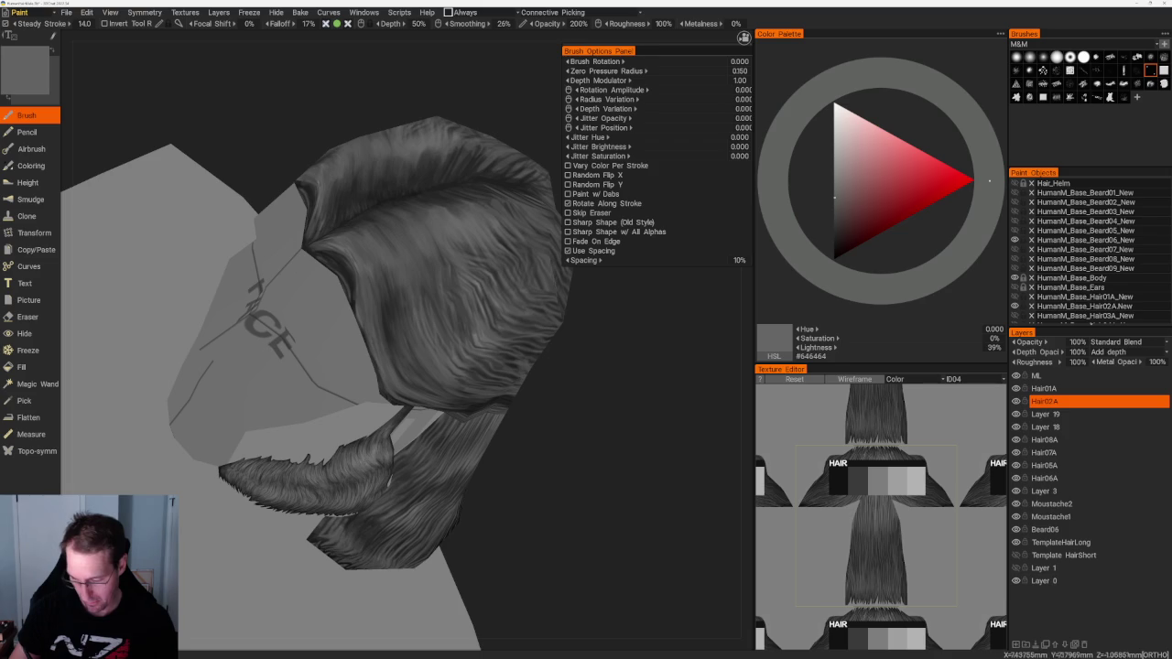
key(v)
drag(550, 458, 580, 476)
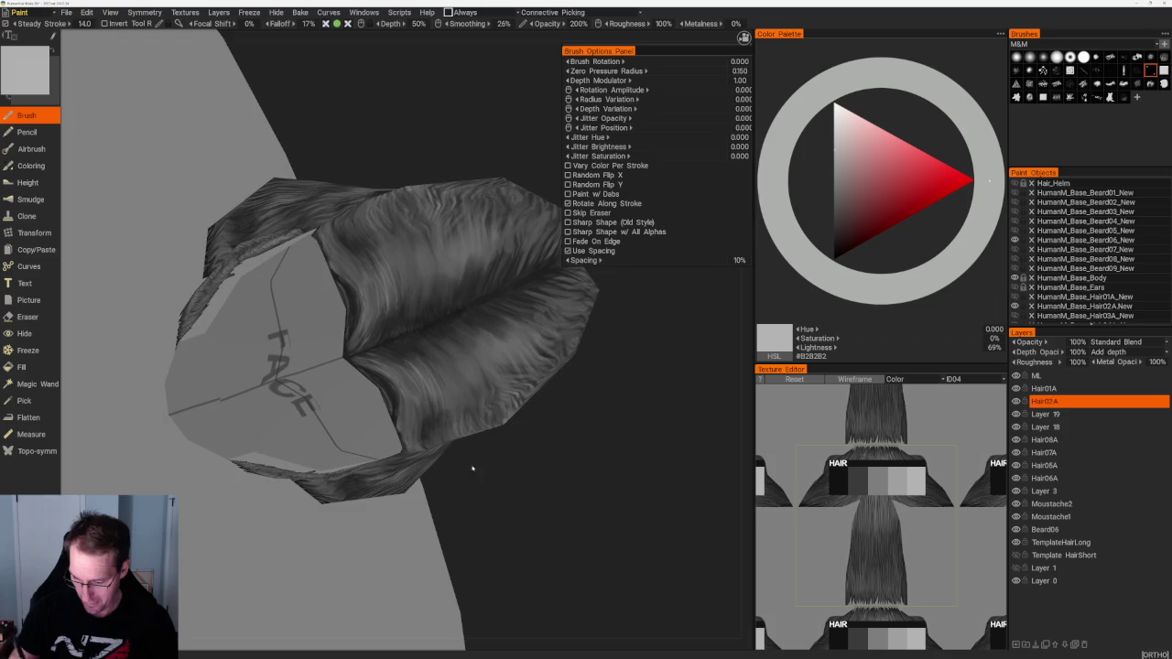
key(KP_8)
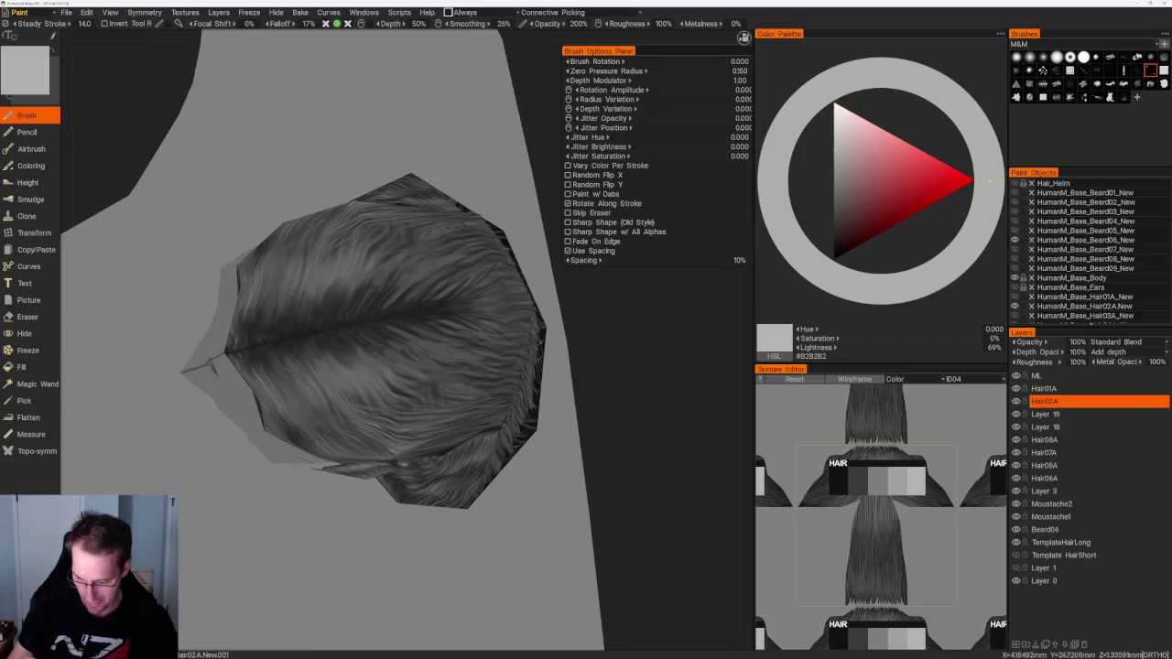
key(KP_2)
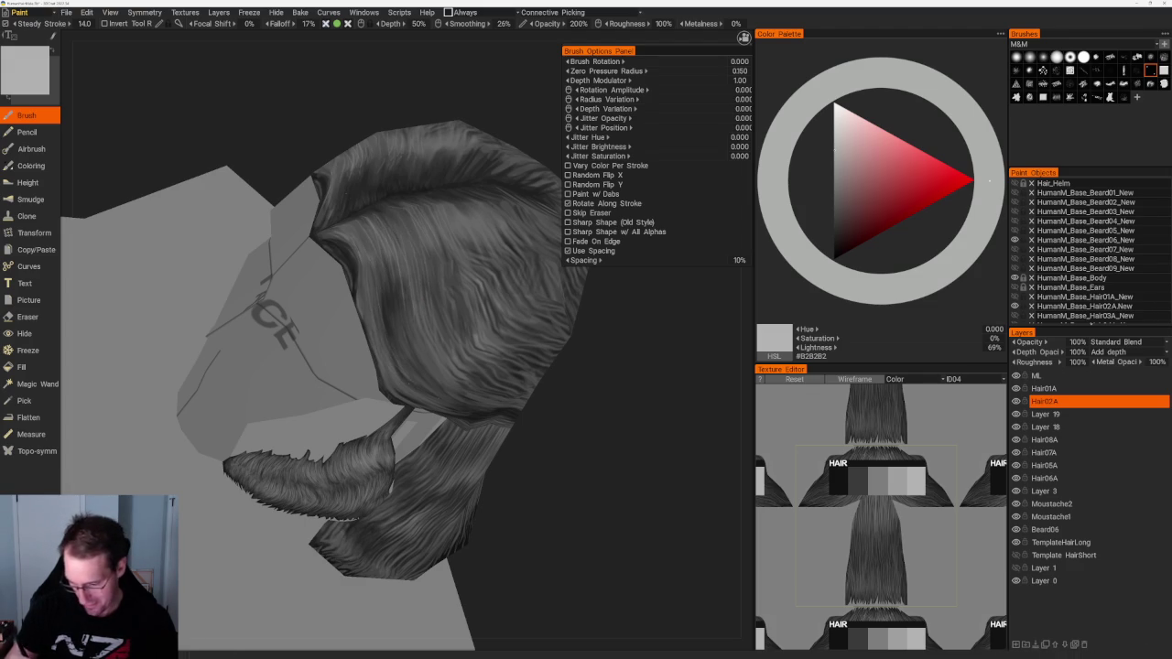
drag(549, 495, 568, 455)
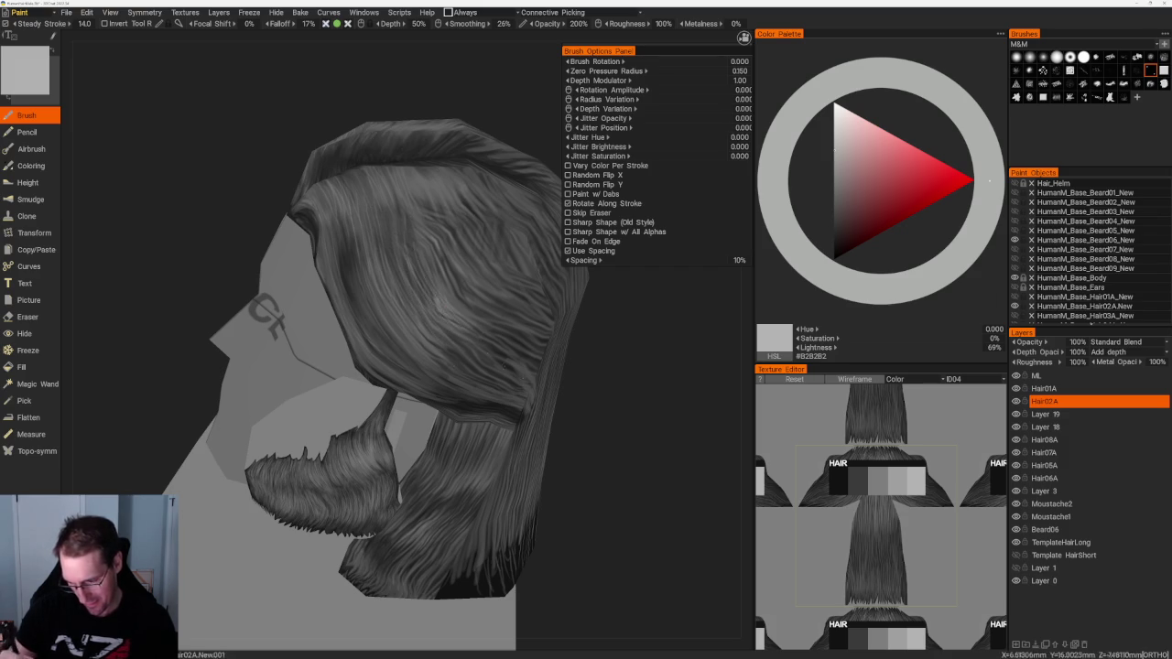
drag(430, 293, 598, 489)
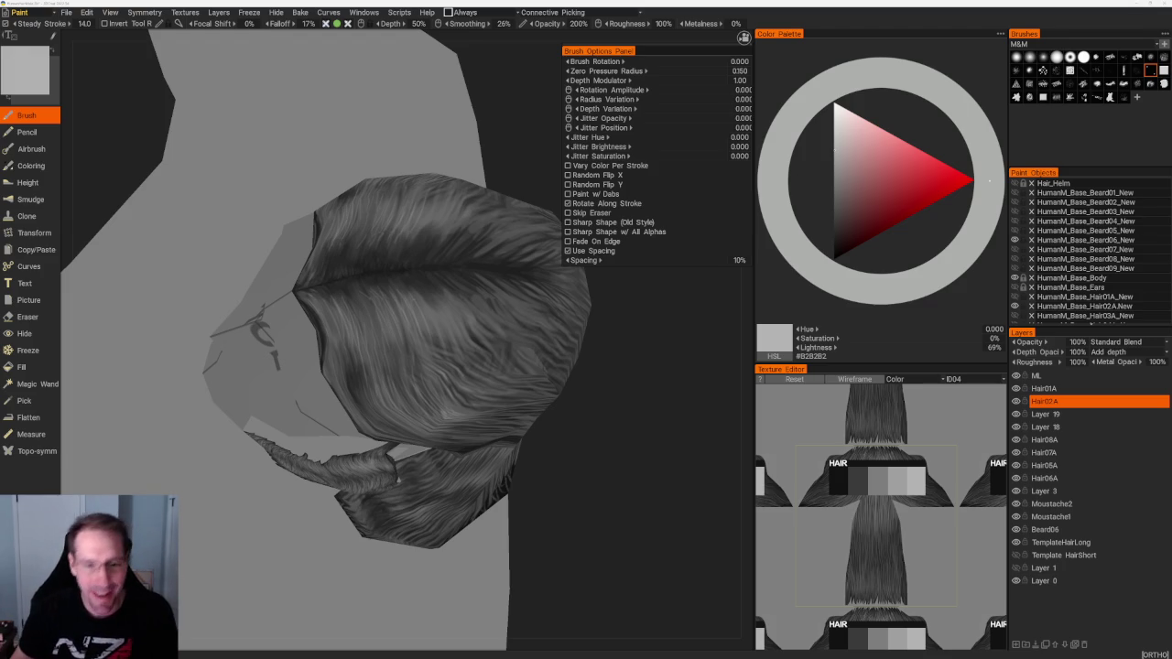
mouse_move(599, 418)
mouse_down()
mouse_move(623, 408)
mouse_move(617, 398)
mouse_move(623, 421)
mouse_move(615, 414)
mouse_up()
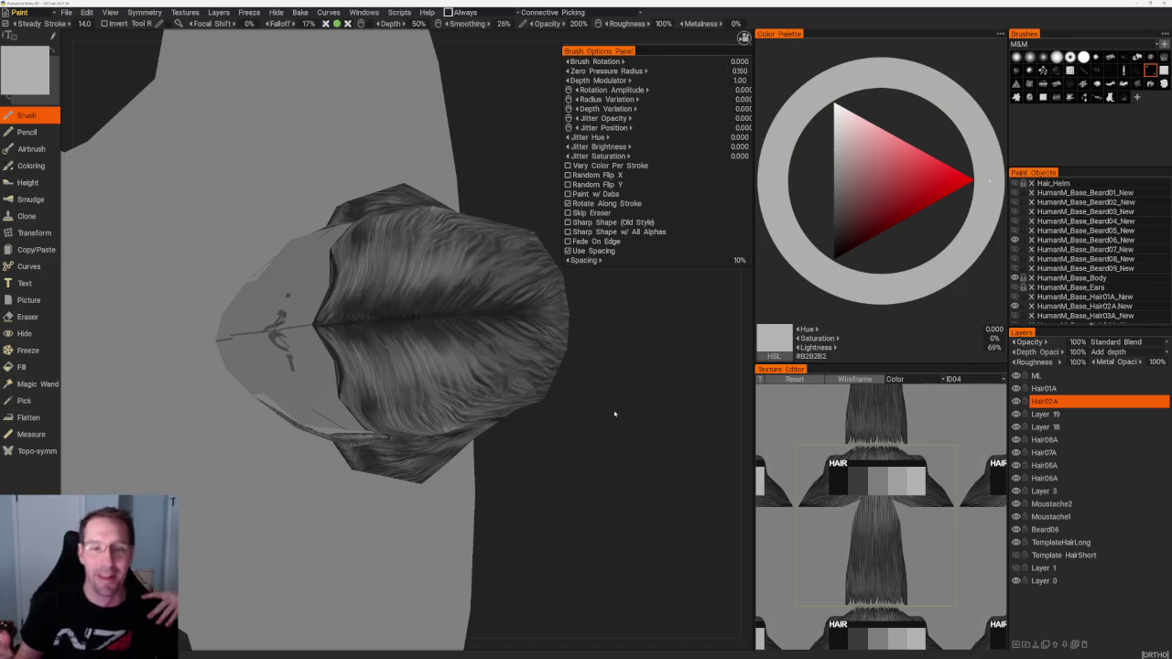
drag(601, 400, 559, 393)
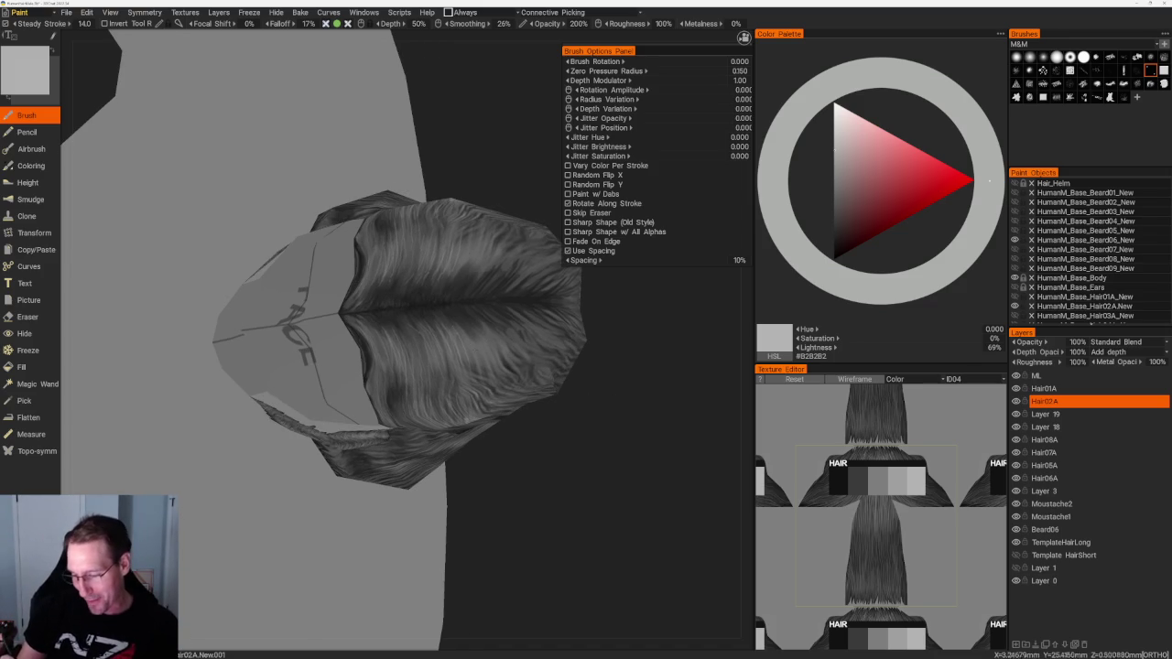
Step: Darken the colour from #696969 to deep grey #232323 and orbit to face the head
key(v)
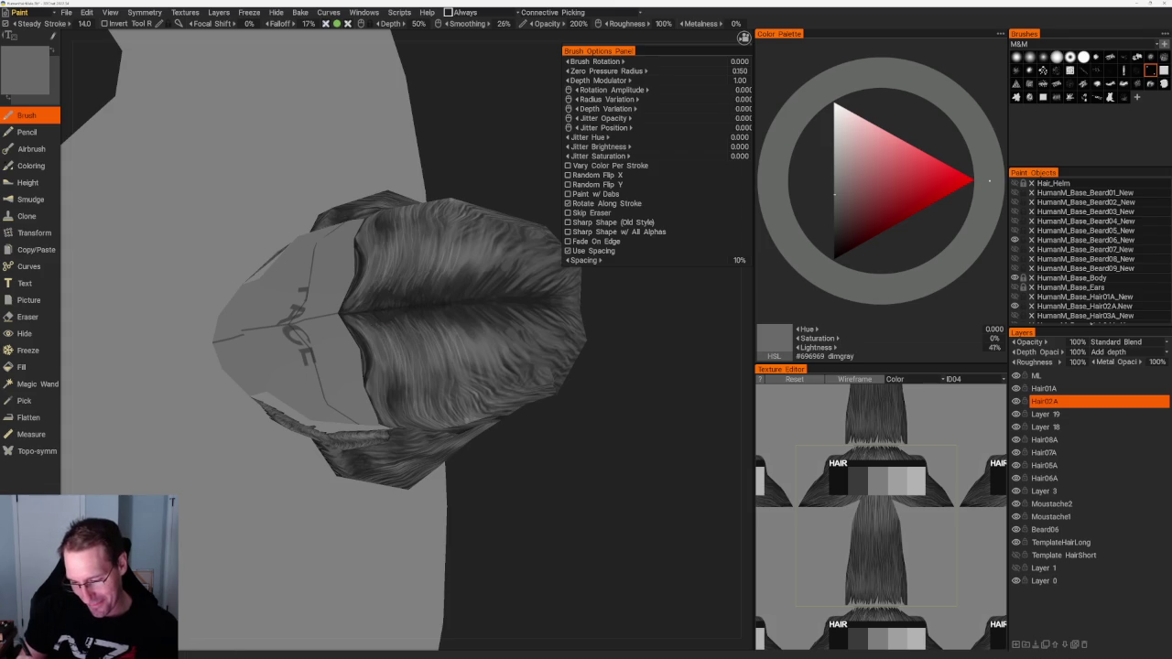
key(v)
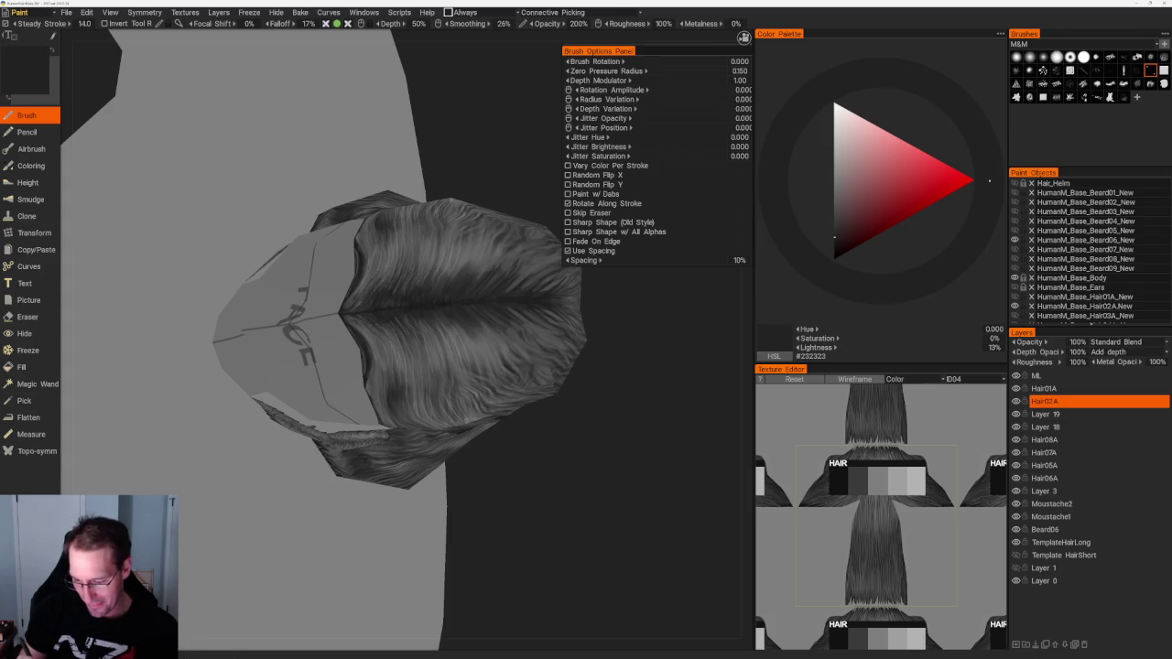
mouse_move(513, 457)
middle_down()
mouse_move(536, 476)
mouse_move(378, 428)
middle_up()
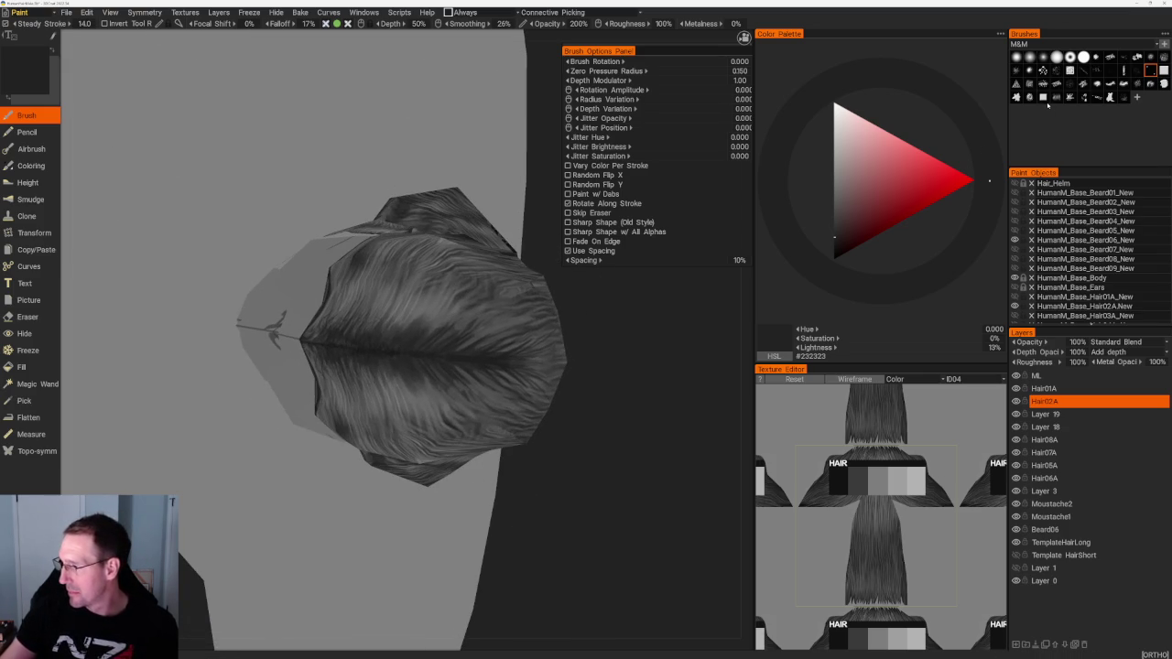
middle_drag(440, 366, 494, 339)
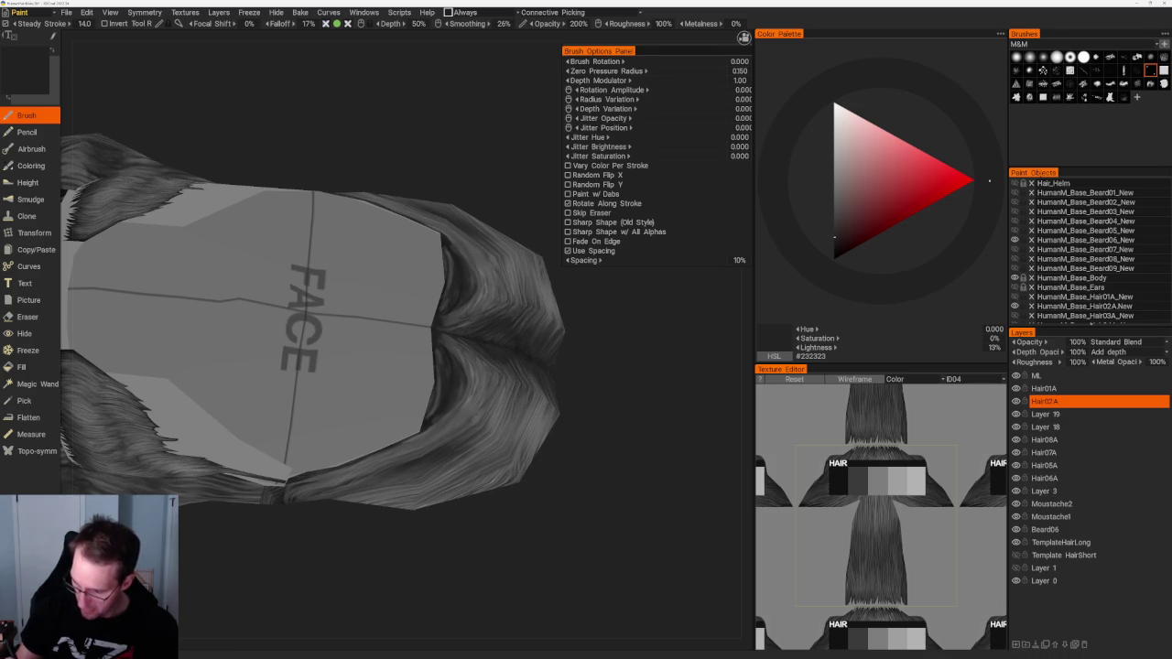
Step: Choose a different strand brush, raise focal shift to 100%, and undo a test stroke
click(1096, 70)
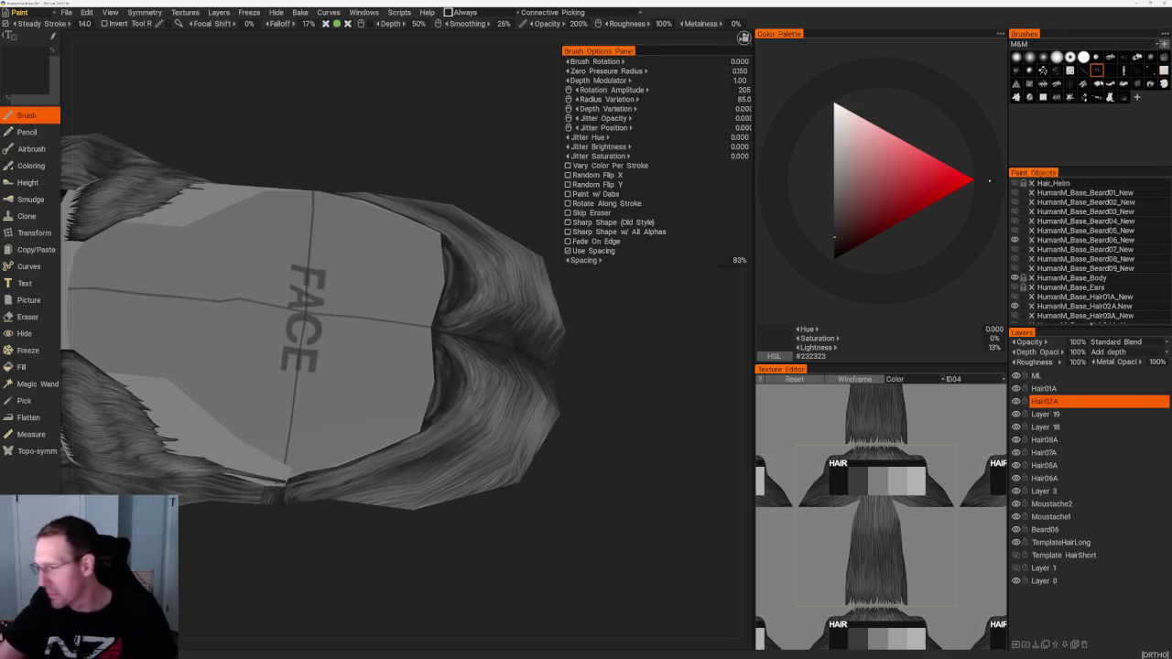
middle_drag(311, 320, 366, 302)
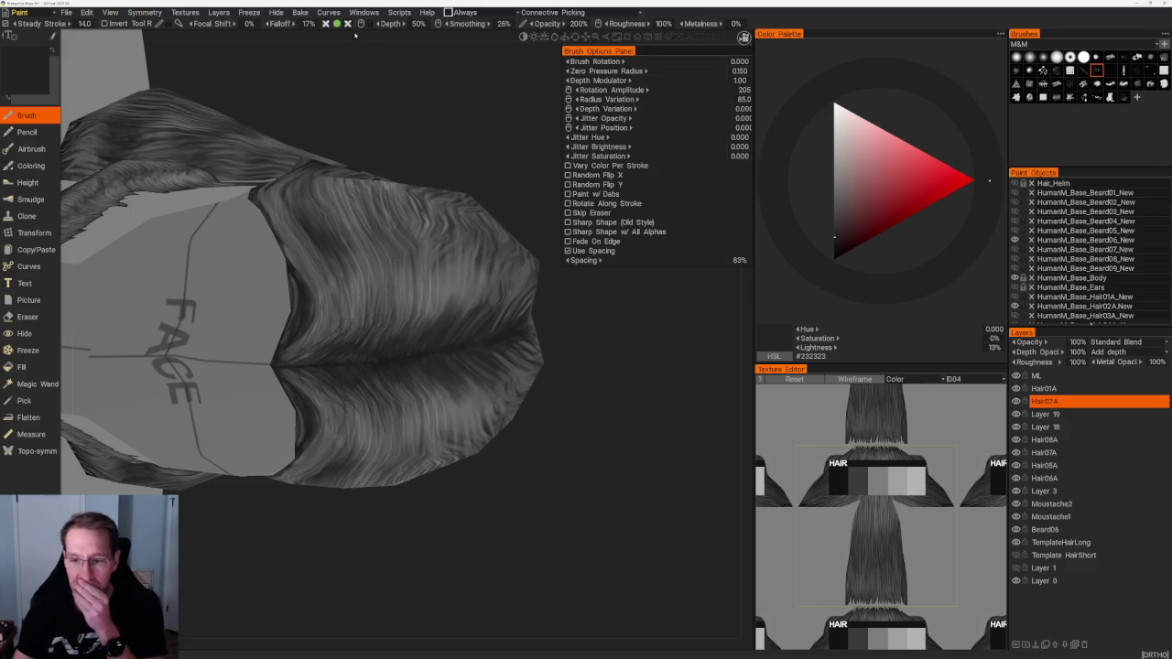
drag(248, 24, 242, 35)
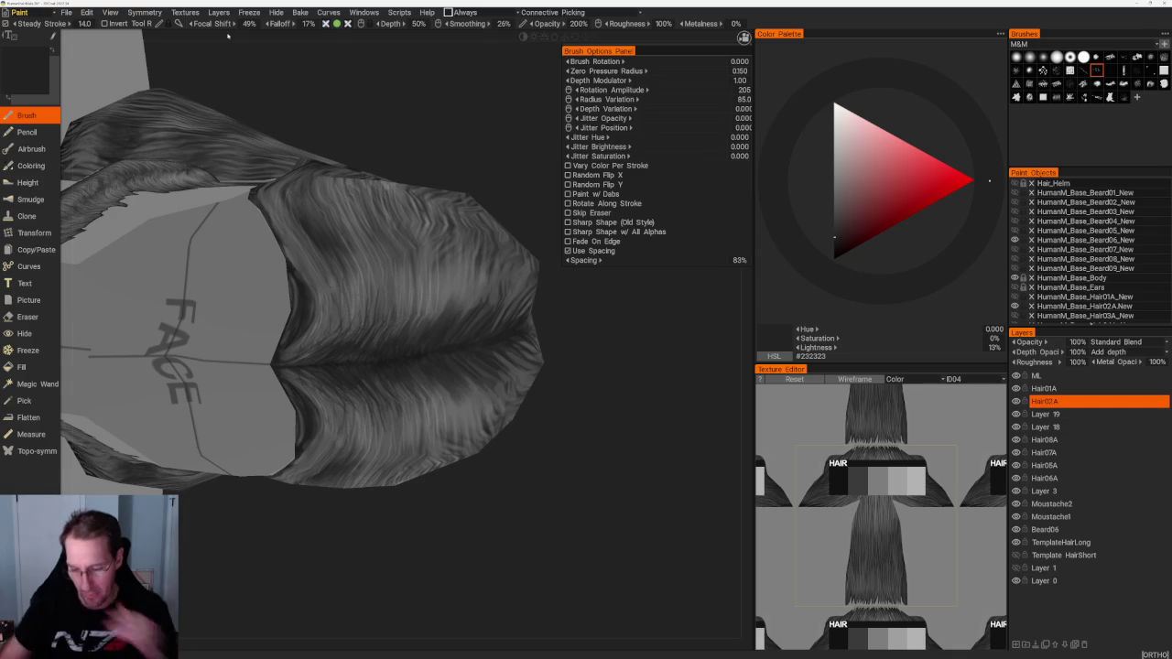
drag(353, 247, 358, 312)
key(ctrl+z)
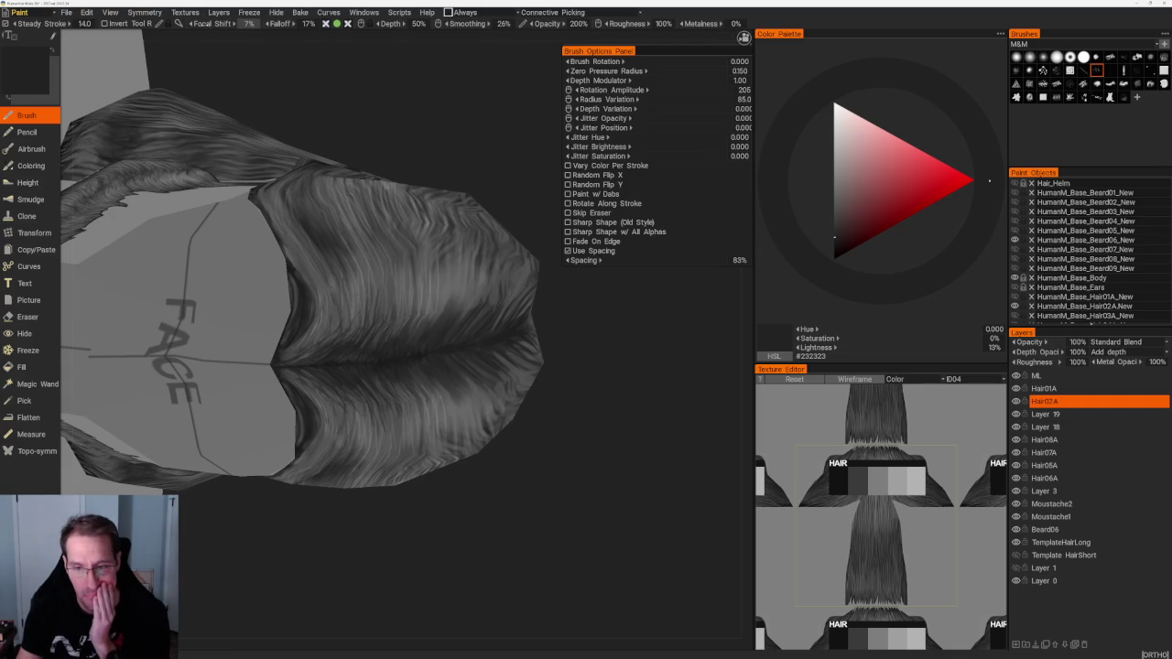
Step: Set the brush falloff to 96% and lower stroke spacing to 4%
drag(308, 23, 318, 23)
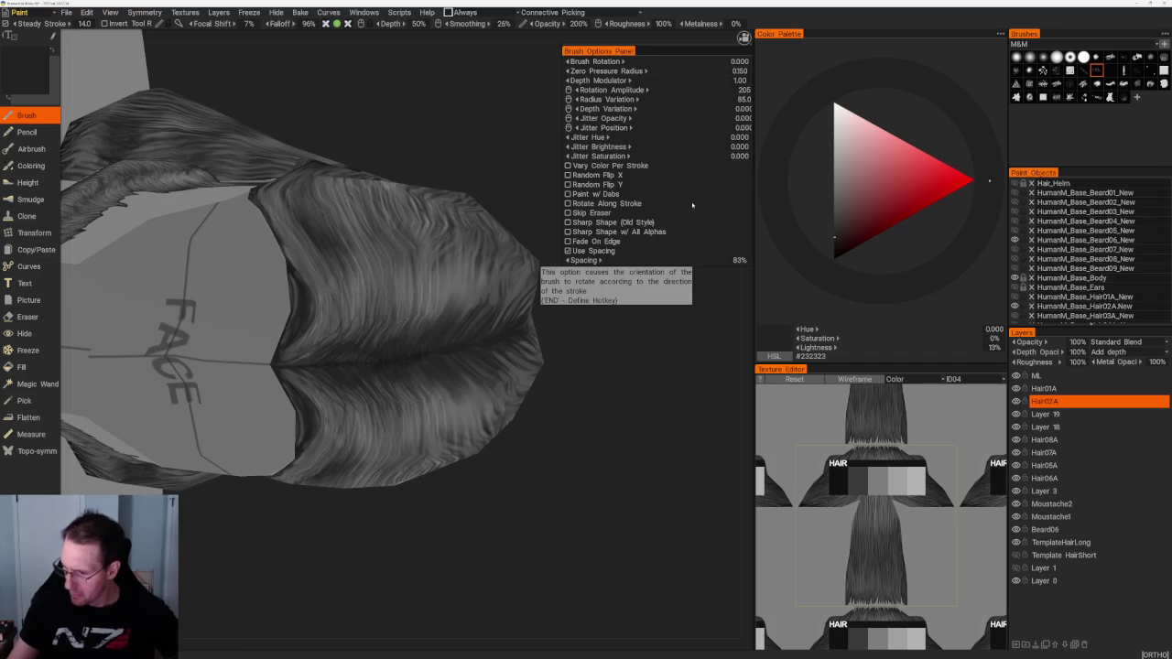
drag(696, 260, 543, 265)
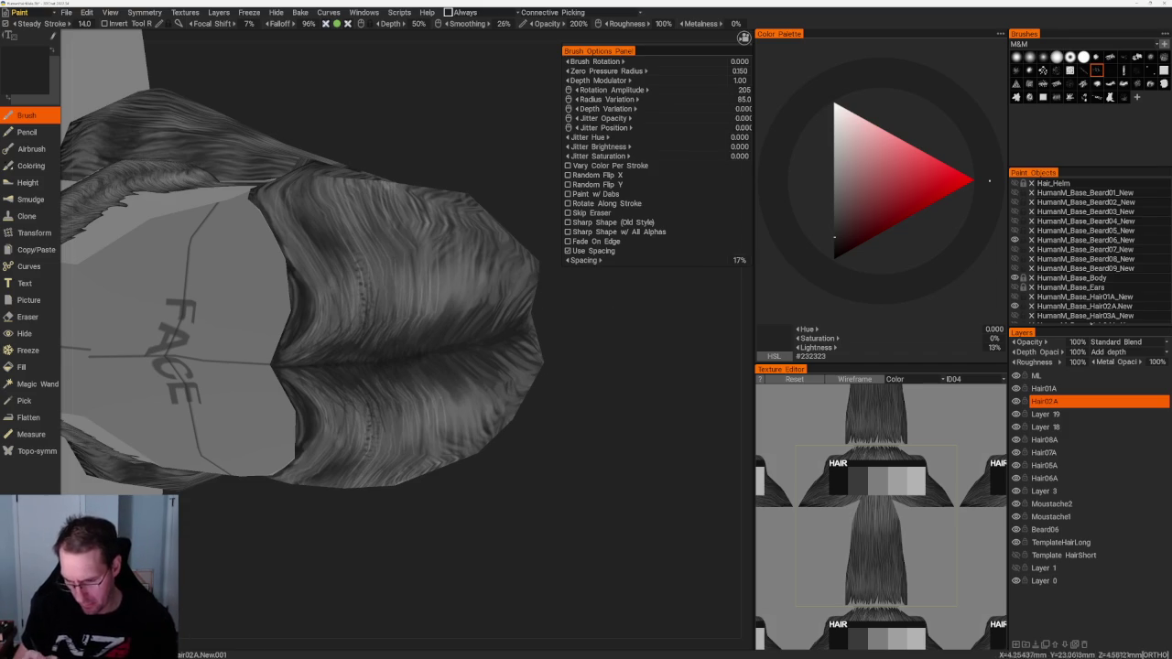
click(568, 251)
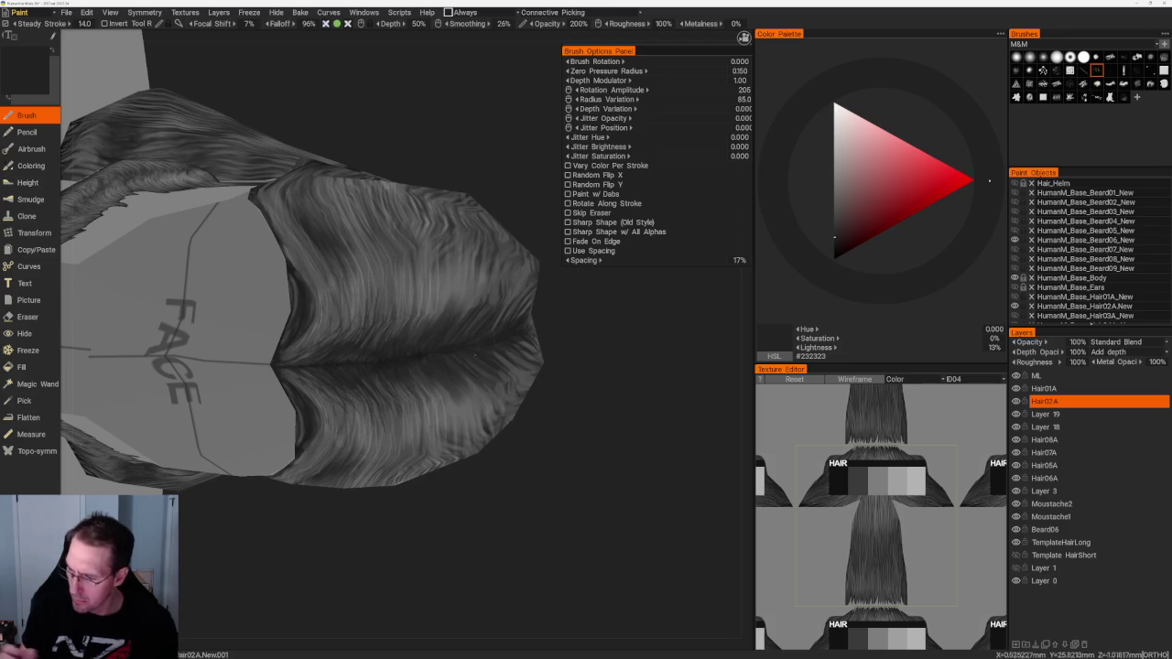
click(568, 251)
mouse_move(577, 260)
mouse_down()
mouse_move(537, 272)
mouse_move(558, 260)
mouse_up()
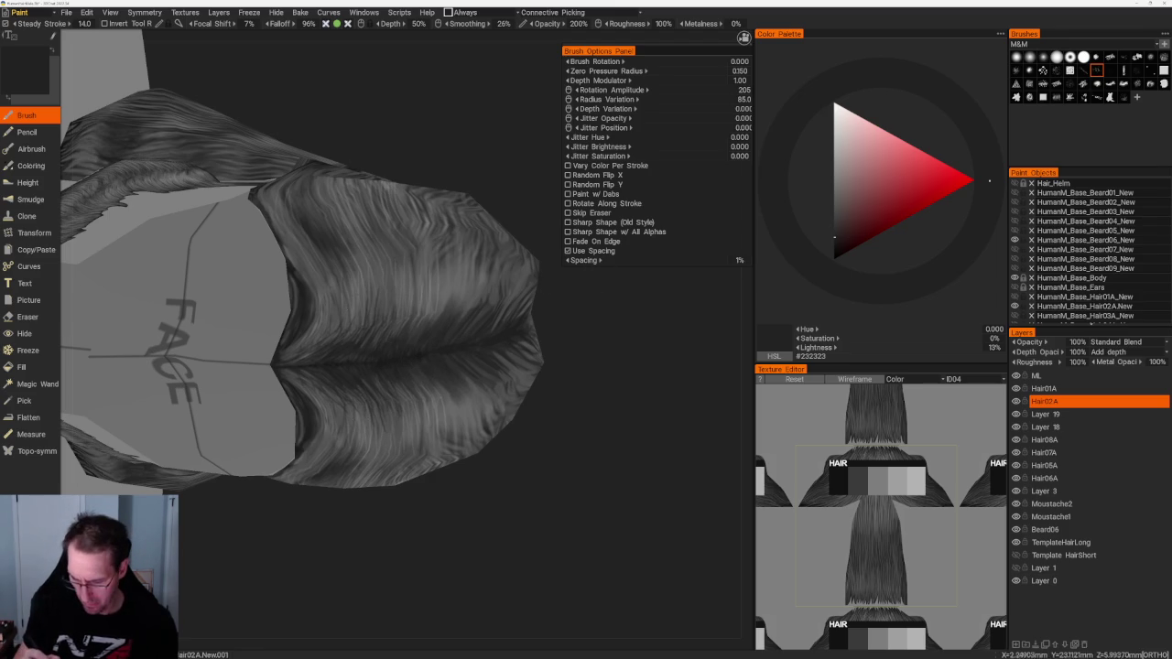
Step: Paint dark vertical test strokes down the hair, then undo them
drag(372, 366, 362, 195)
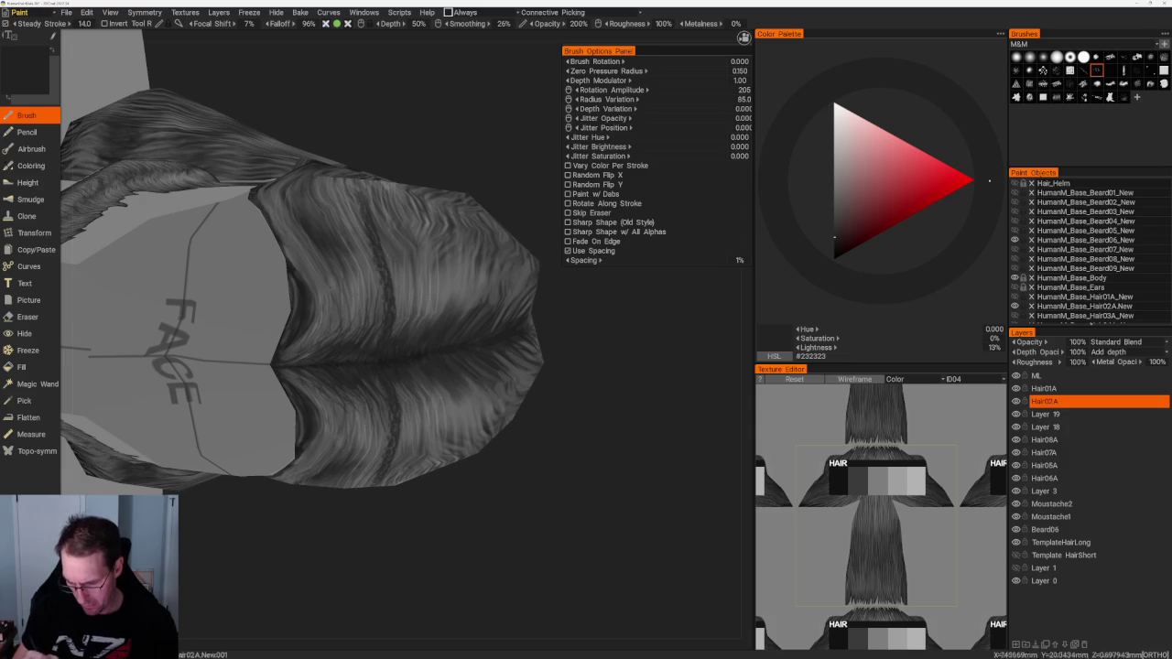
key(ctrl+z)
drag(366, 346, 357, 205)
key(ctrl+z)
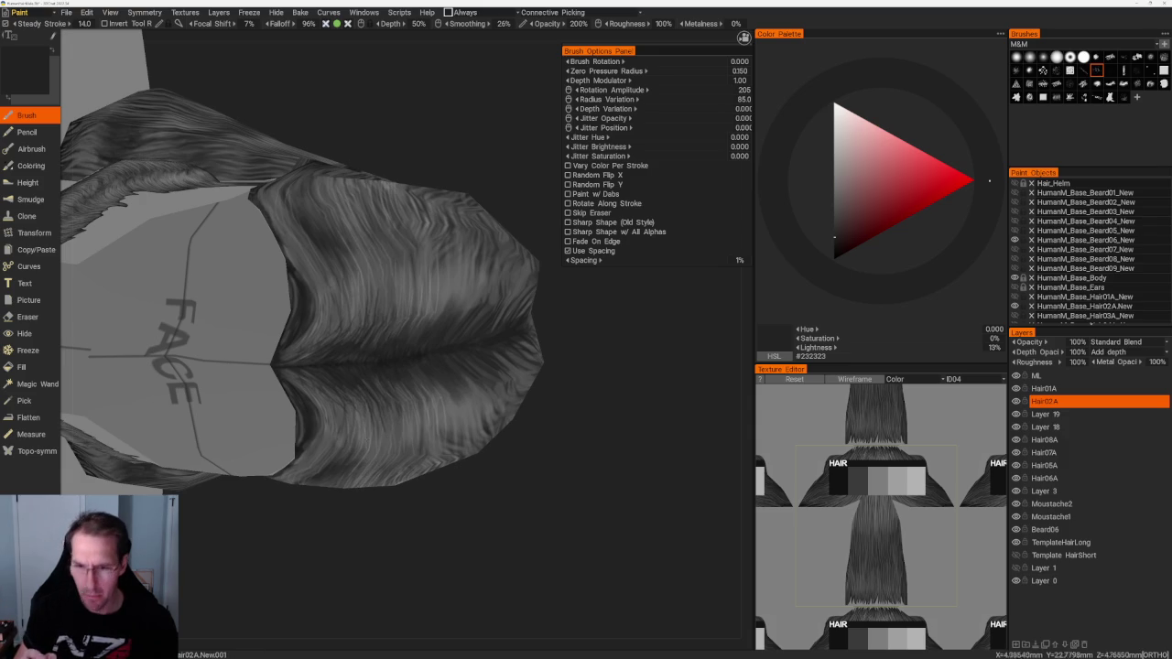
key(ctrl+y)
key(ctrl+z)
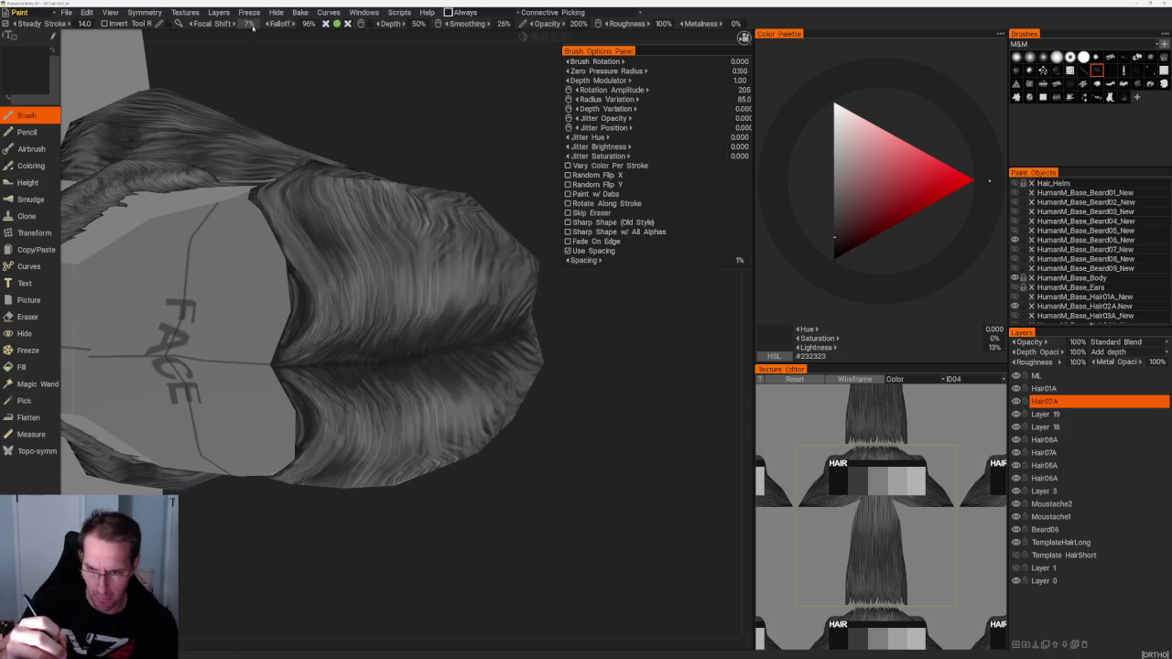
Step: Set falloff to 0%, undo a test stroke, then readjust the falloff
click(308, 23)
text(00)
key(Return)
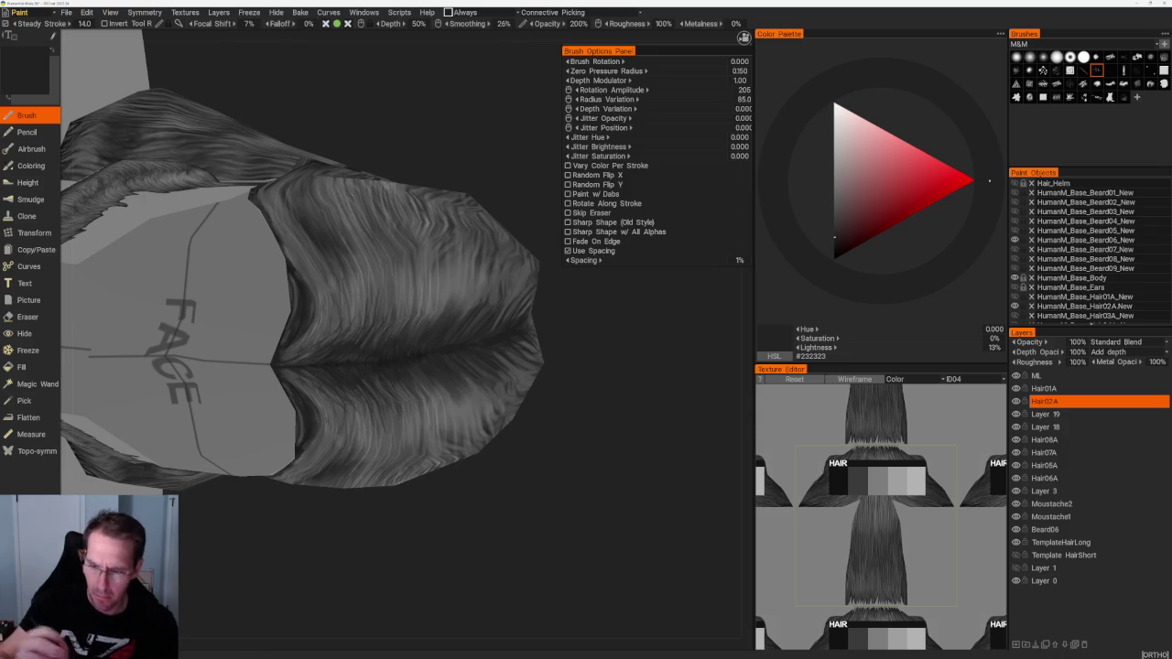
drag(362, 395, 368, 476)
key(ctrl+z)
drag(308, 23, 354, 62)
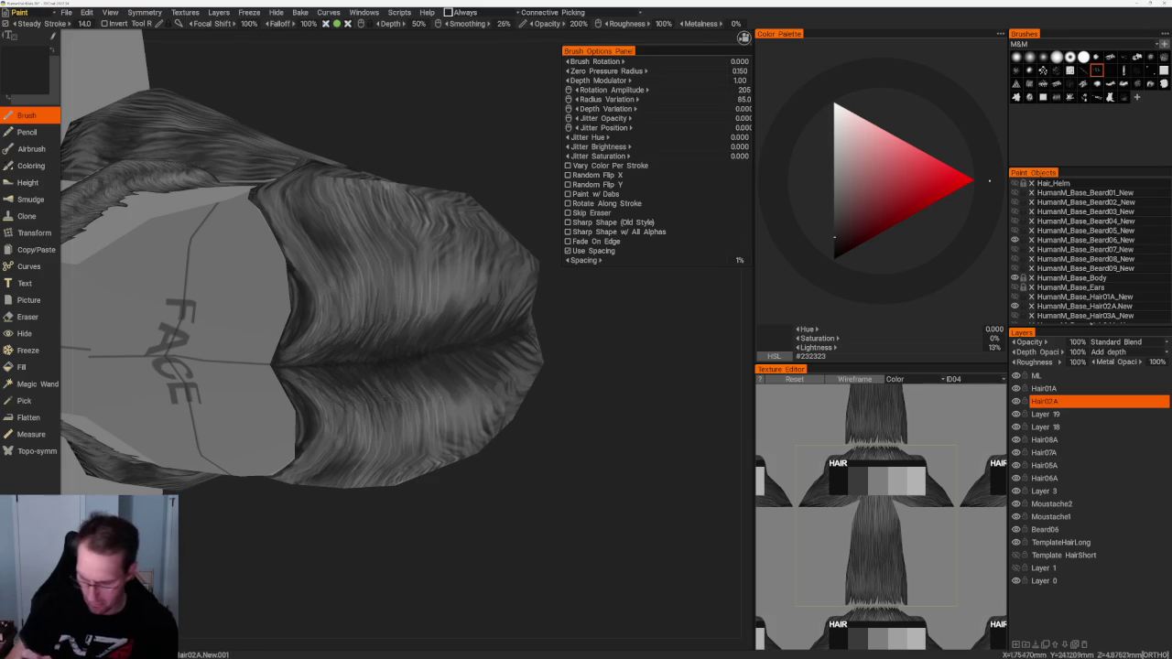
Step: Raise focal shift and falloff to 100% and set the brush spacing to 1%
drag(336, 118, 358, 505)
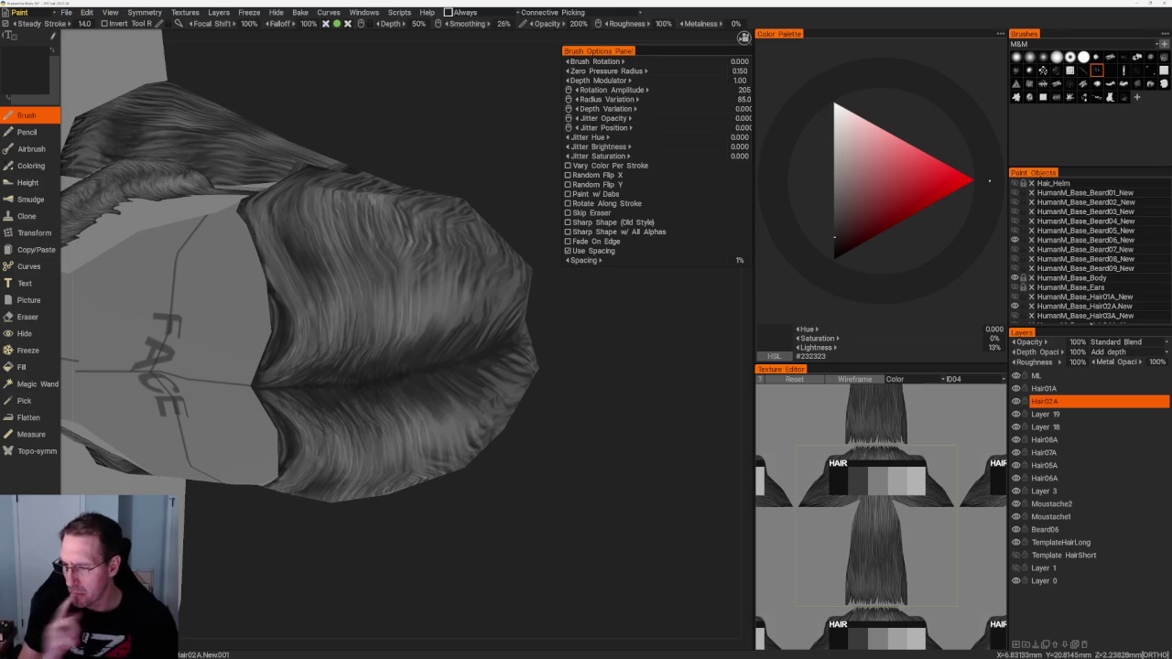
text(252)
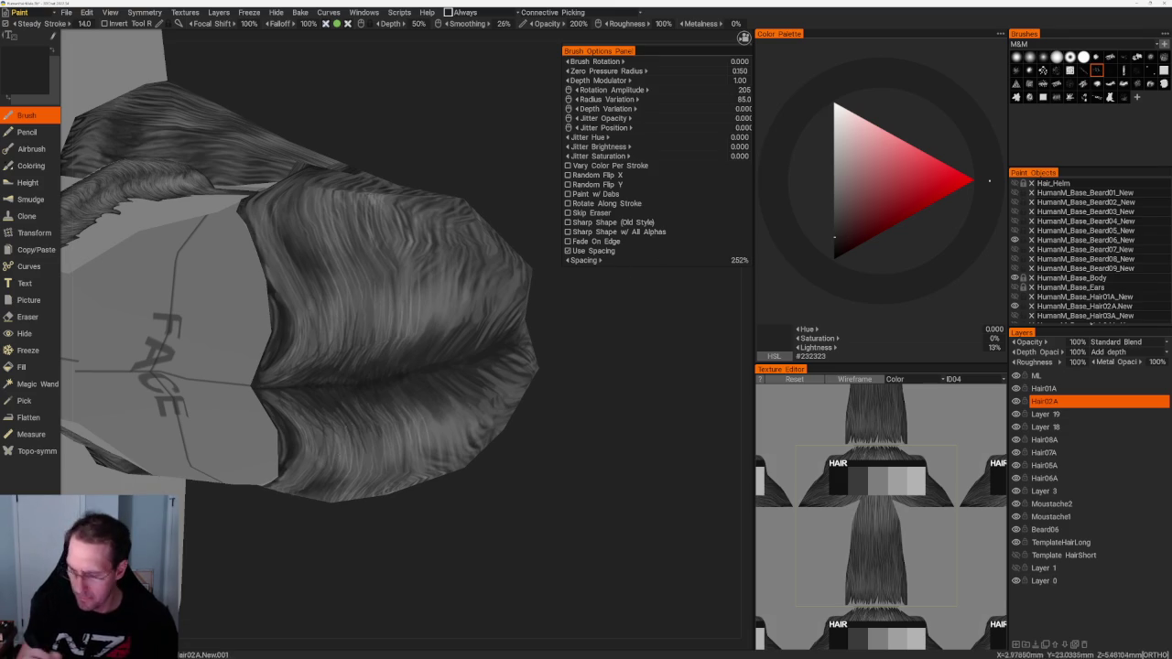
key(Return)
text(32)
key(Return)
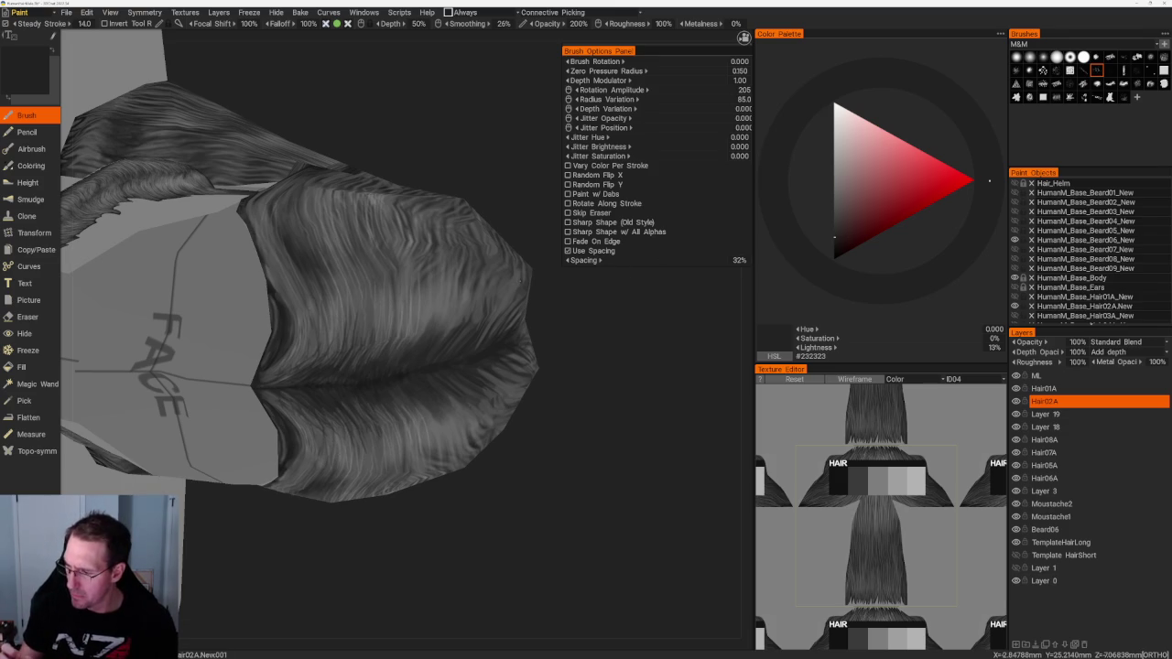
text(1)
key(Return)
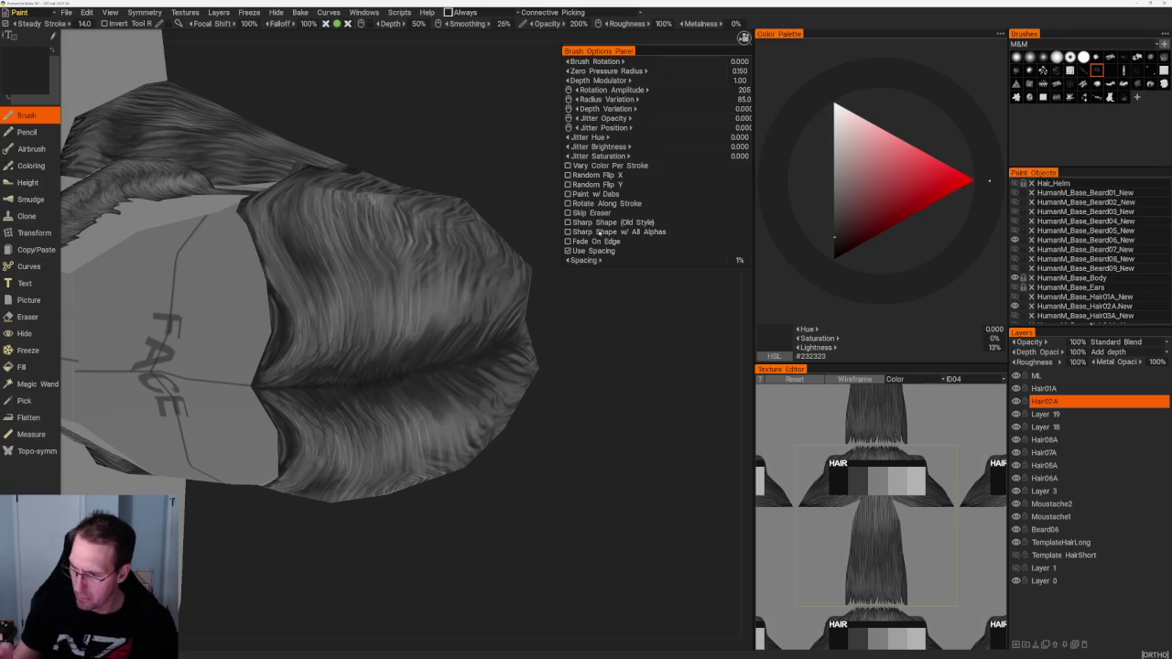
Step: Switch to another strand brush and set the paint colour to an 11% near-black grey
click(1084, 70)
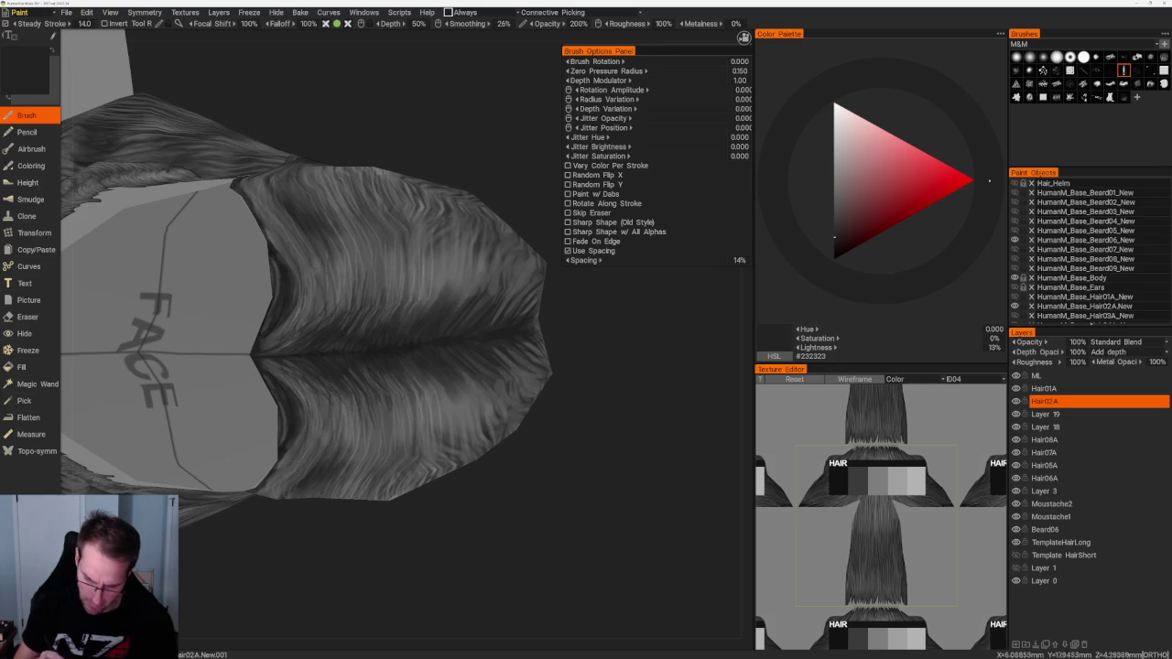
middle_drag(297, 458, 373, 465)
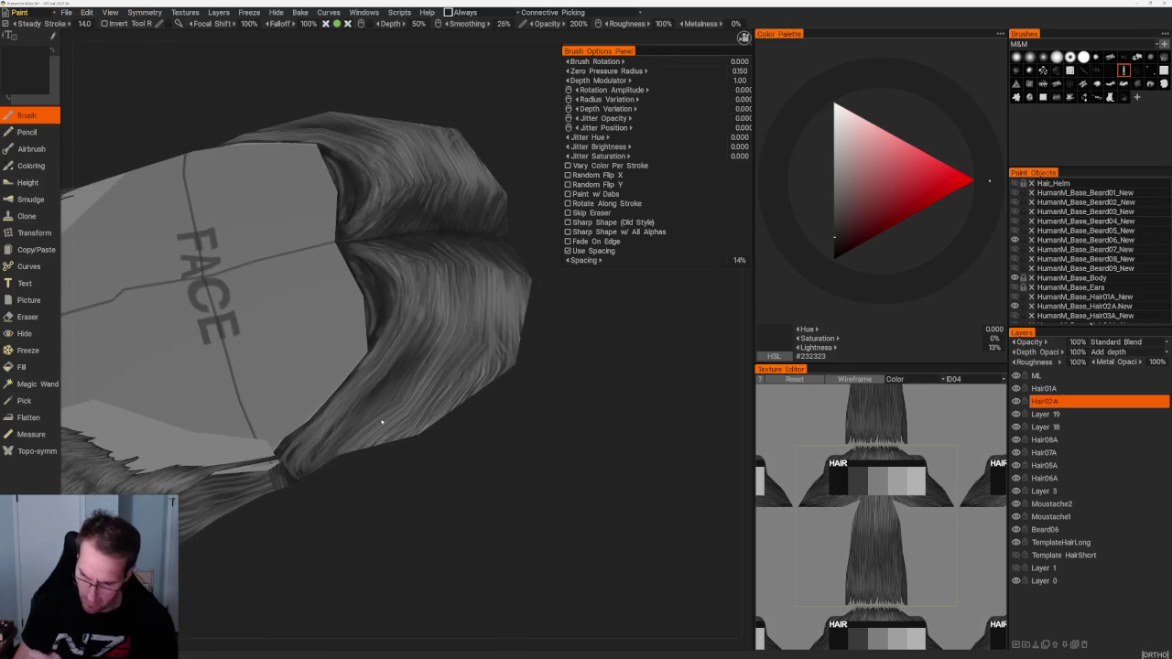
key(v)
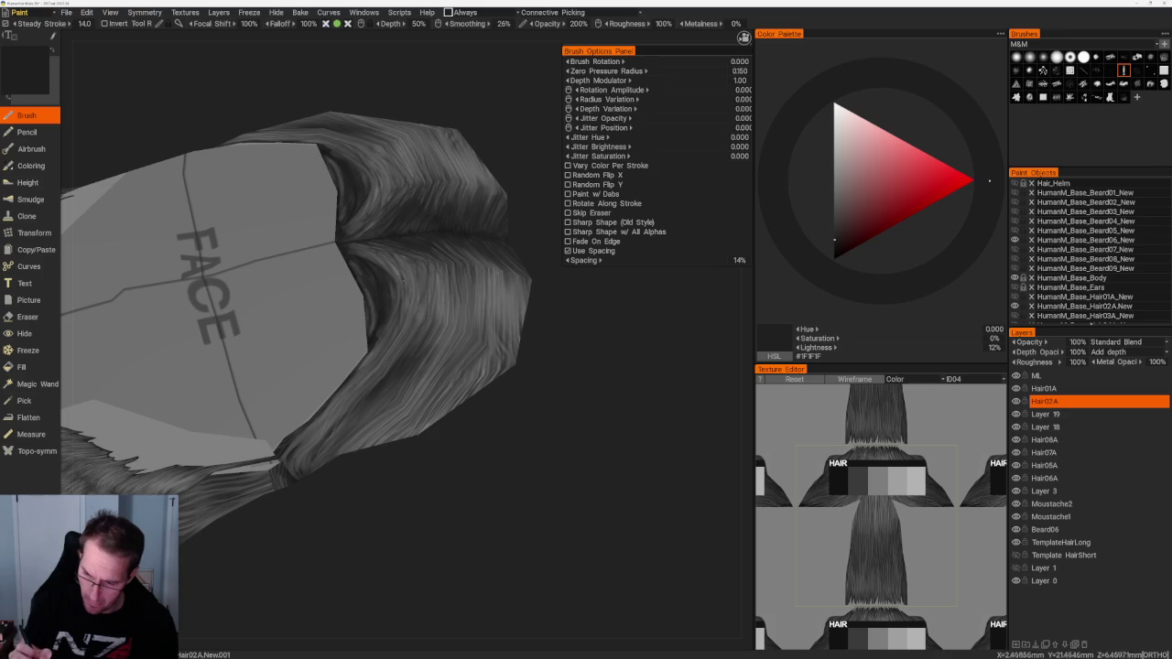
key(v)
middle_drag(445, 485, 245, 311)
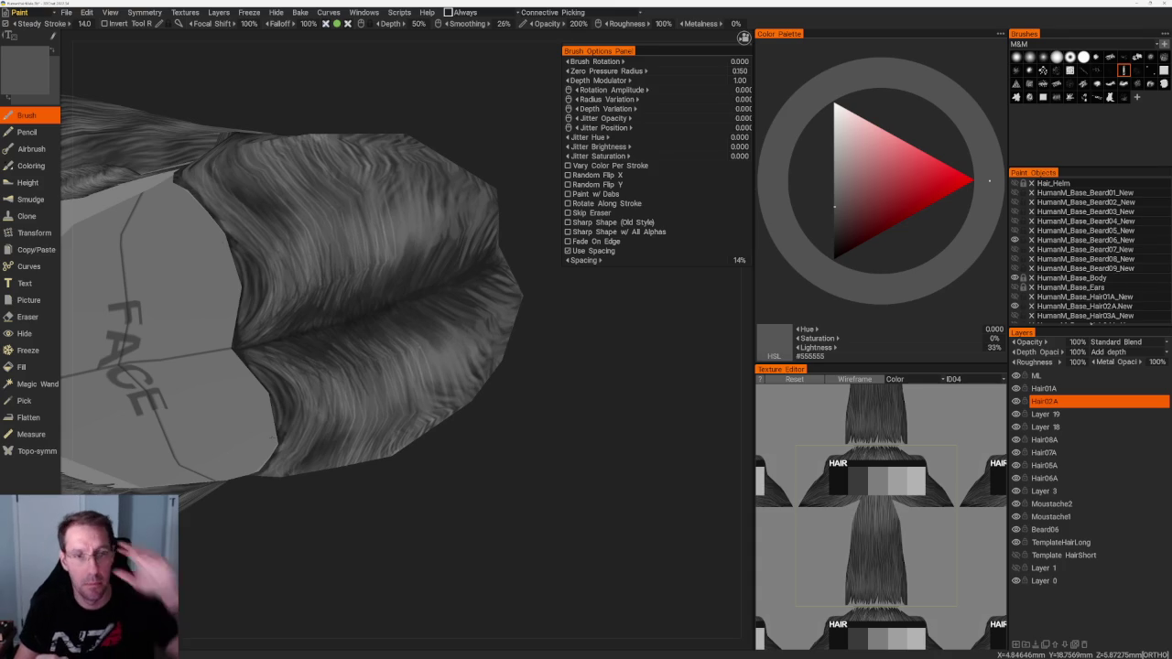
right_drag(431, 489, 357, 363)
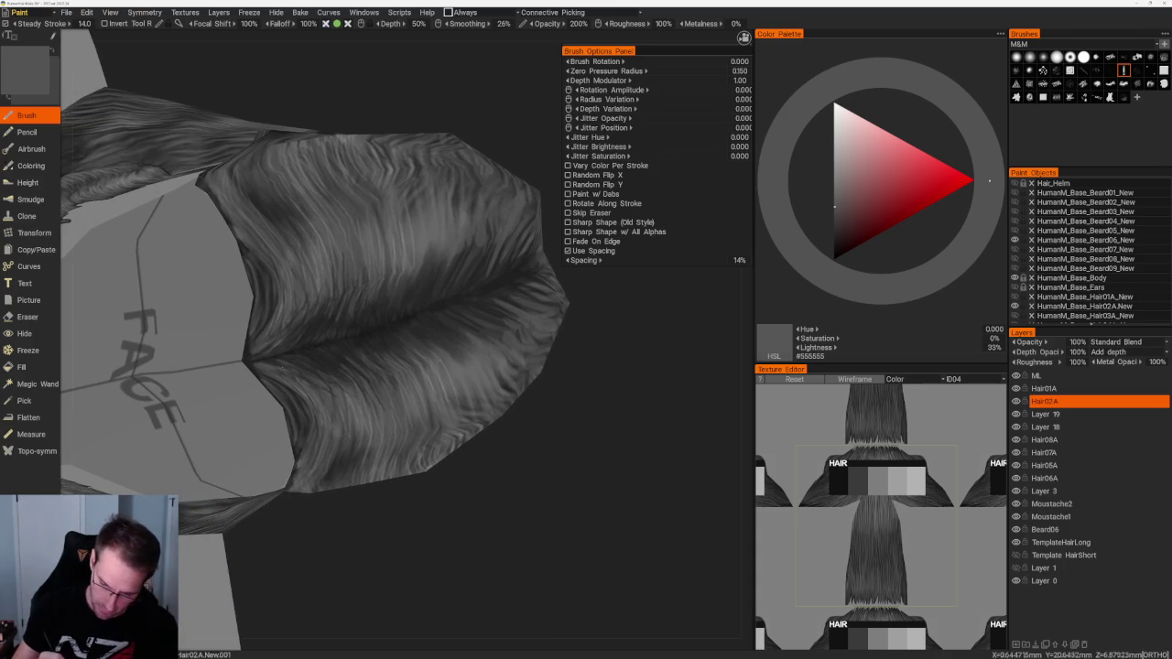
key(v)
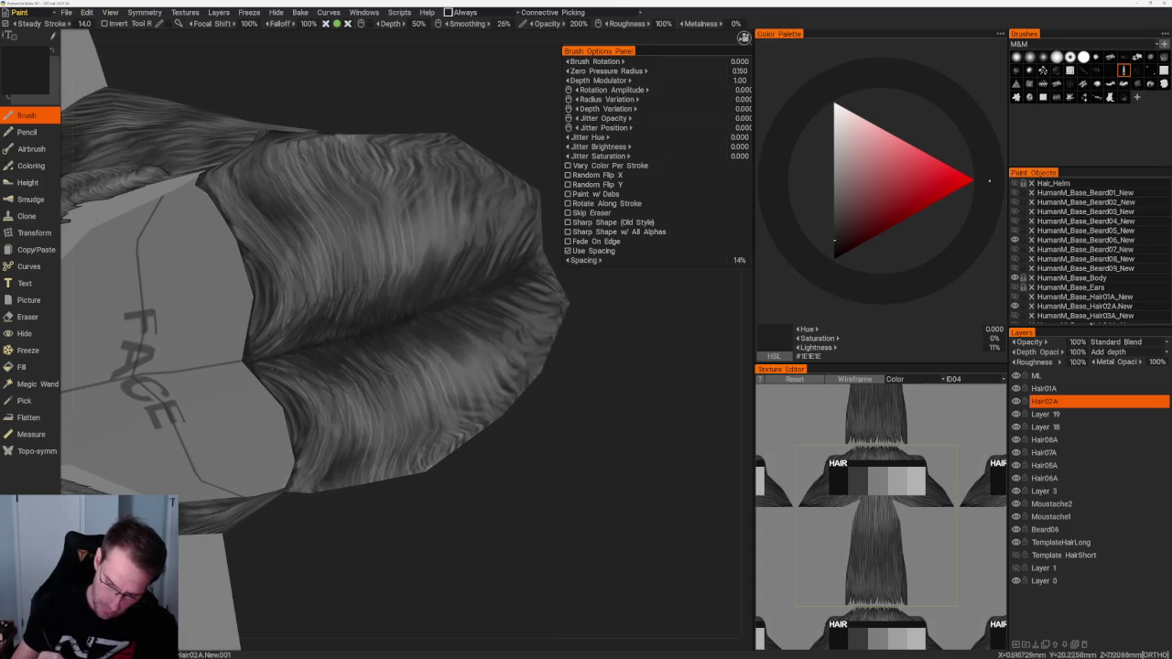
scroll(379, 228, down, 5)
Step: Orbit around the head to the hair cap and darken the paint colour to a deeper grey
right_drag(379, 228, 553, 505)
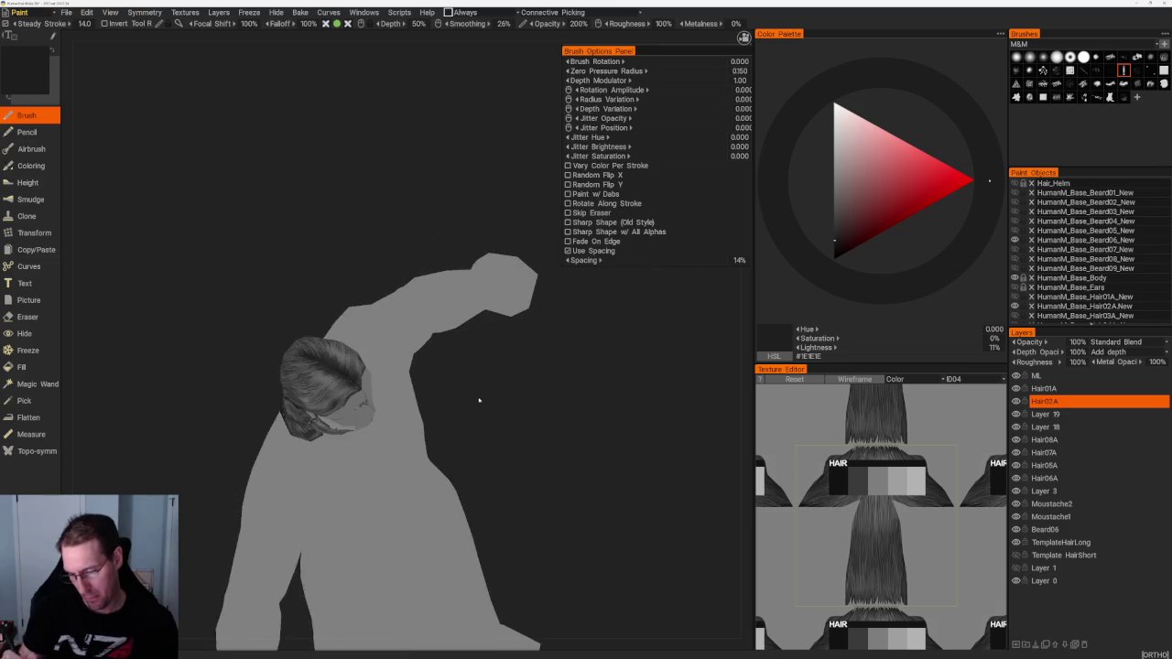
scroll(553, 505, up, 3)
scroll(553, 504, up, 3)
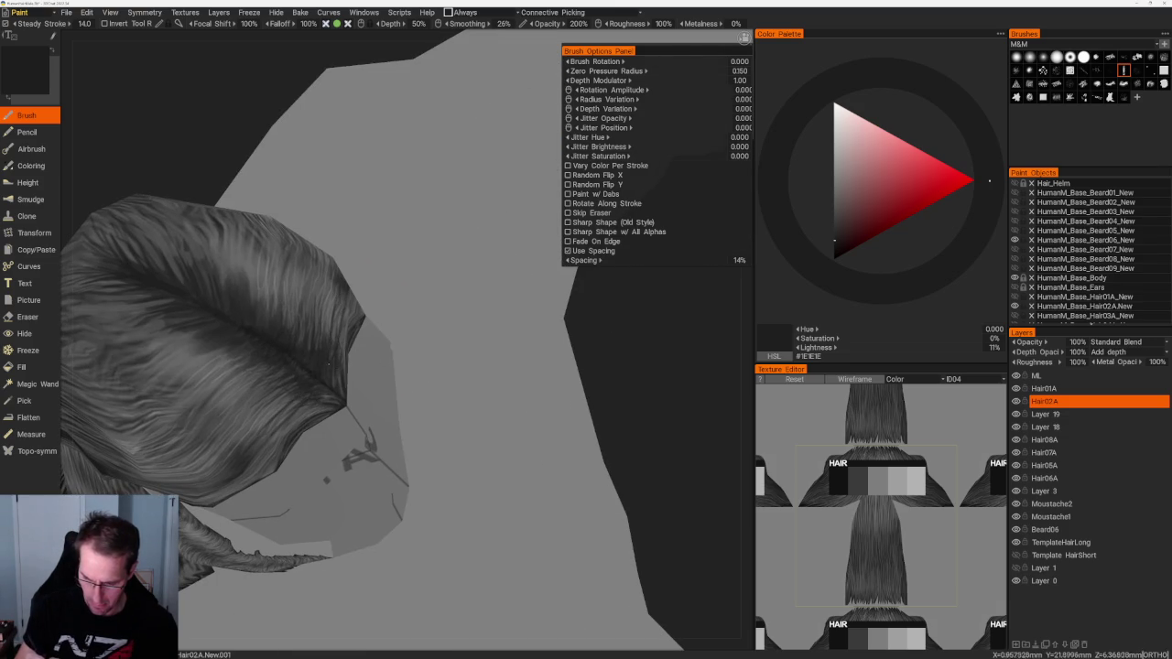
right_drag(334, 330, 274, 393)
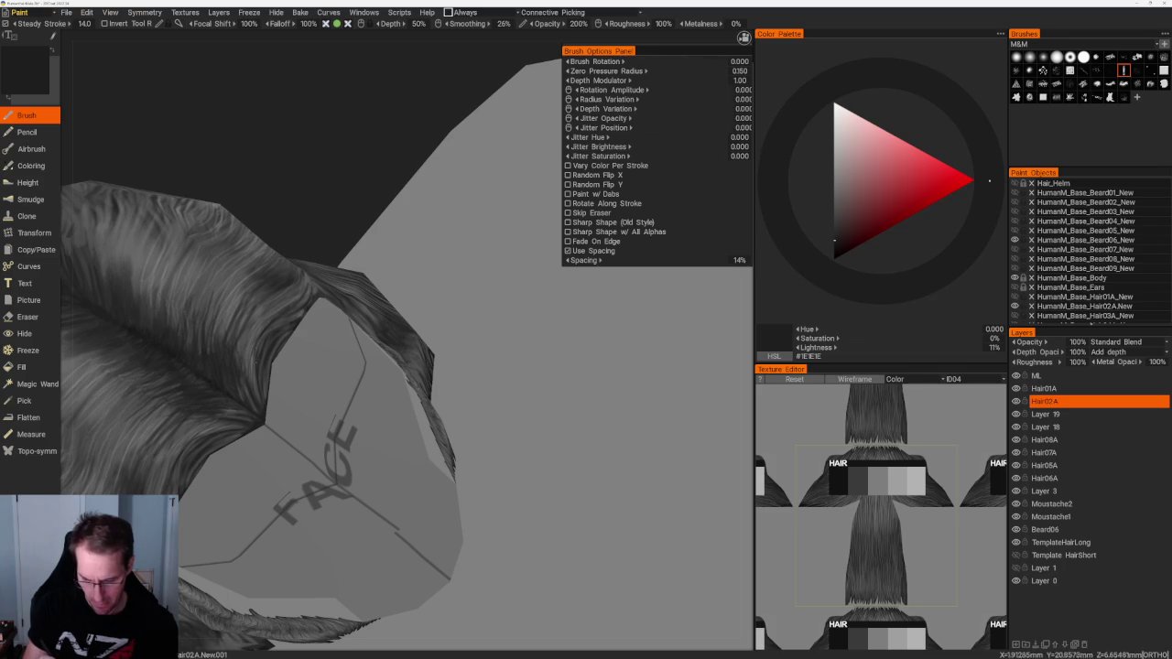
right_drag(329, 216, 262, 394)
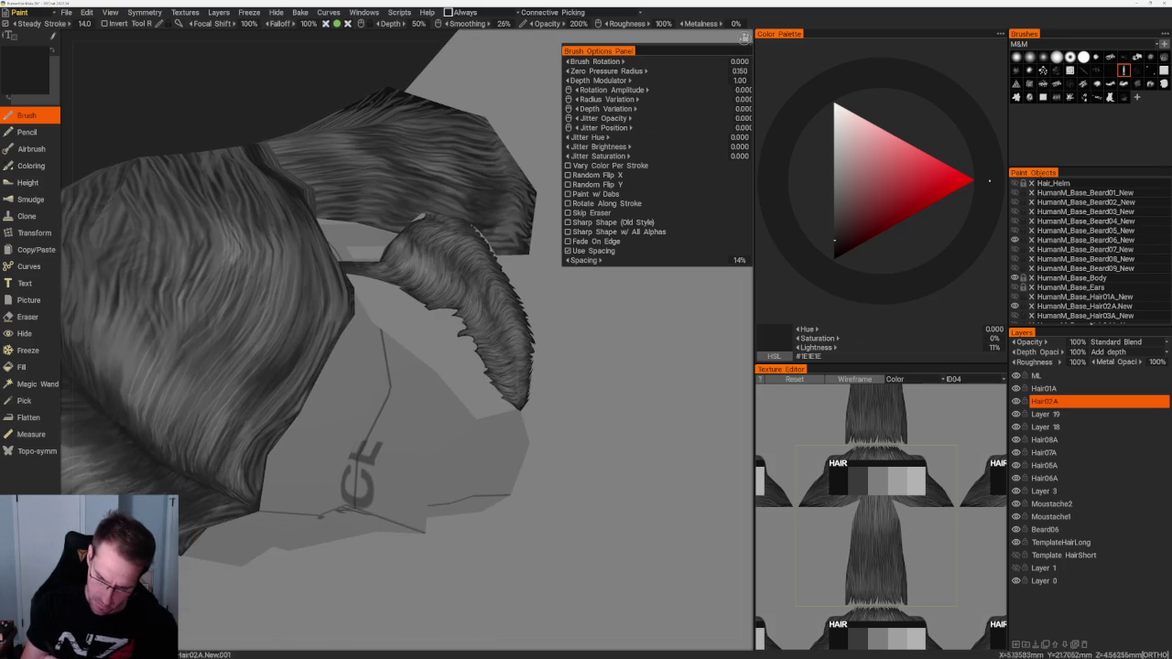
key(v)
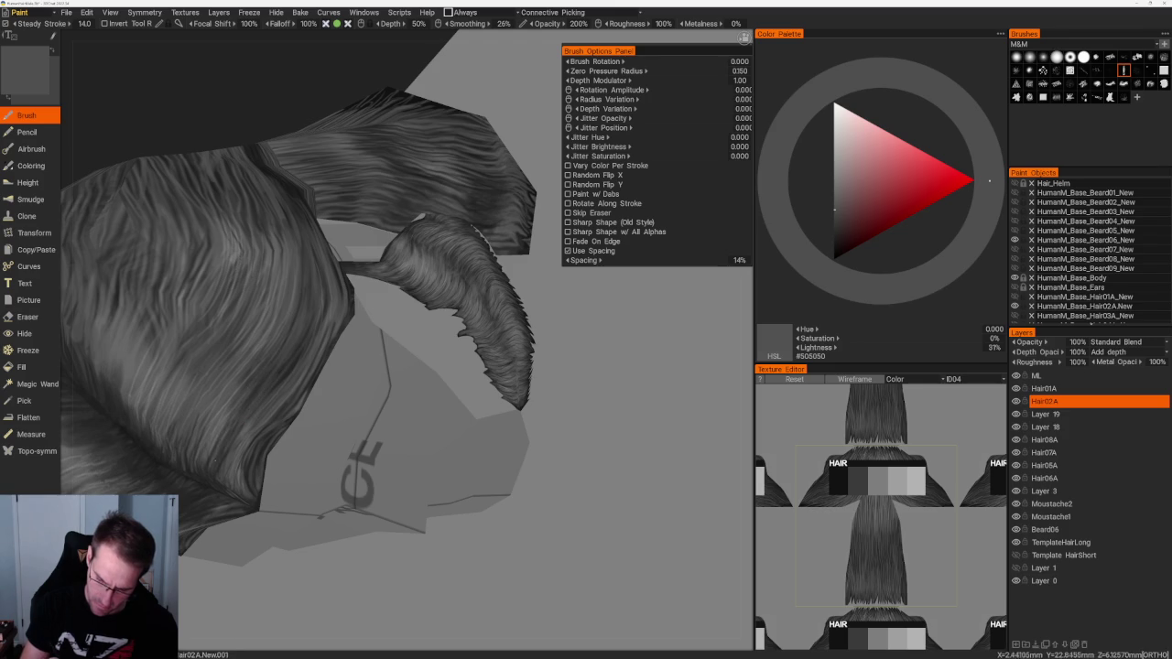
mouse_move(257, 152)
middle_down()
mouse_move(317, 259)
mouse_move(358, 228)
mouse_move(439, 339)
mouse_move(457, 329)
middle_up()
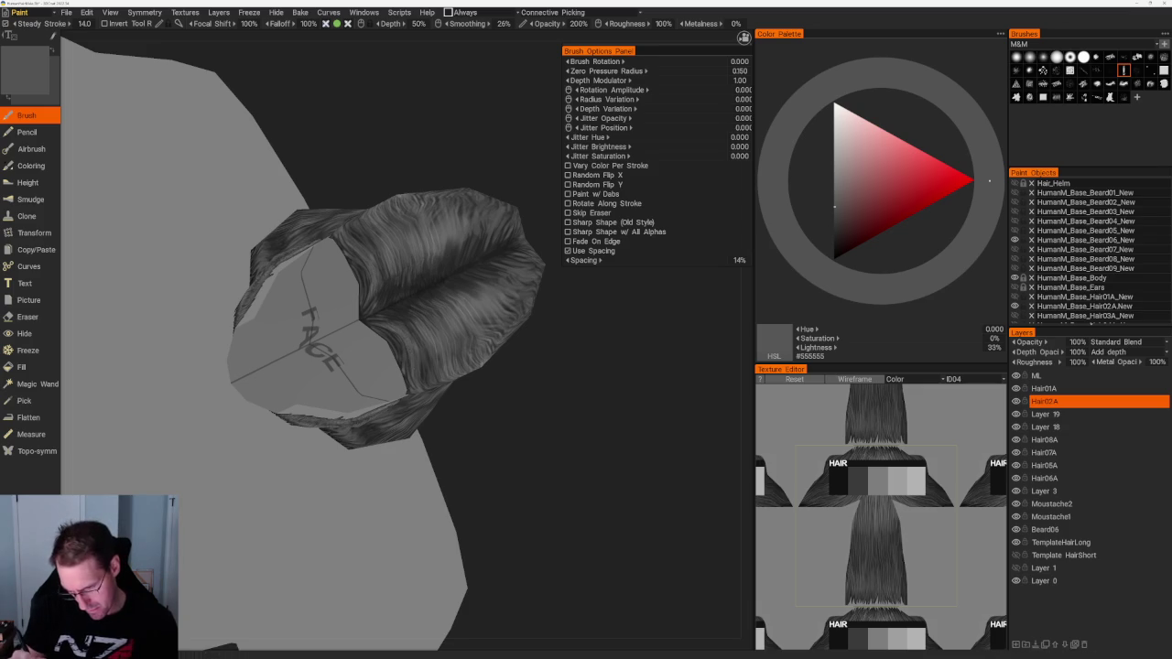
click(834, 220)
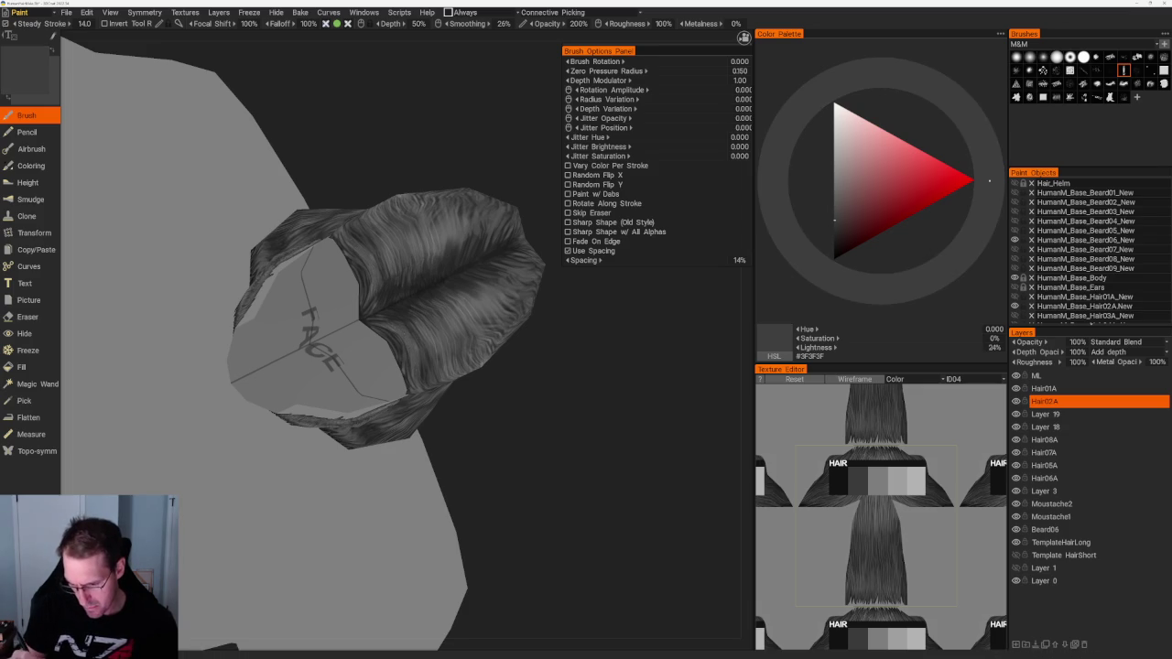
click(834, 231)
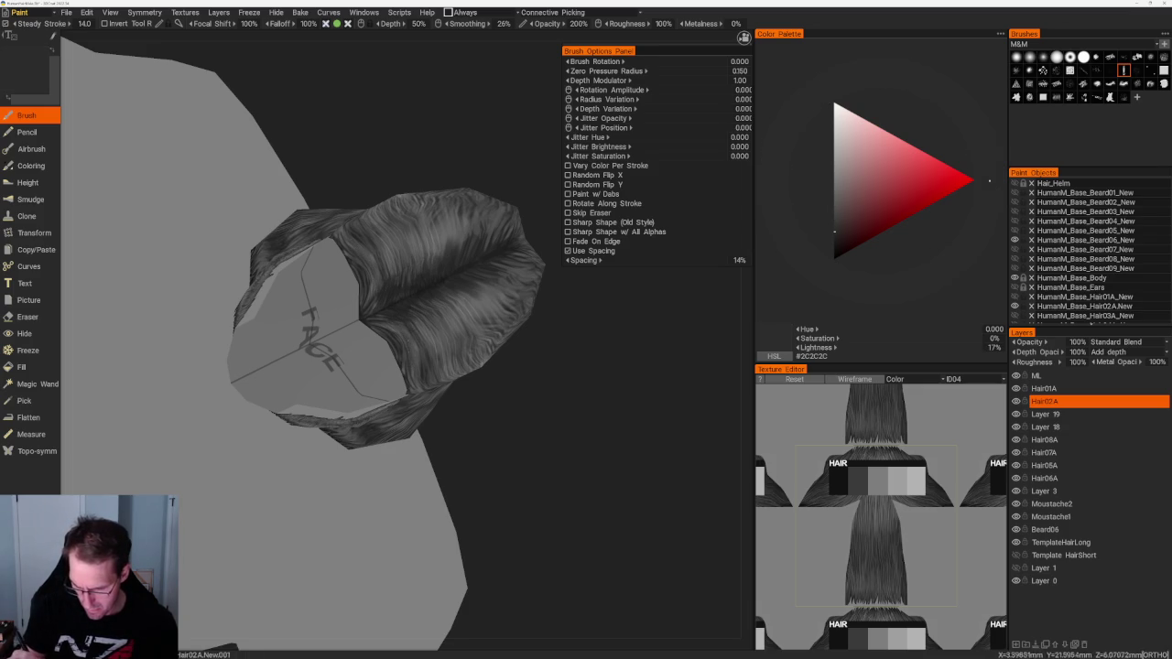
Step: Switch to orthographic view, set mid grey #626262, and pick a sharp-edged strand brush
scroll(416, 357, up, 2)
scroll(417, 357, up, 3)
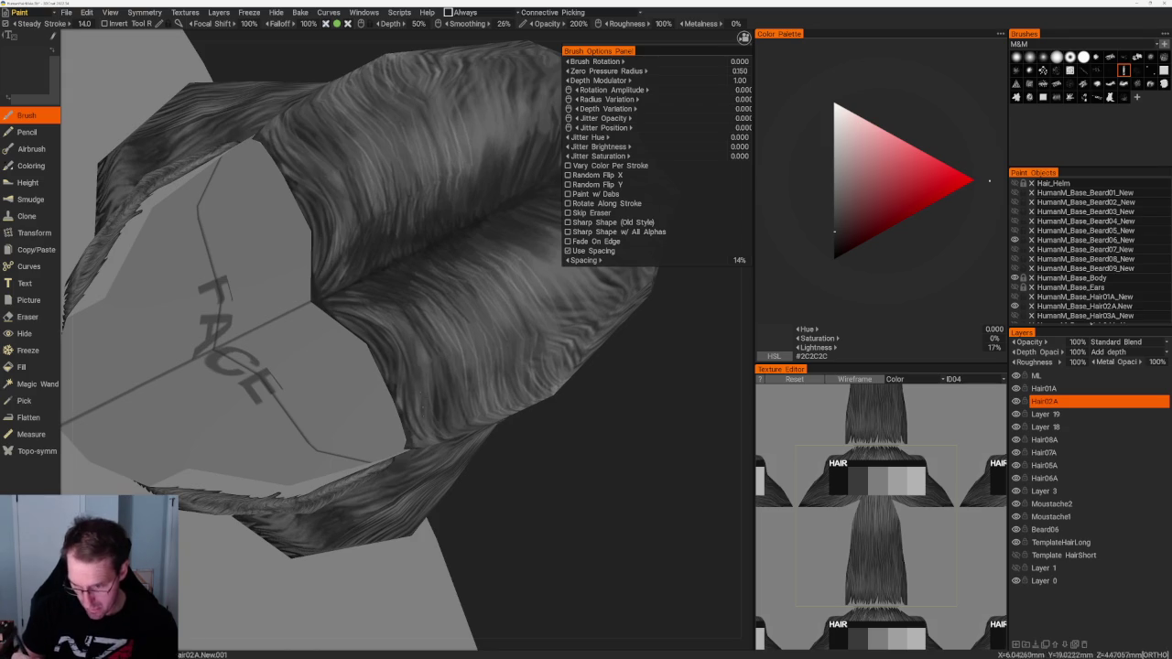
scroll(500, 523, down, 5)
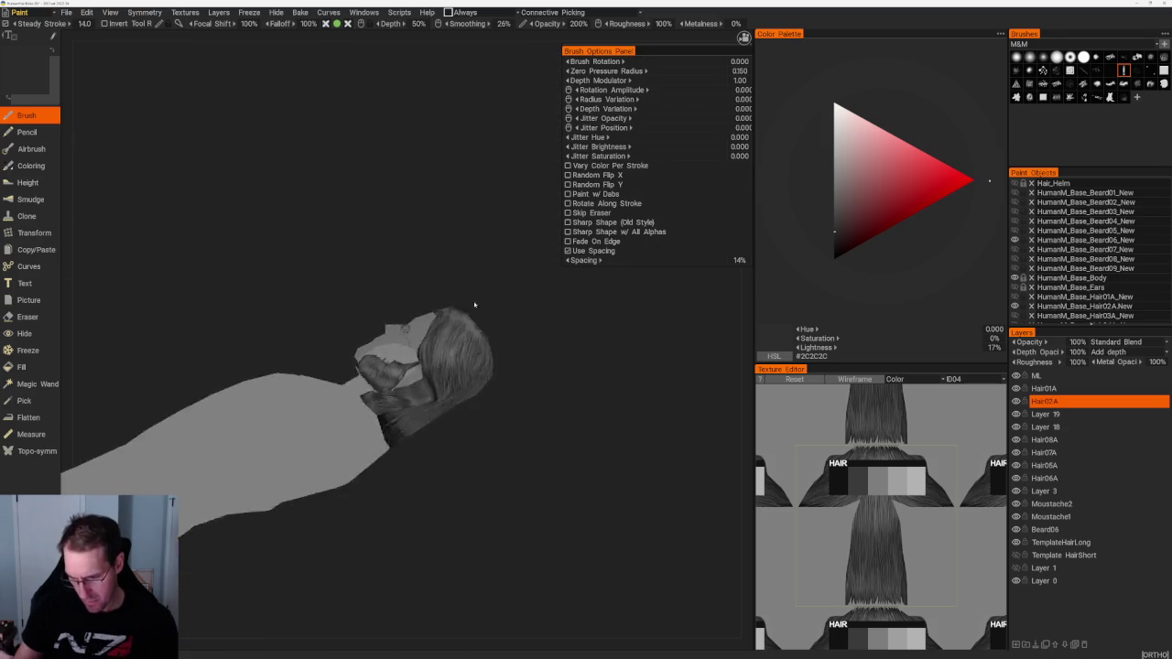
drag(513, 403, 568, 394)
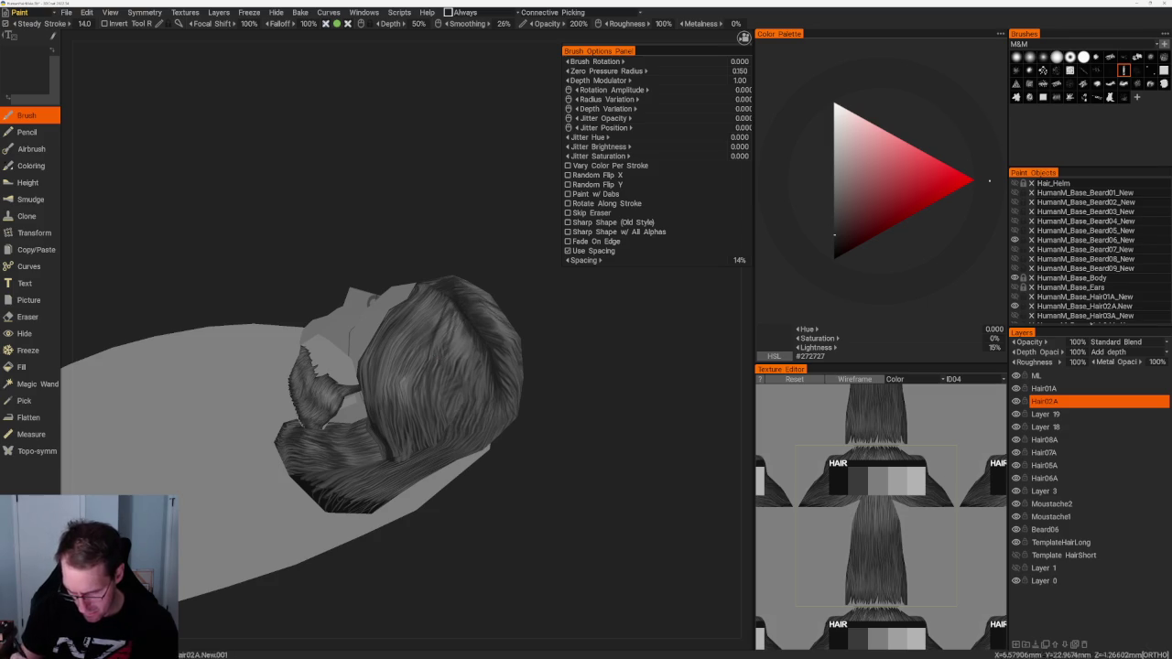
key(F5)
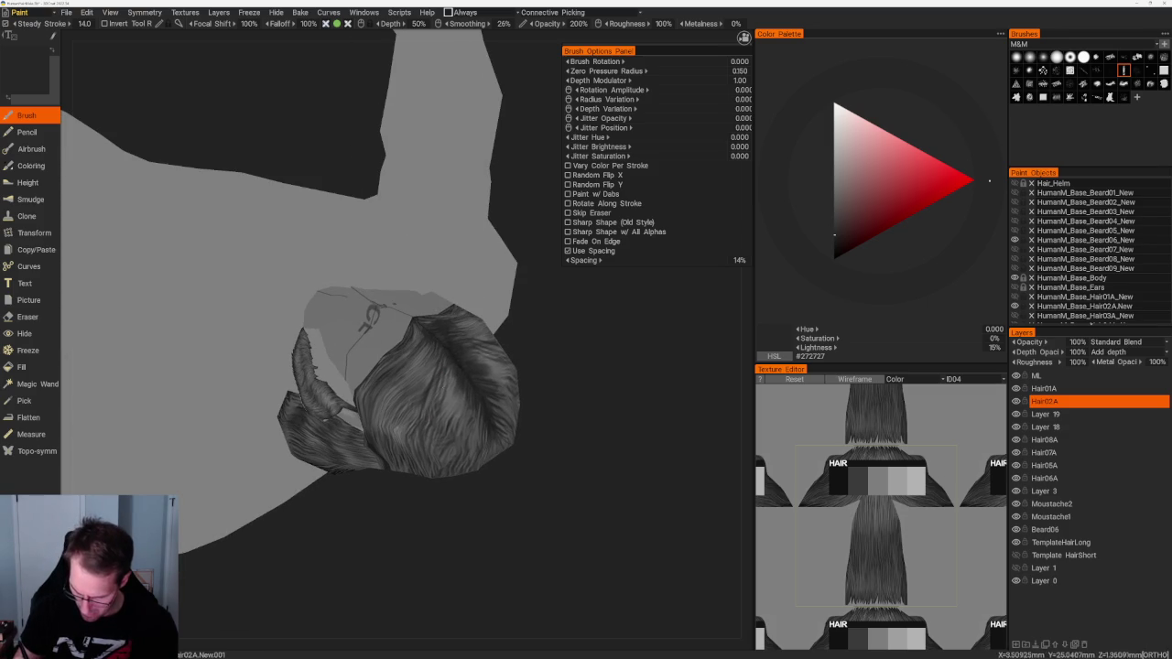
click(834, 198)
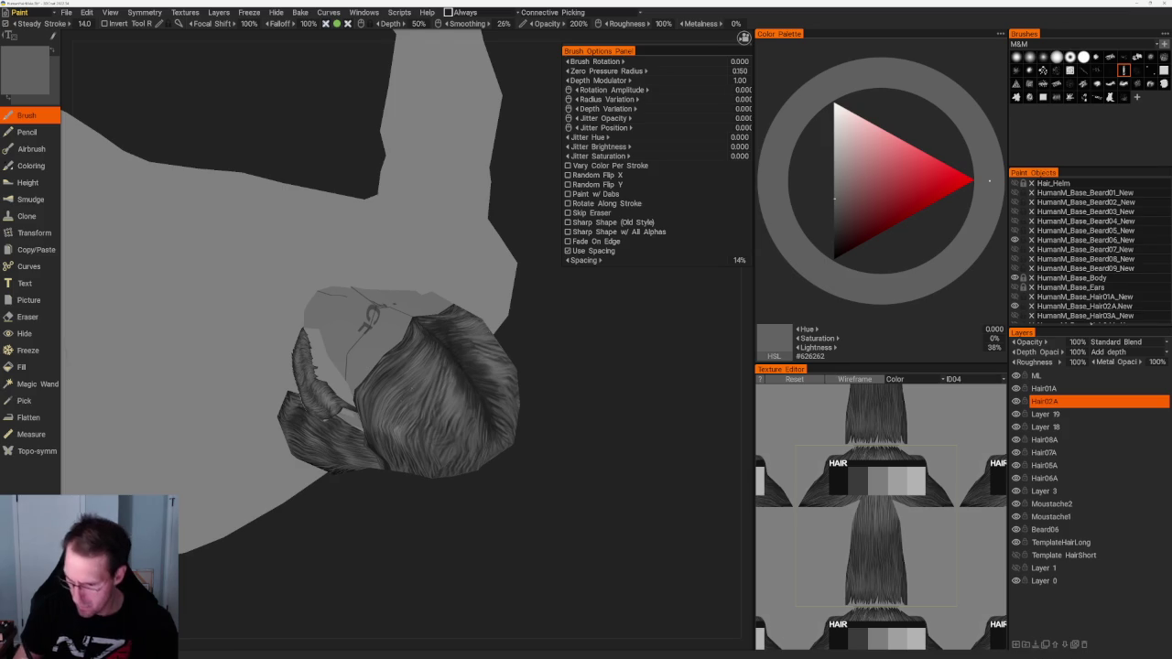
click(1056, 97)
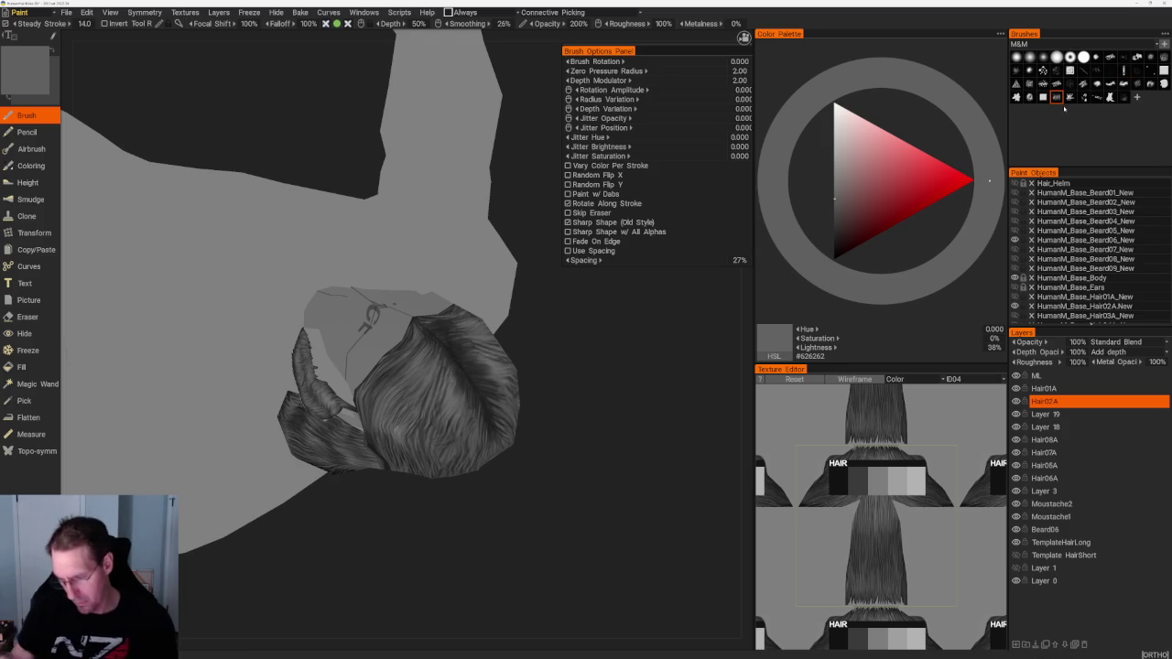
Step: Pick a light grey paint colour and set the brush focal shift to 0%
click(834, 238)
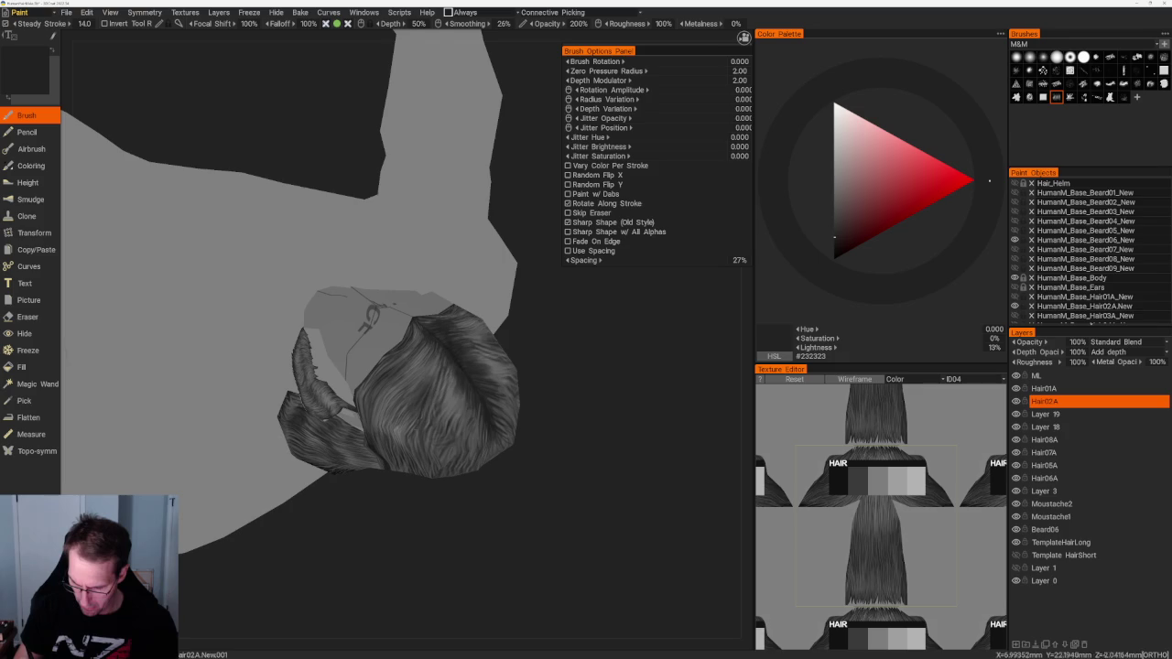
click(834, 200)
drag(440, 532, 430, 494)
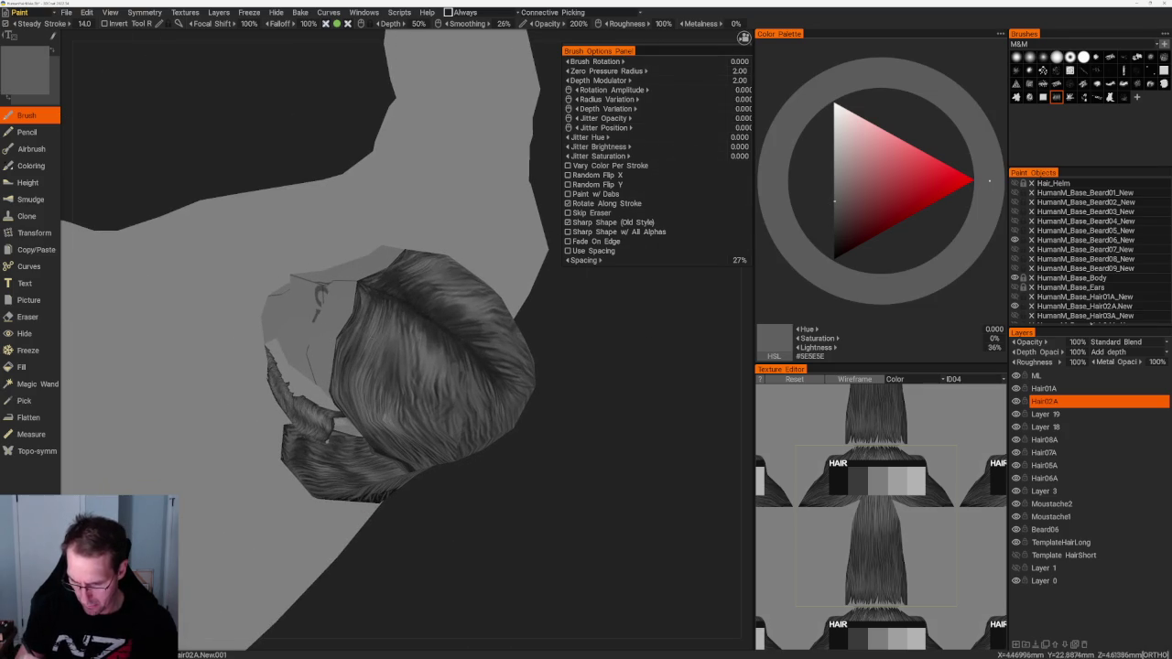
key(v)
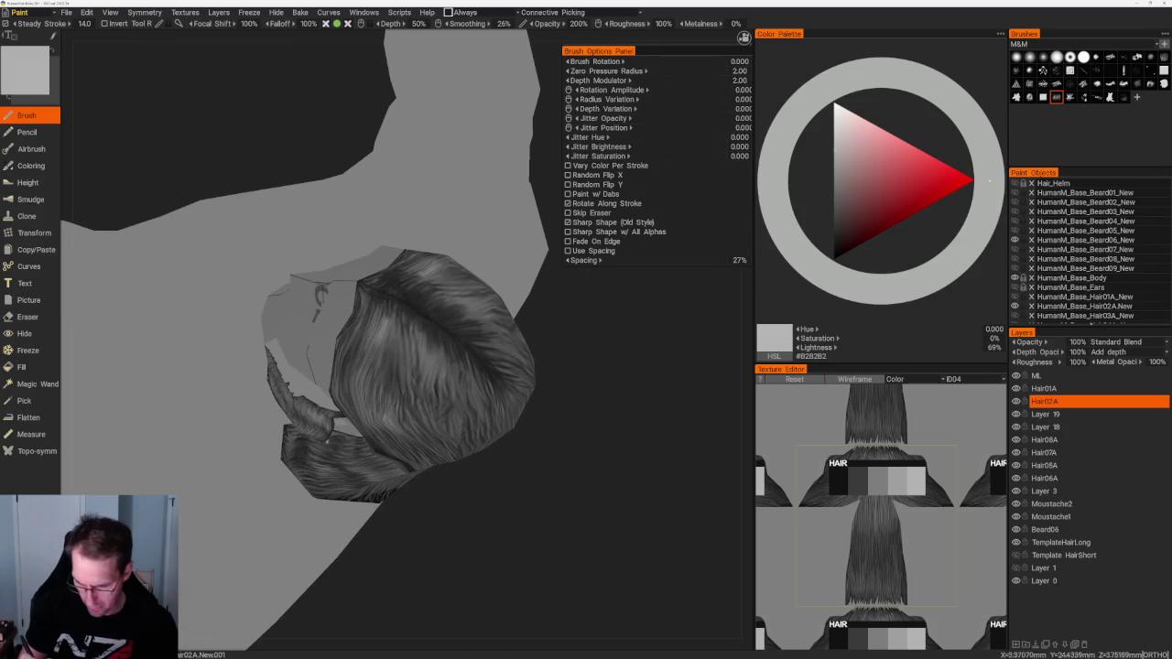
scroll(529, 513, up, 3)
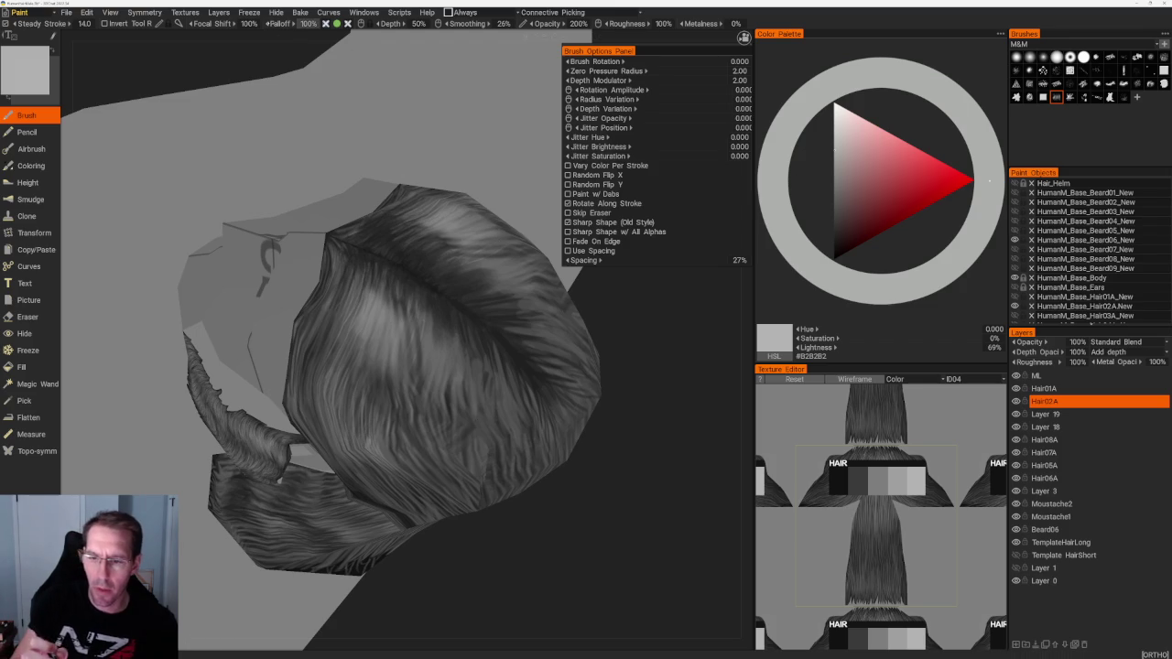
click(250, 28)
text(0)
key(Return)
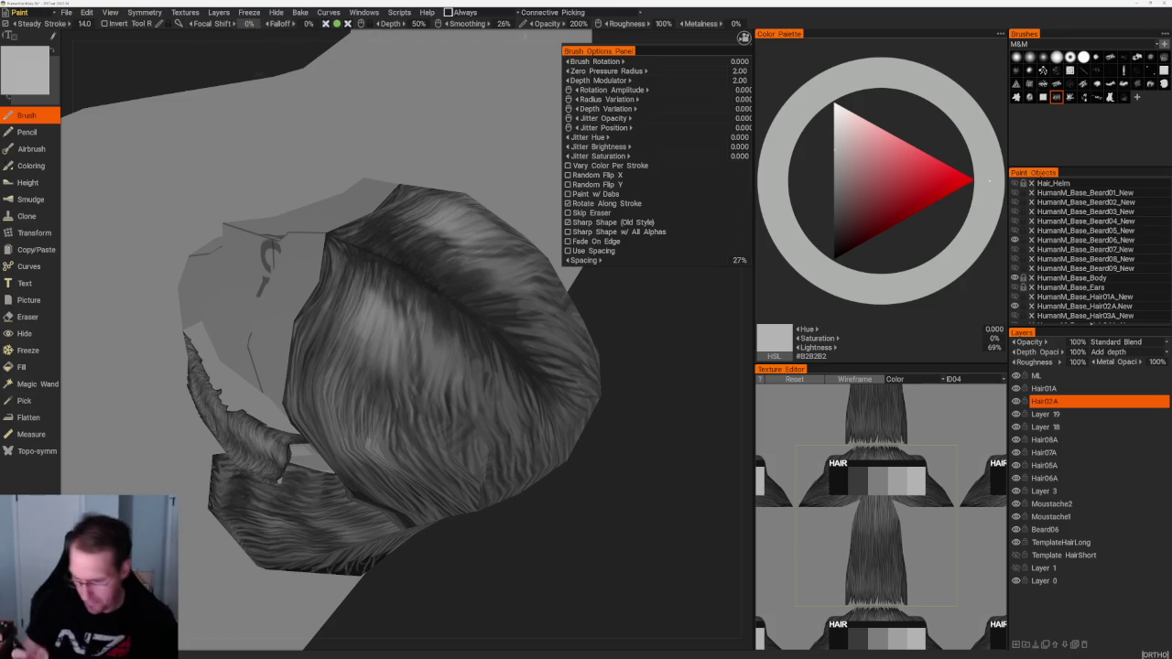
Step: Paint light grey streaks, then thin dark vertical strands across the hair cap
drag(439, 293, 407, 267)
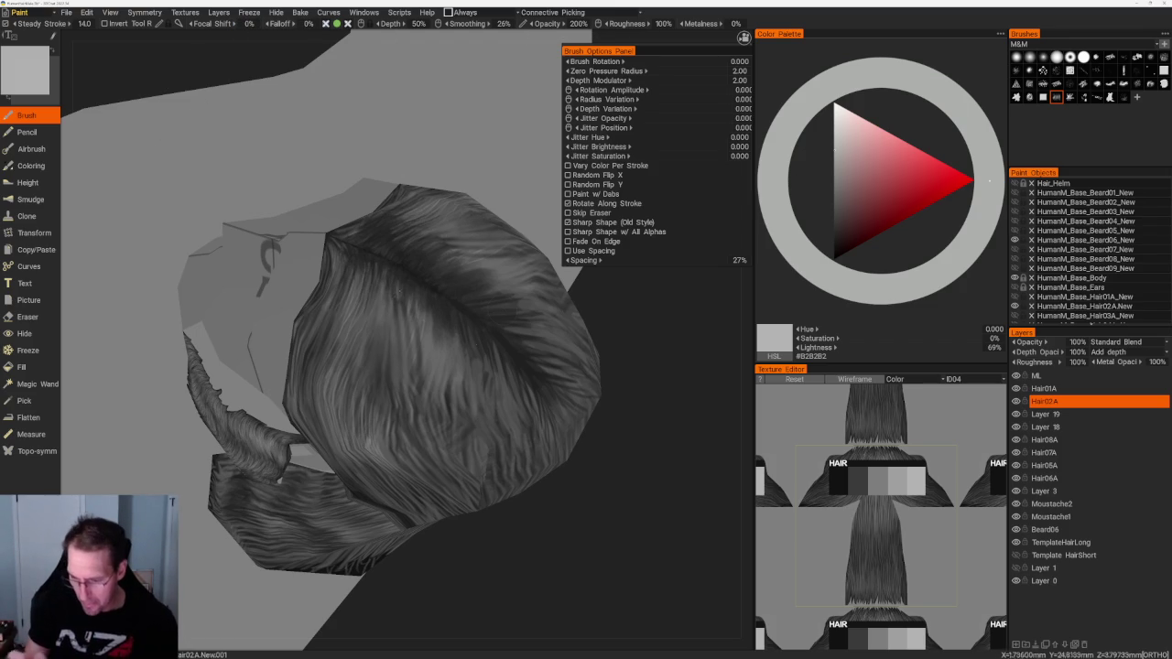
mouse_move(371, 311)
mouse_down()
mouse_move(412, 367)
mouse_move(366, 288)
mouse_move(371, 325)
mouse_up()
mouse_move(334, 272)
mouse_down()
mouse_move(353, 322)
mouse_move(375, 329)
mouse_move(376, 402)
mouse_up()
key(v)
mouse_move(383, 355)
mouse_down()
mouse_move(407, 407)
mouse_move(408, 370)
mouse_move(345, 355)
mouse_up()
key(v)
key(v)
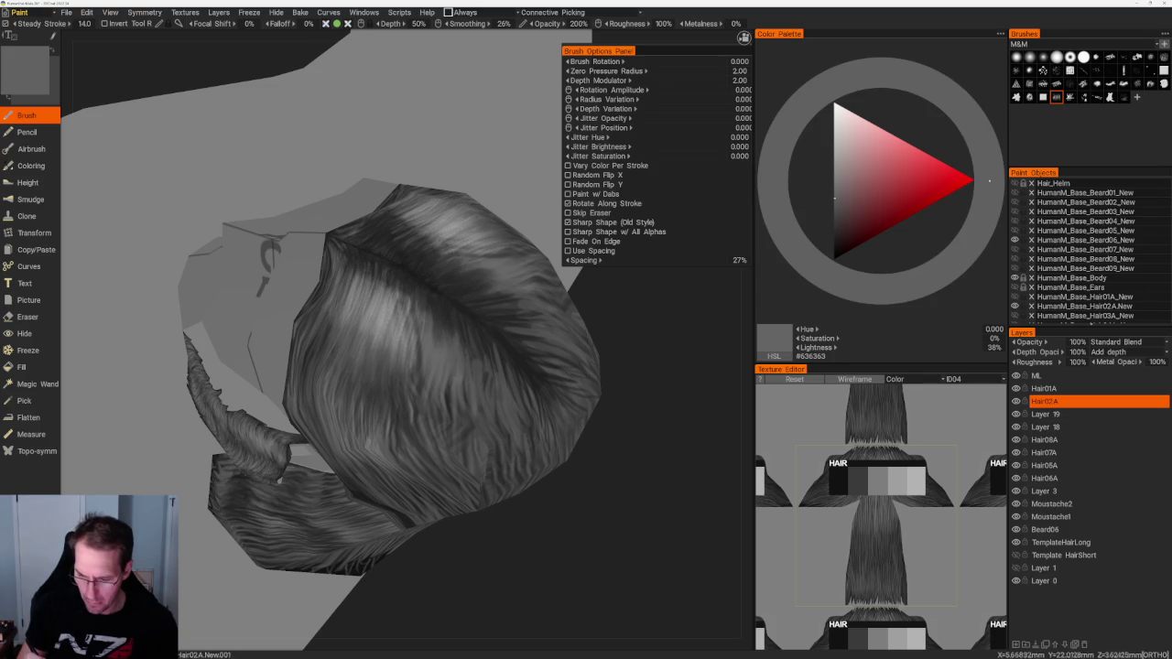
key(v)
right_drag(366, 385, 403, 293)
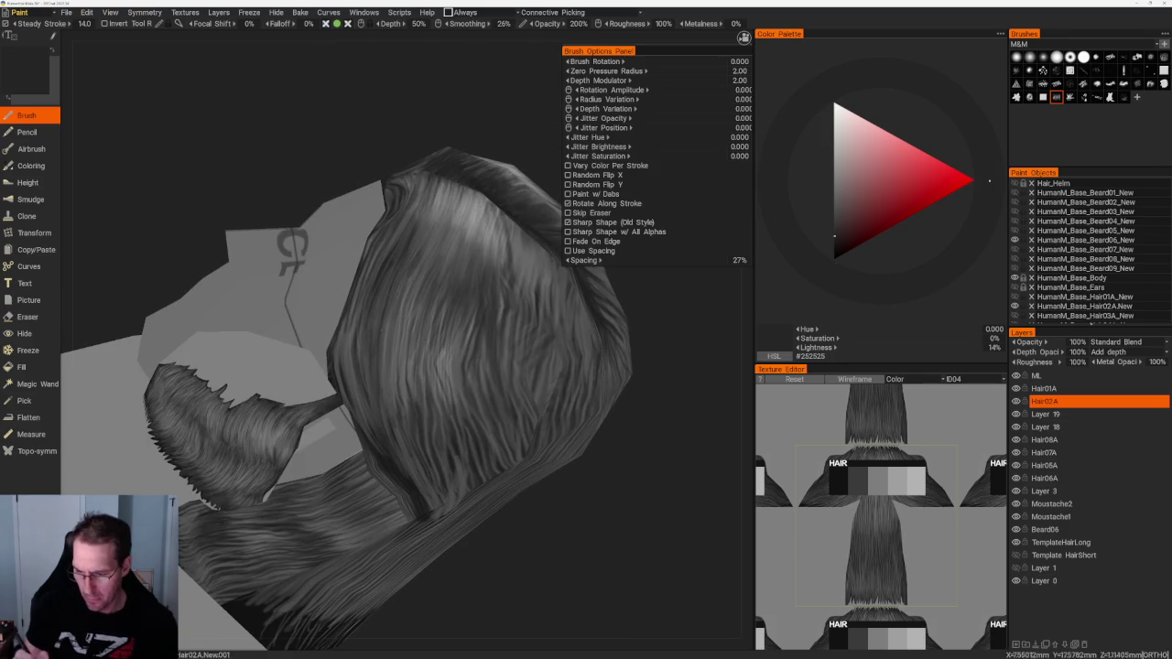
mouse_move(421, 258)
mouse_down()
mouse_move(420, 326)
mouse_move(467, 359)
mouse_move(485, 390)
mouse_up()
drag(500, 287, 504, 368)
drag(511, 307, 519, 377)
Step: Paint faint mid-grey and light grey streaks over the hair cap
right_drag(549, 586, 557, 479)
key(v)
drag(453, 412, 454, 432)
drag(531, 302, 540, 326)
drag(455, 425, 459, 465)
key(v)
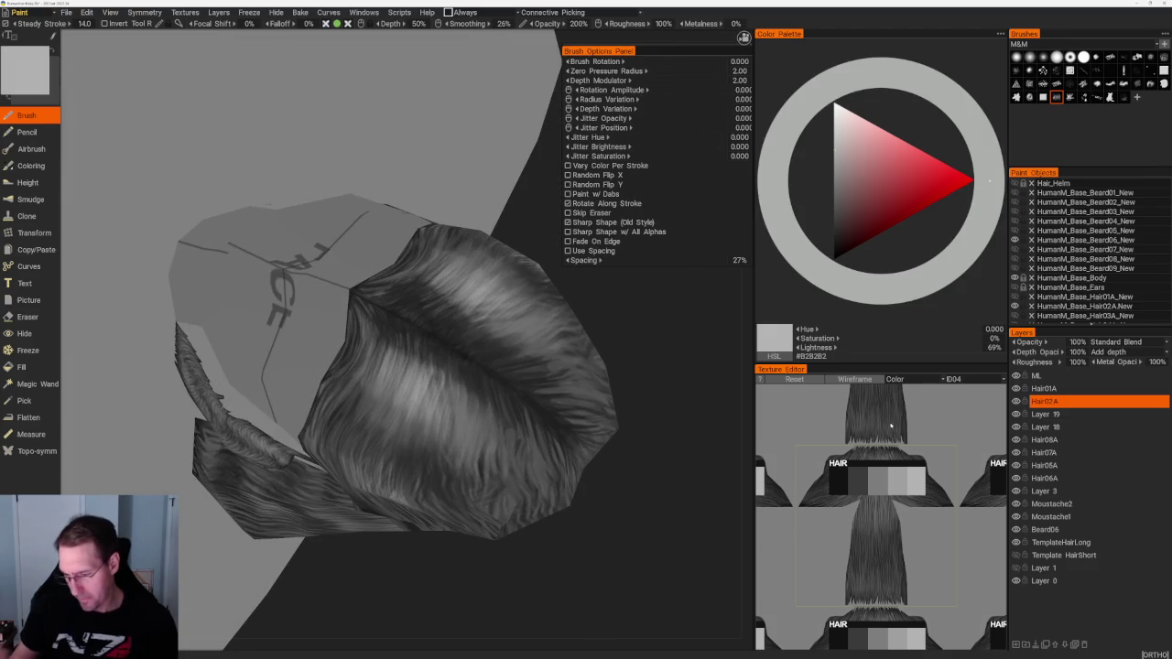
drag(482, 312, 485, 335)
drag(447, 366, 450, 396)
drag(499, 306, 502, 330)
drag(445, 408, 458, 384)
Step: Paint short dark grey streaks over the same area of the hair
key(v)
drag(482, 313, 486, 334)
drag(445, 367, 449, 392)
drag(486, 315, 488, 331)
drag(447, 376, 450, 396)
Step: Raise the falloff to 28% and paint darker strands, darkening two patches
drag(302, 23, 316, 23)
drag(410, 357, 414, 403)
drag(467, 277, 472, 307)
drag(445, 374, 449, 409)
mouse_move(488, 307)
mouse_down()
mouse_move(494, 333)
mouse_move(513, 339)
mouse_up()
drag(455, 384, 463, 414)
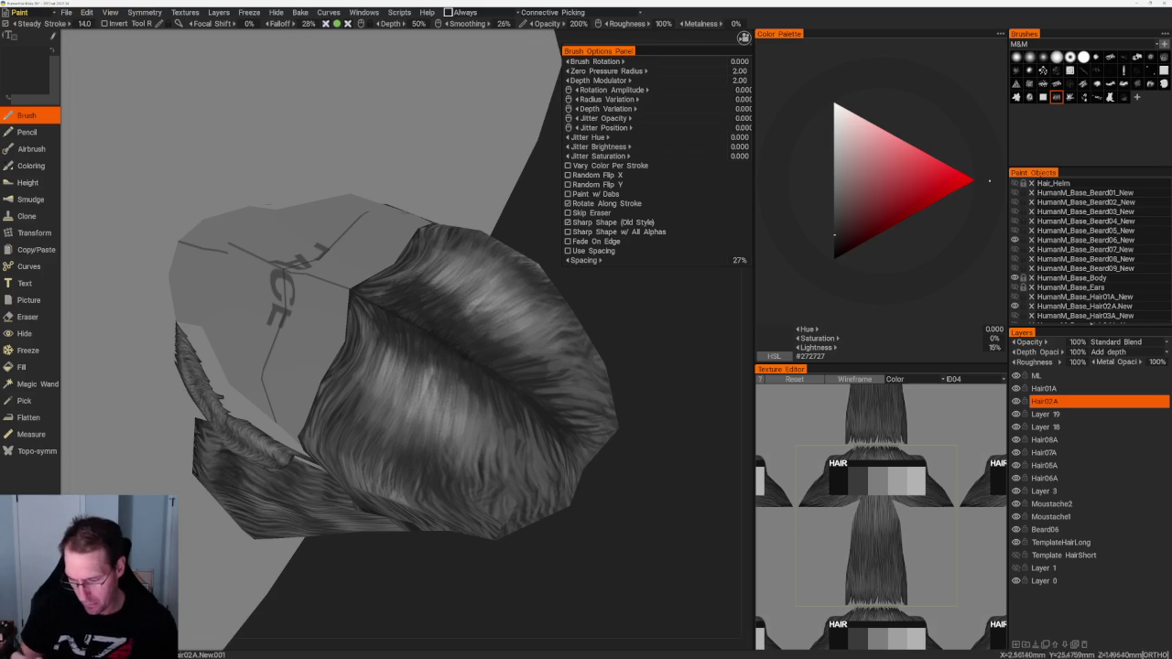
Step: Paint a few mid-grey strands on the hair
key(v)
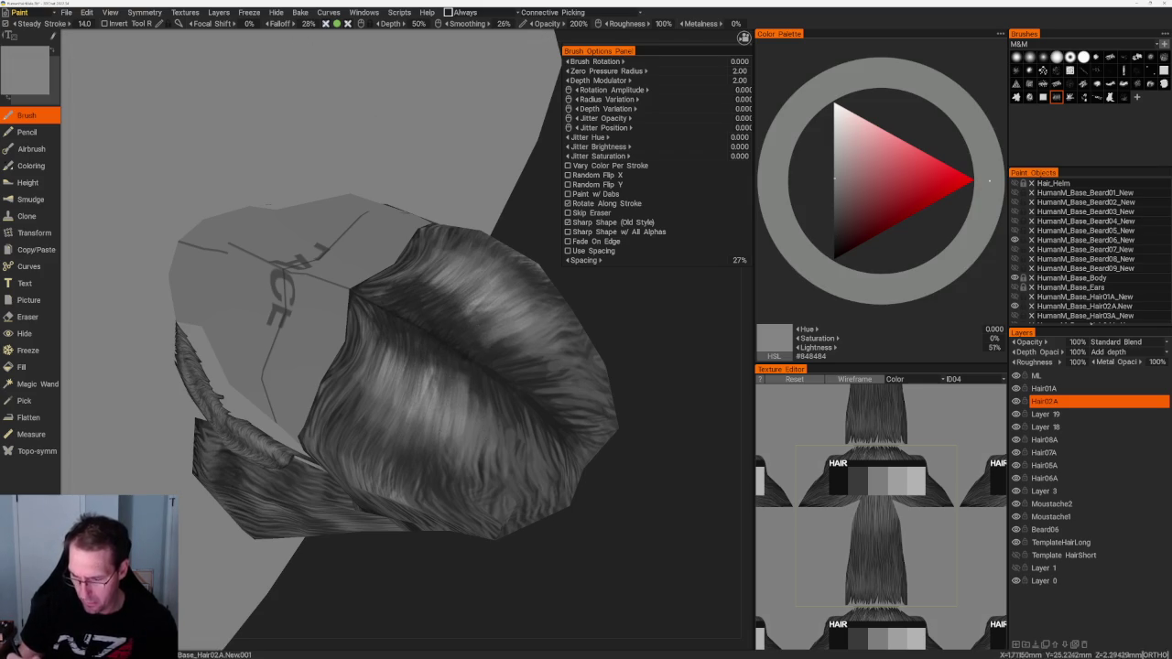
drag(452, 301, 482, 323)
mouse_move(421, 357)
mouse_down()
mouse_move(439, 386)
mouse_move(417, 368)
mouse_up()
drag(438, 288, 459, 306)
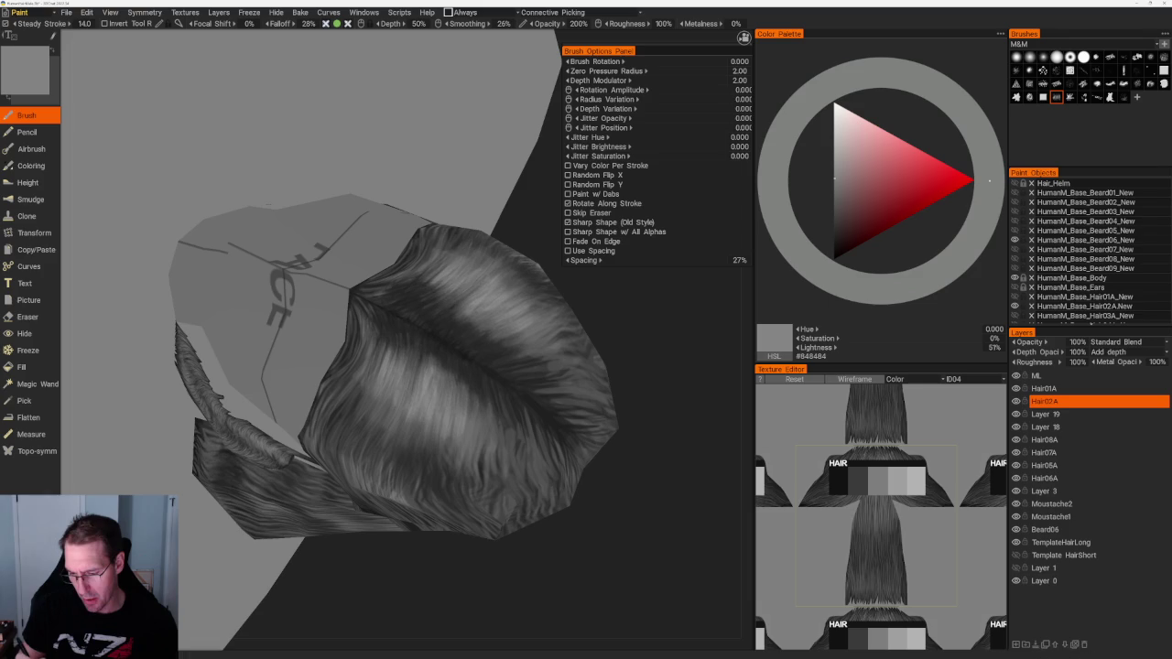
scroll(558, 554, up, 3)
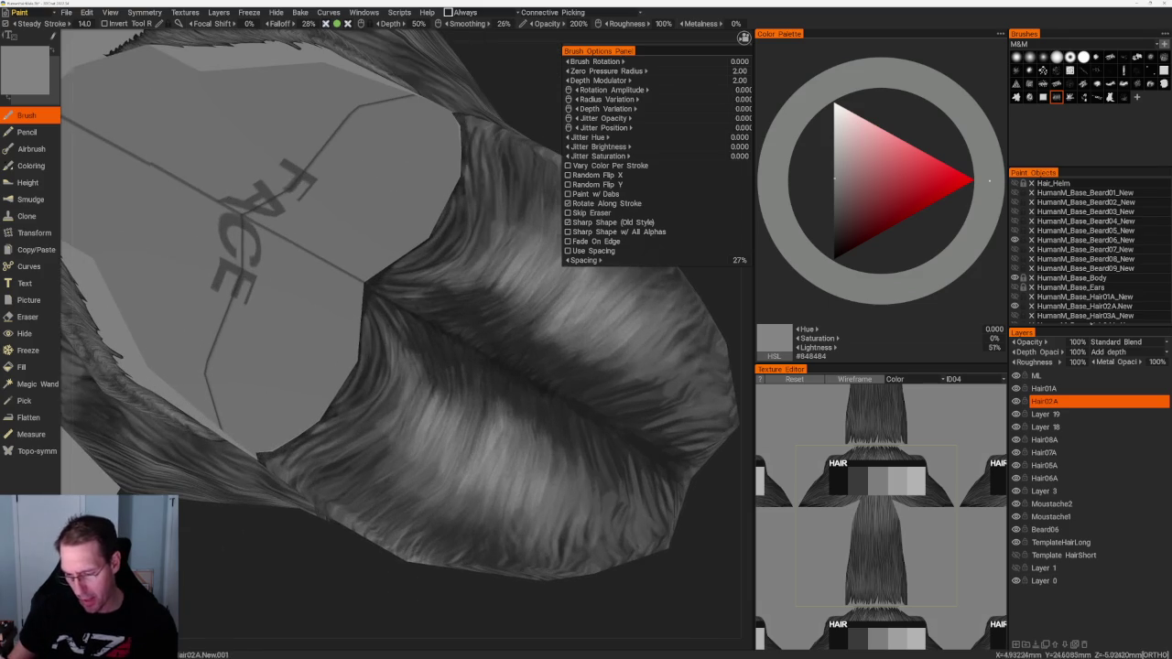
Step: Add several dark strands along the hair, undoing the last ones
key(v)
drag(467, 249, 518, 284)
drag(414, 375, 427, 434)
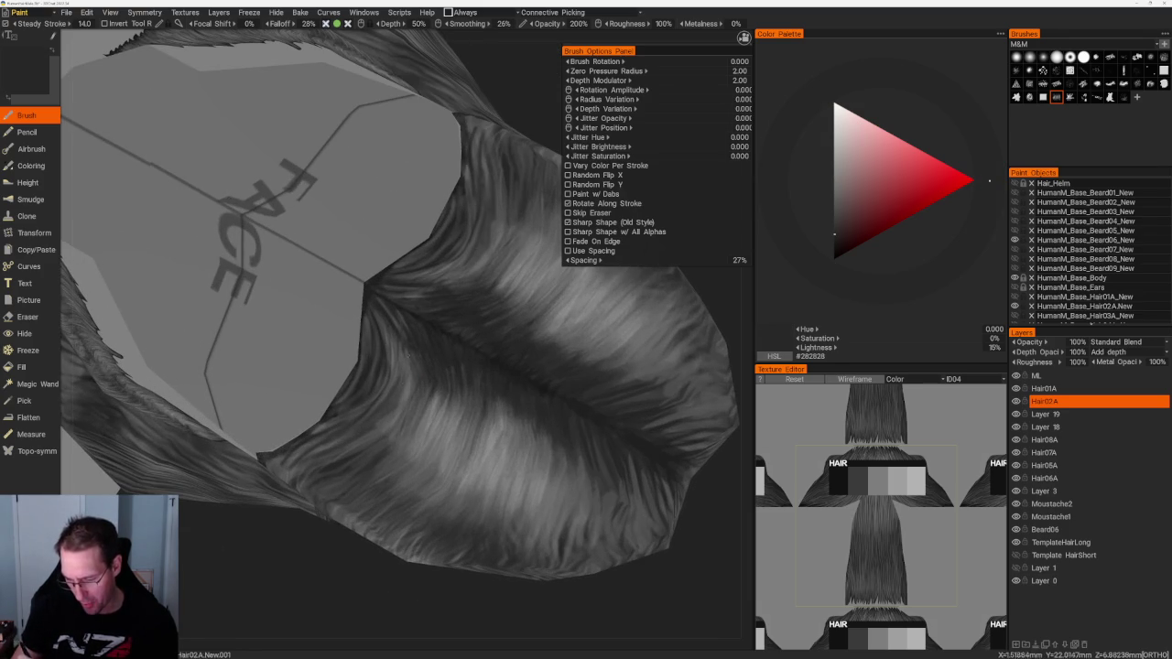
drag(366, 366, 412, 444)
mouse_move(385, 399)
mouse_down()
mouse_move(403, 432)
mouse_move(363, 454)
mouse_move(423, 459)
mouse_up()
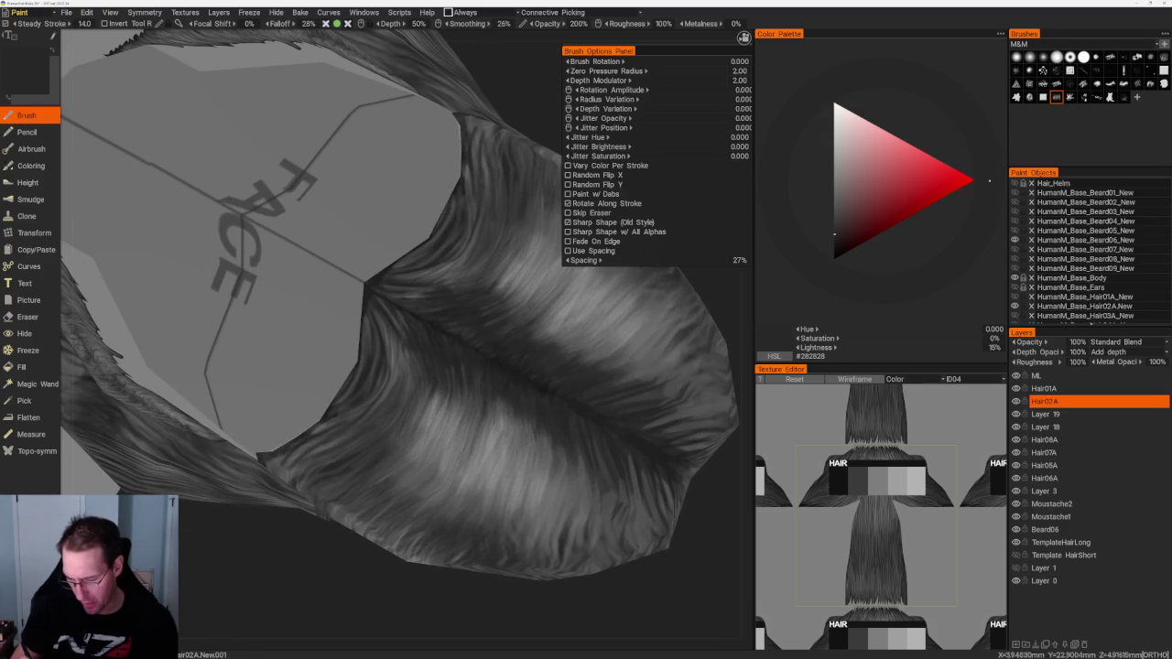
key(v)
key(ctrl+z)
key(ctrl+z)
key(ctrl+z)
scroll(431, 339, down, 3)
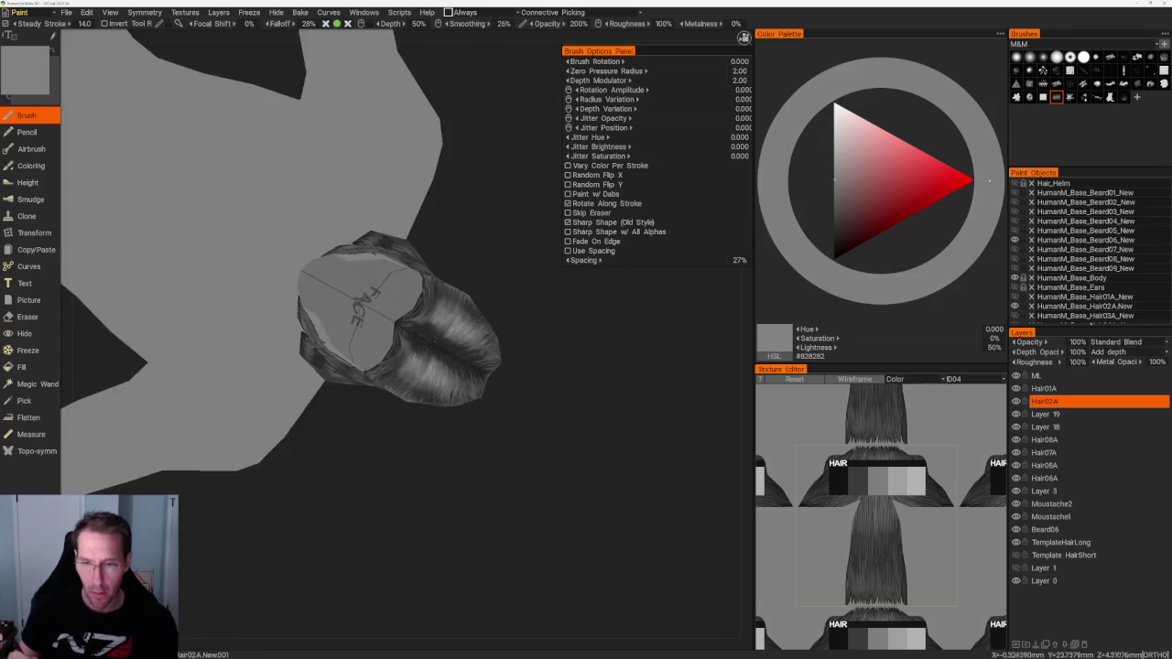
Step: Turn to the face side of the cap, choose near black, and set falloff to 15%
right_drag(429, 340, 510, 471)
scroll(557, 497, up, 3)
key(v)
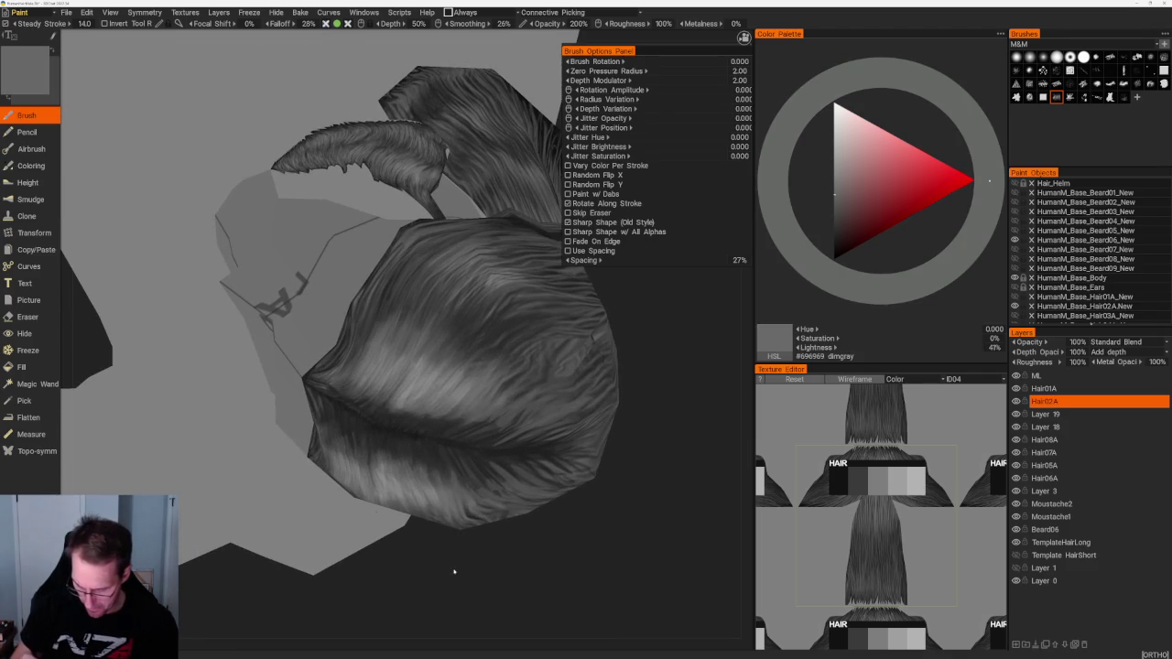
right_drag(446, 567, 439, 576)
scroll(440, 576, up, 2)
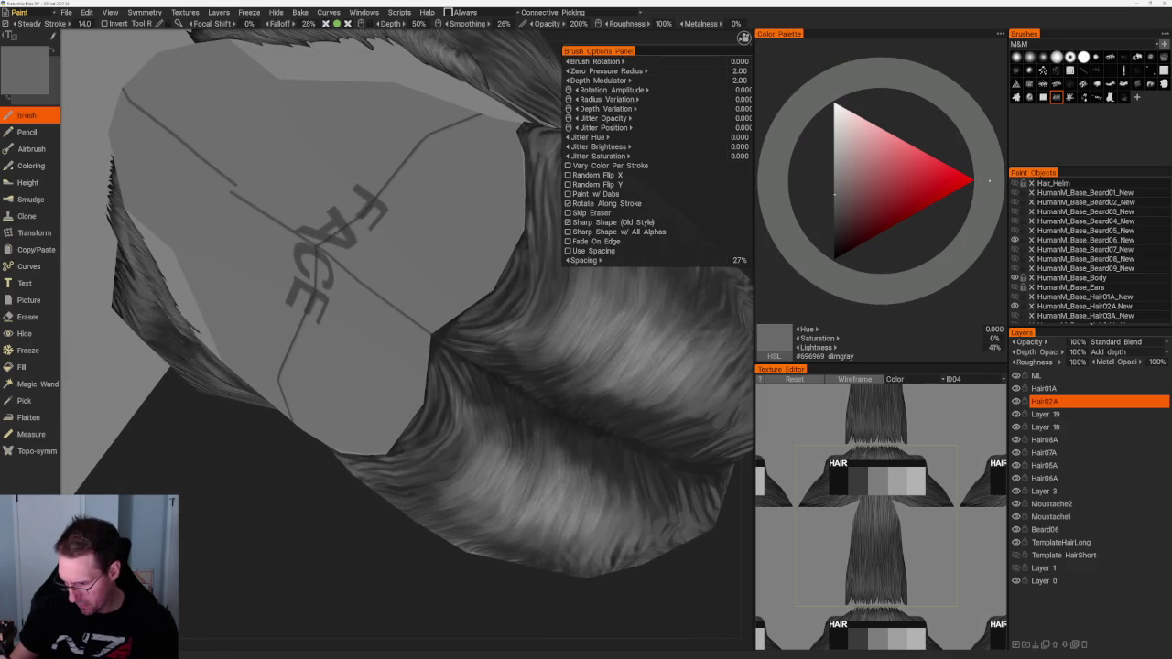
key(v)
ctrl+right_drag(550, 412, 586, 412)
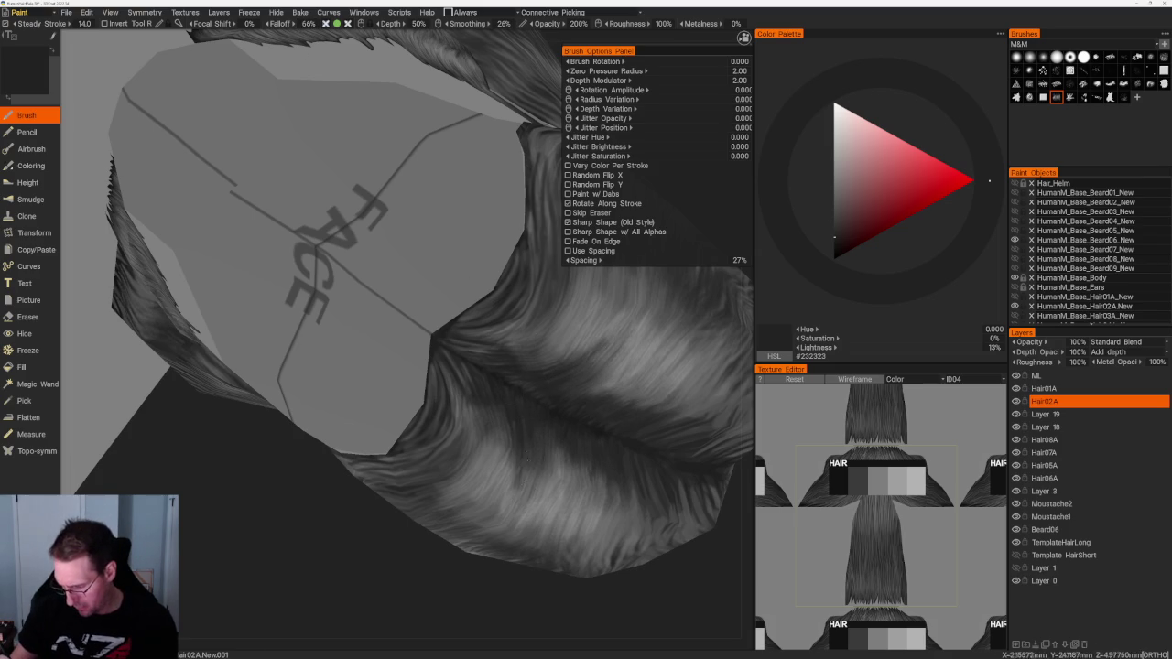
ctrl+right_drag(586, 412, 550, 412)
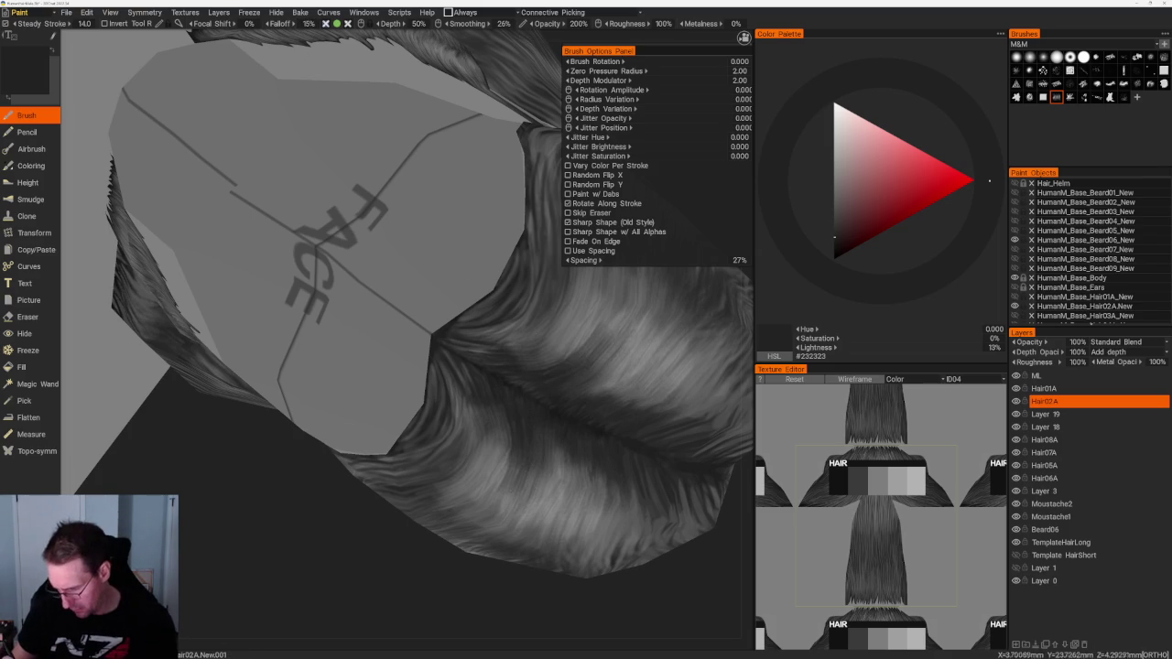
Step: Paint light grey streaks around the hair, then set mid grey and a finer strand brush
key(v)
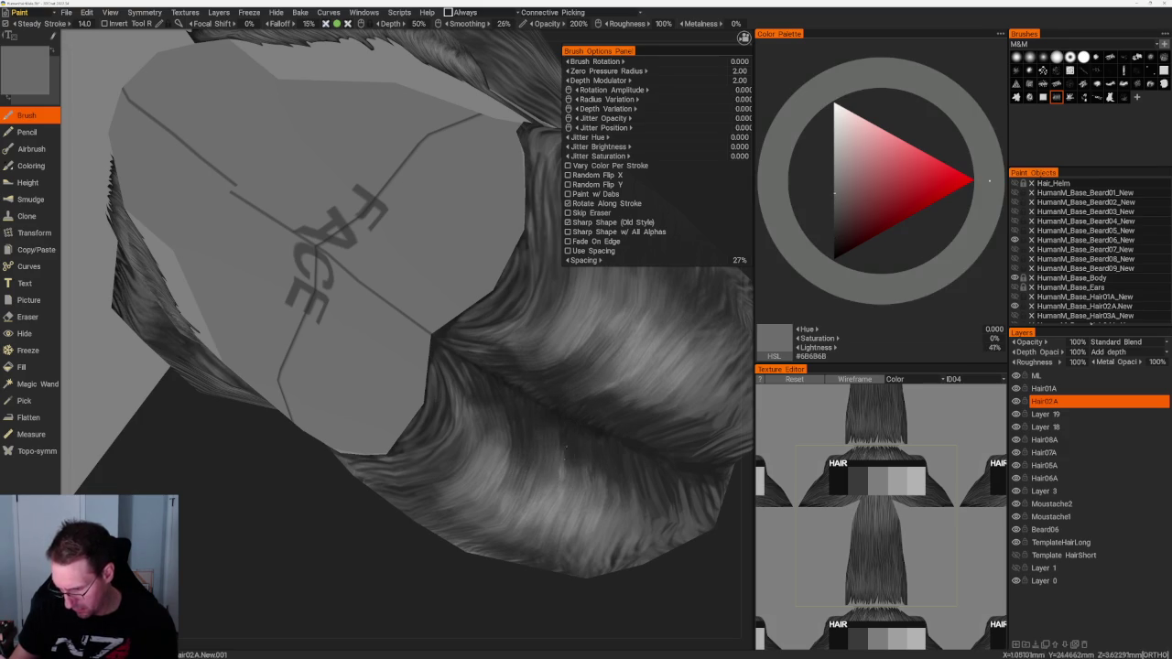
key(v)
drag(559, 366, 515, 449)
mouse_move(519, 351)
mouse_down()
mouse_move(481, 421)
mouse_move(471, 403)
mouse_up()
drag(458, 537, 484, 573)
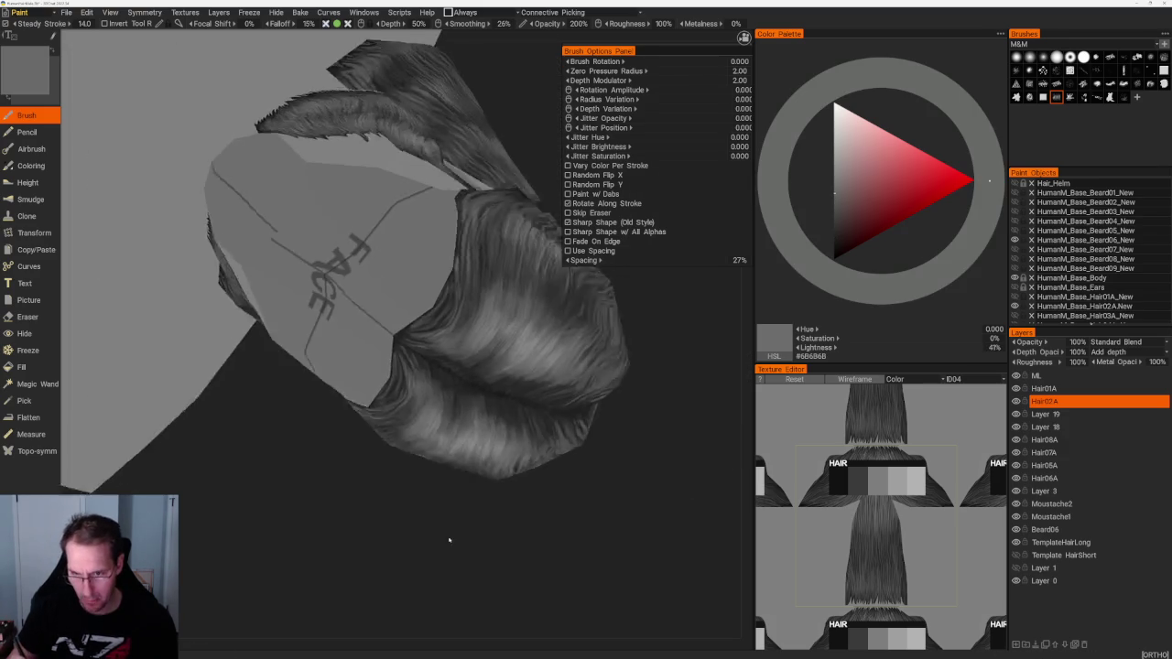
drag(536, 280, 499, 332)
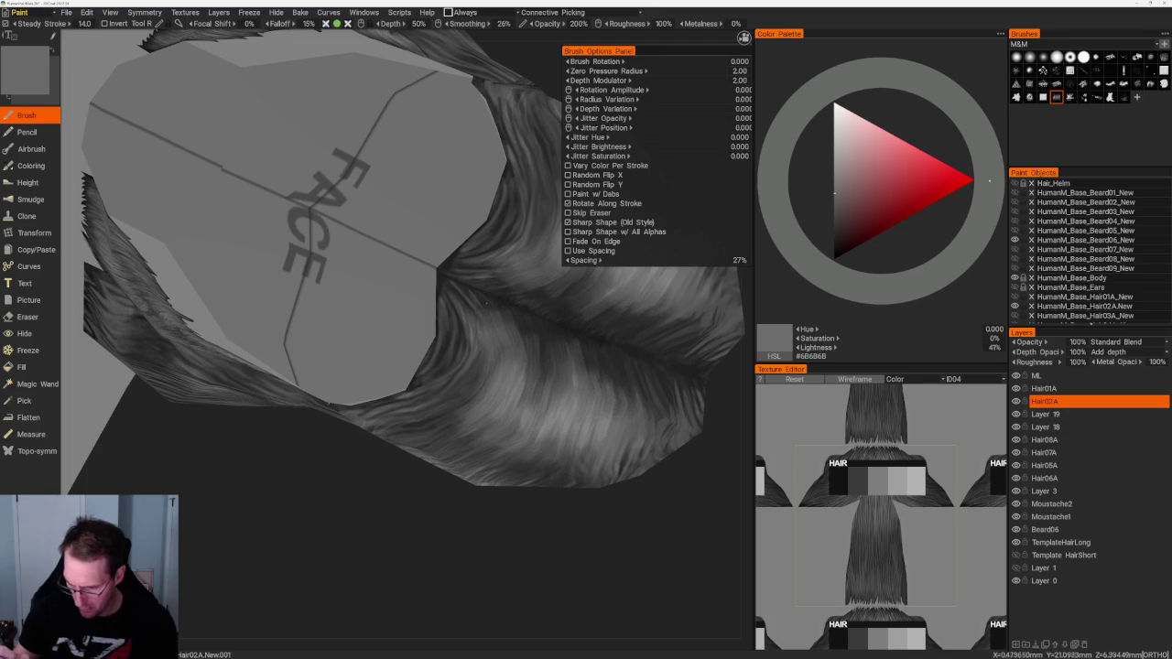
key(v)
drag(458, 549, 495, 568)
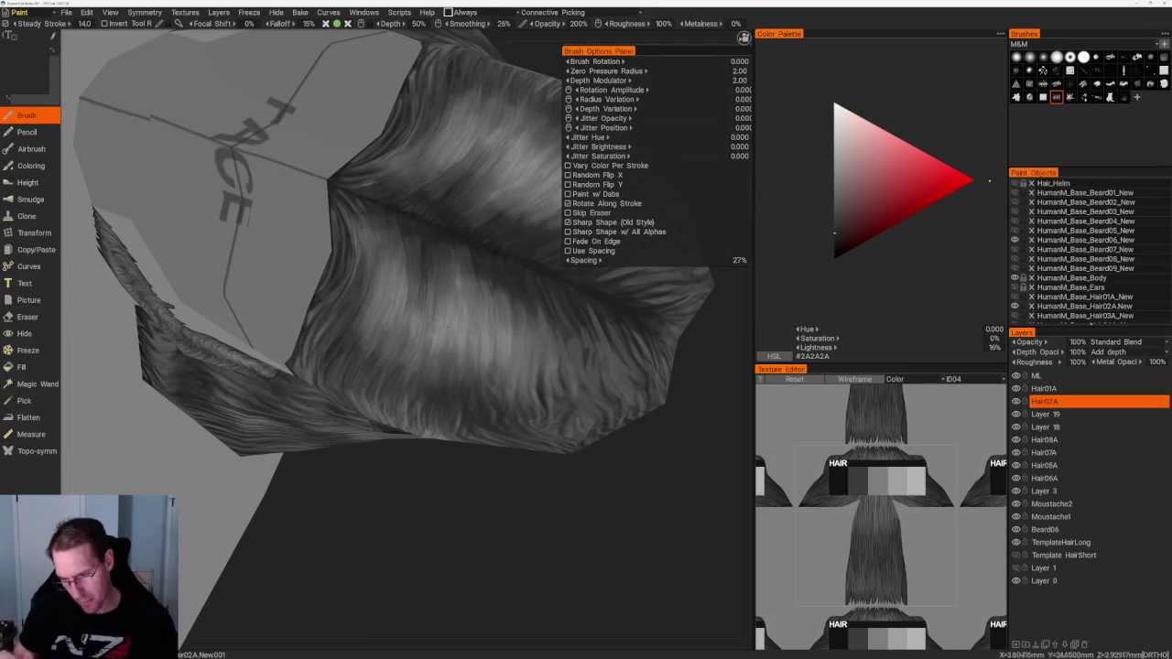
drag(523, 419, 523, 519)
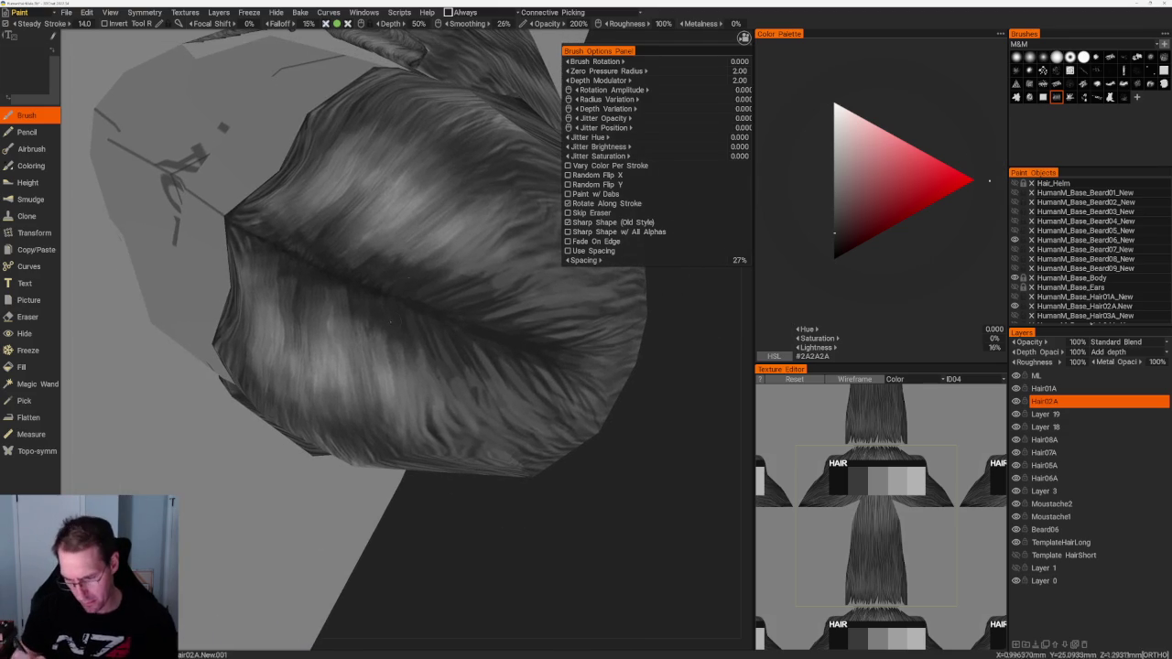
key(v)
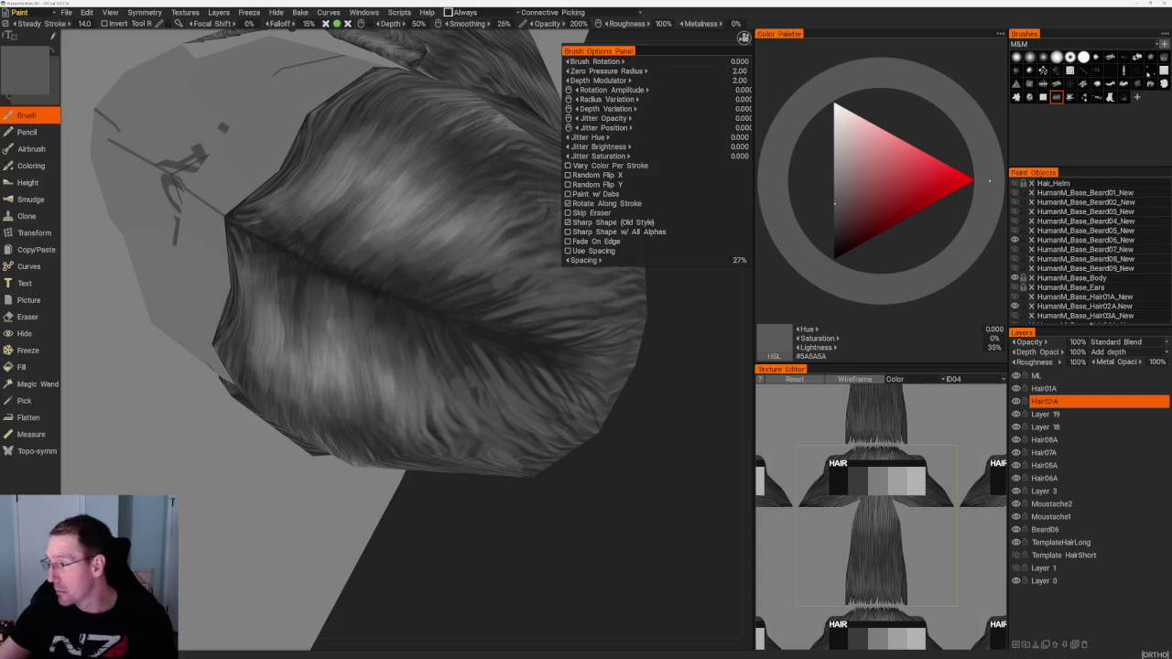
key(b)
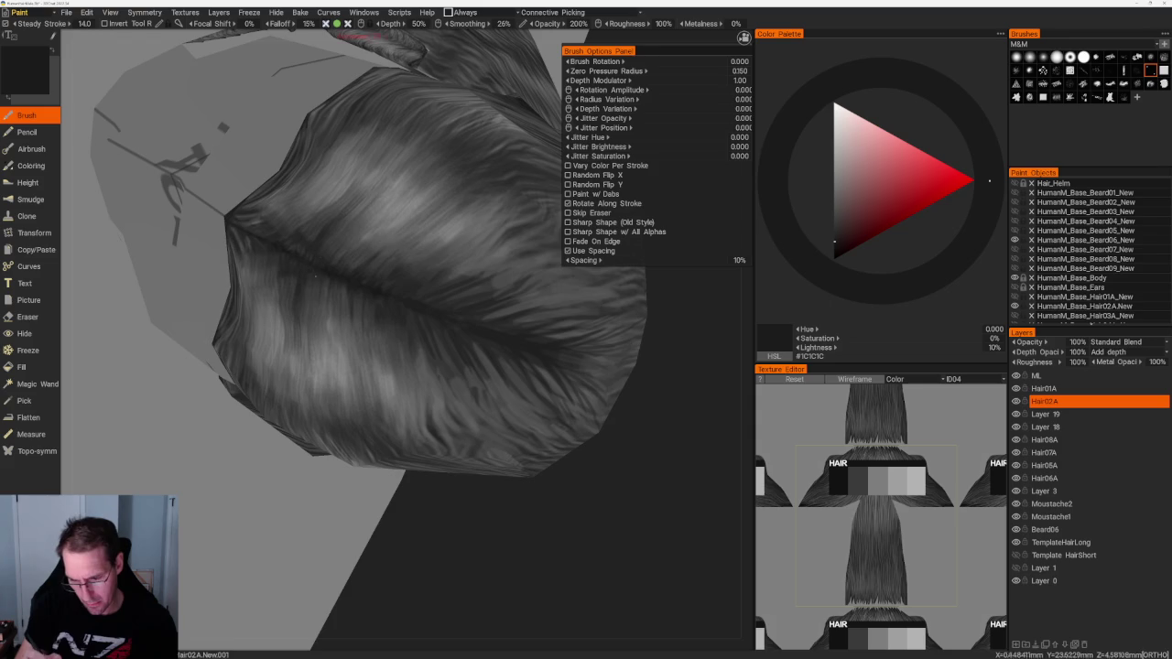
Step: Choose light grey and snap to a top-down orthographic view of the hair cap
drag(406, 516, 436, 515)
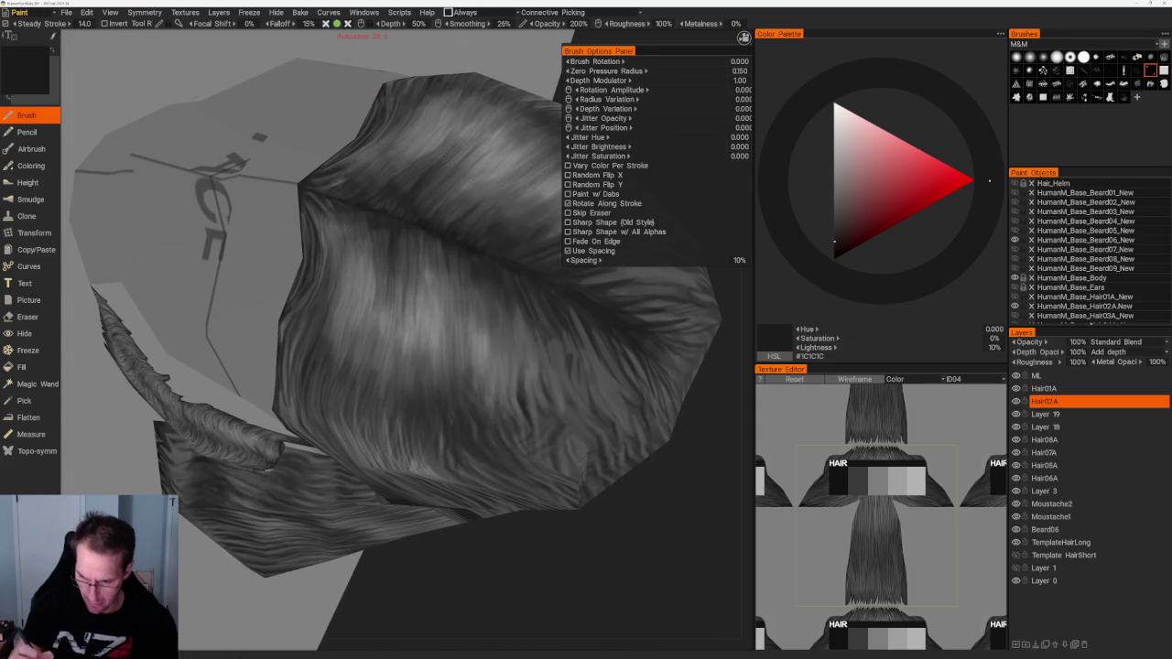
key(v)
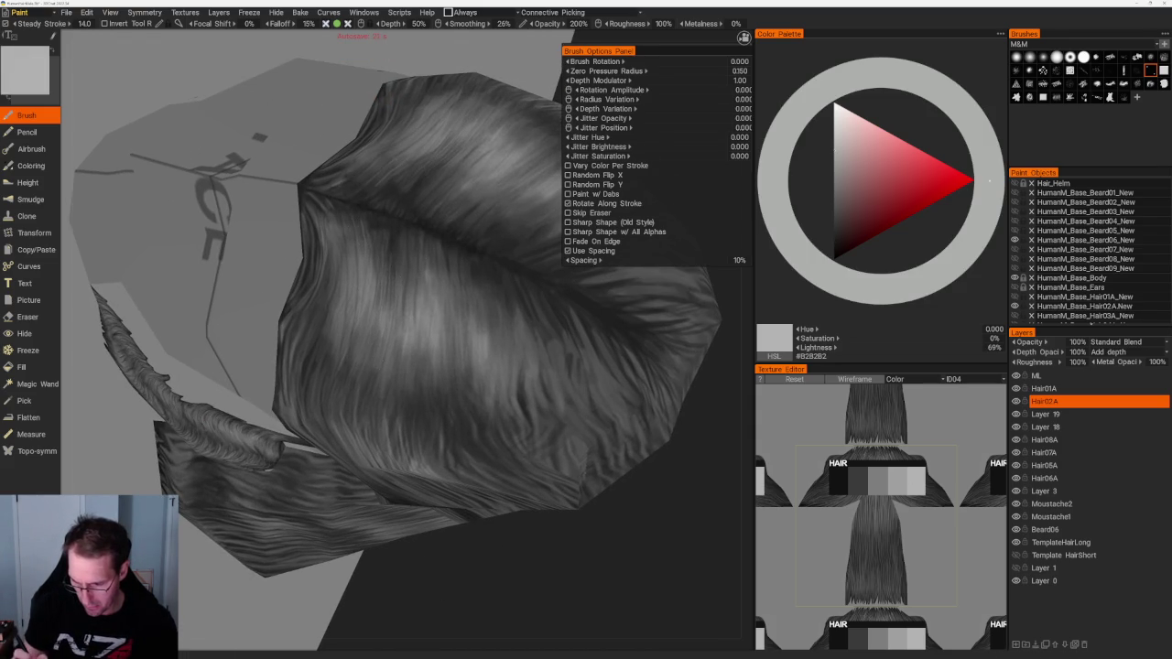
middle_drag(476, 458, 547, 507)
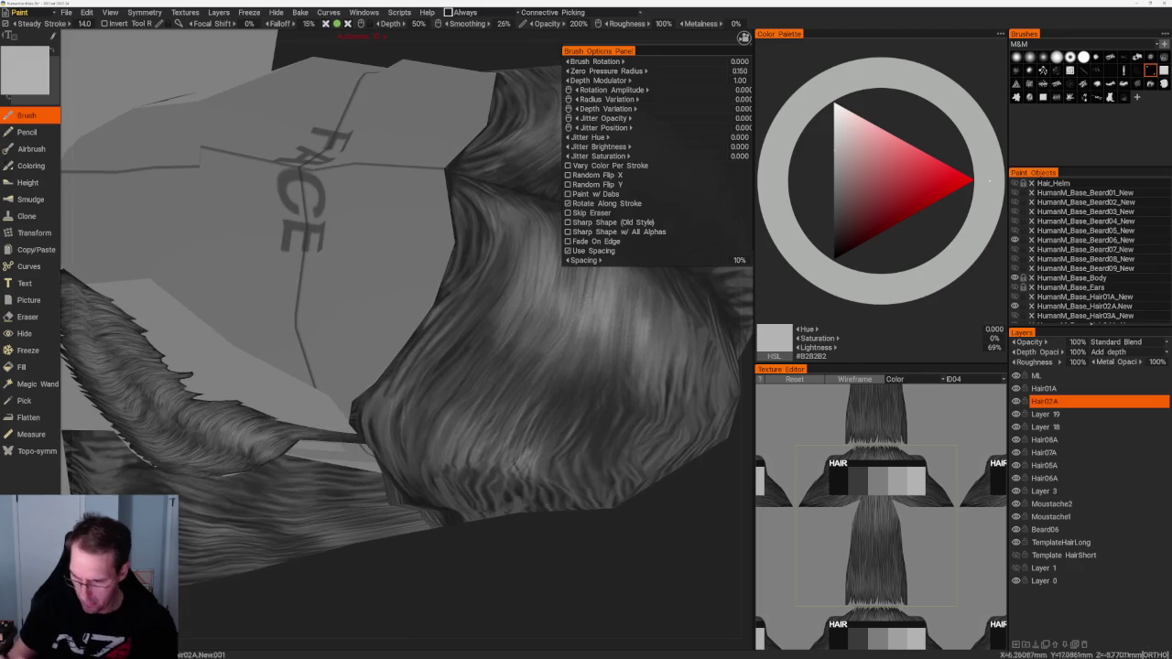
middle_drag(536, 361, 537, 427)
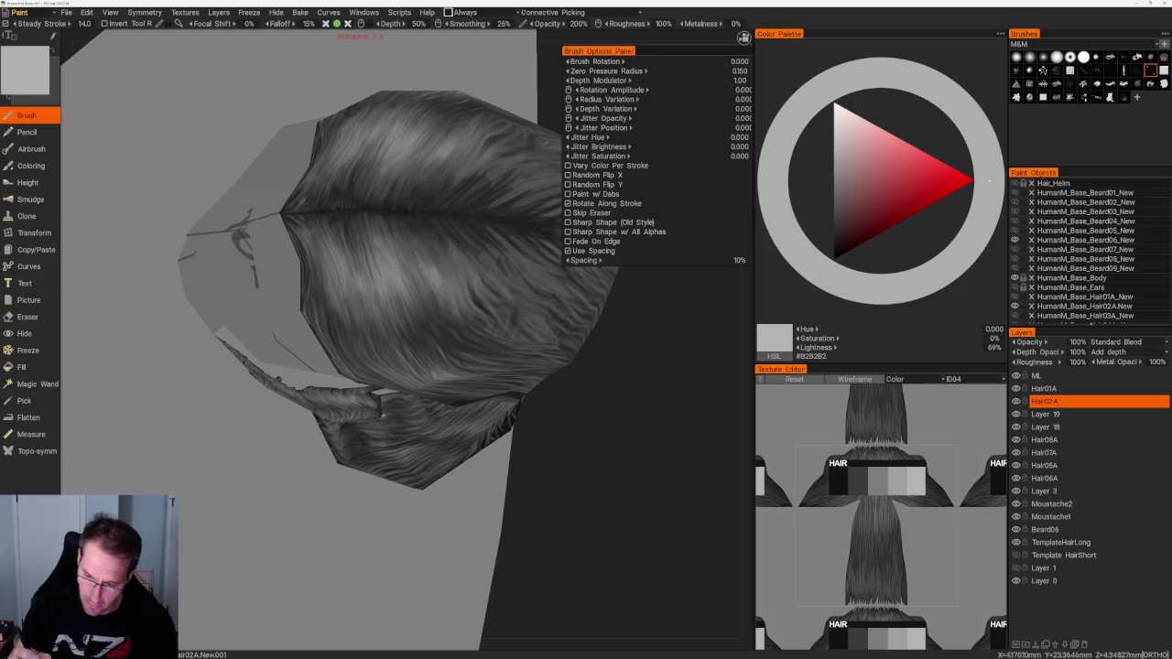
drag(412, 412, 520, 382)
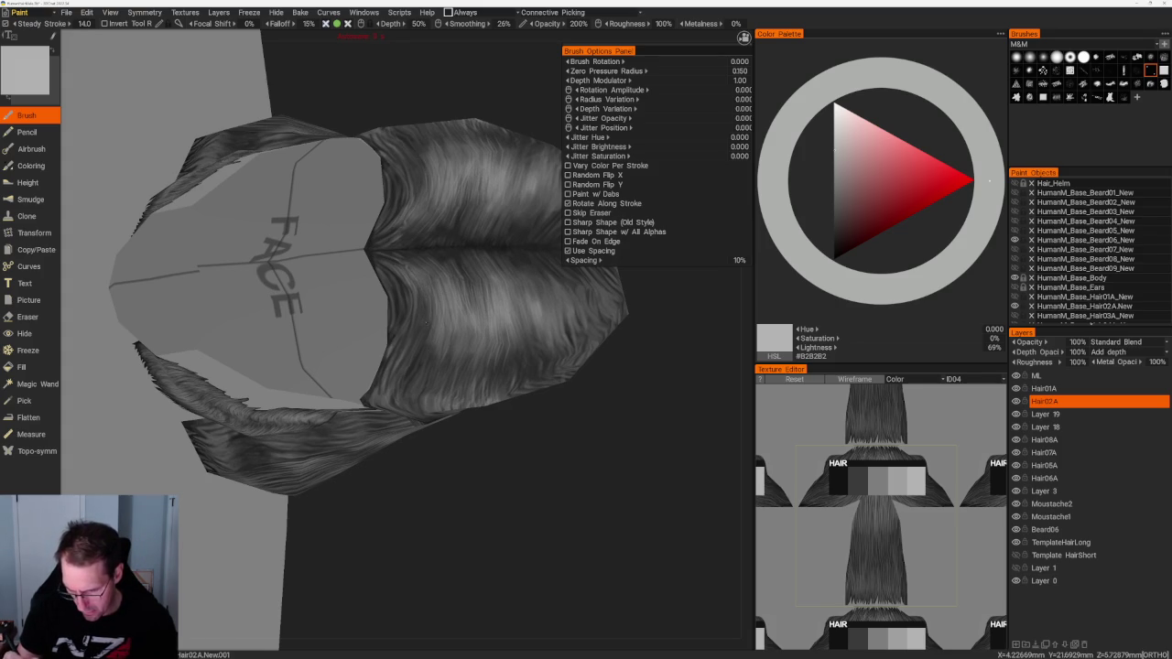
drag(363, 341, 412, 348)
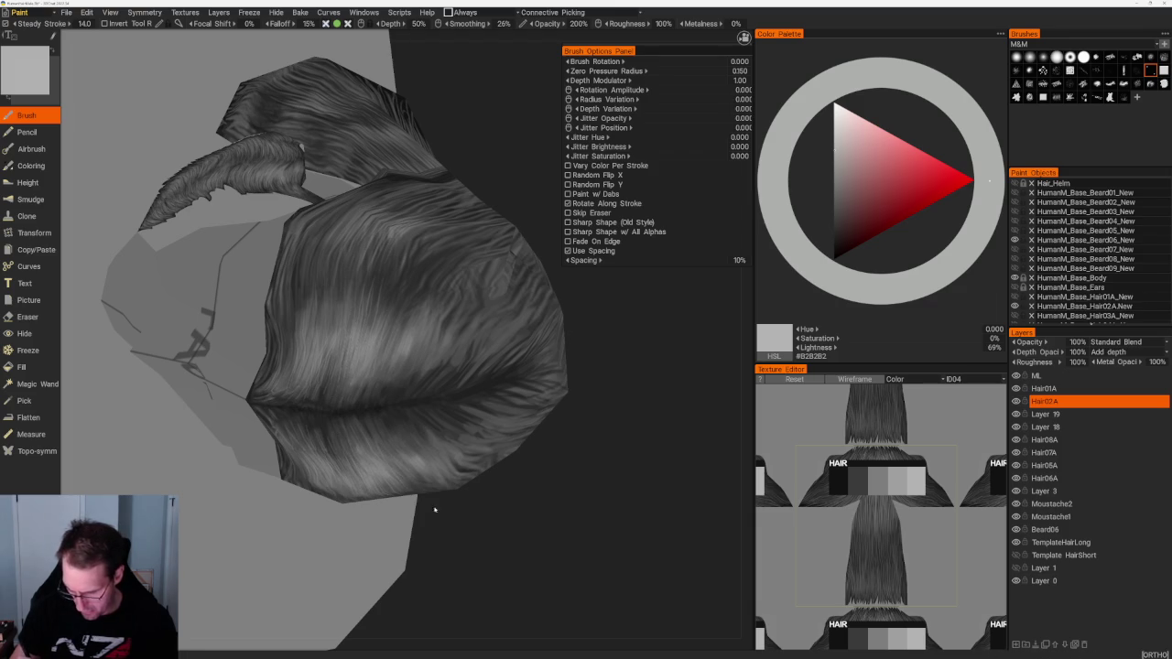
key(KP_8)
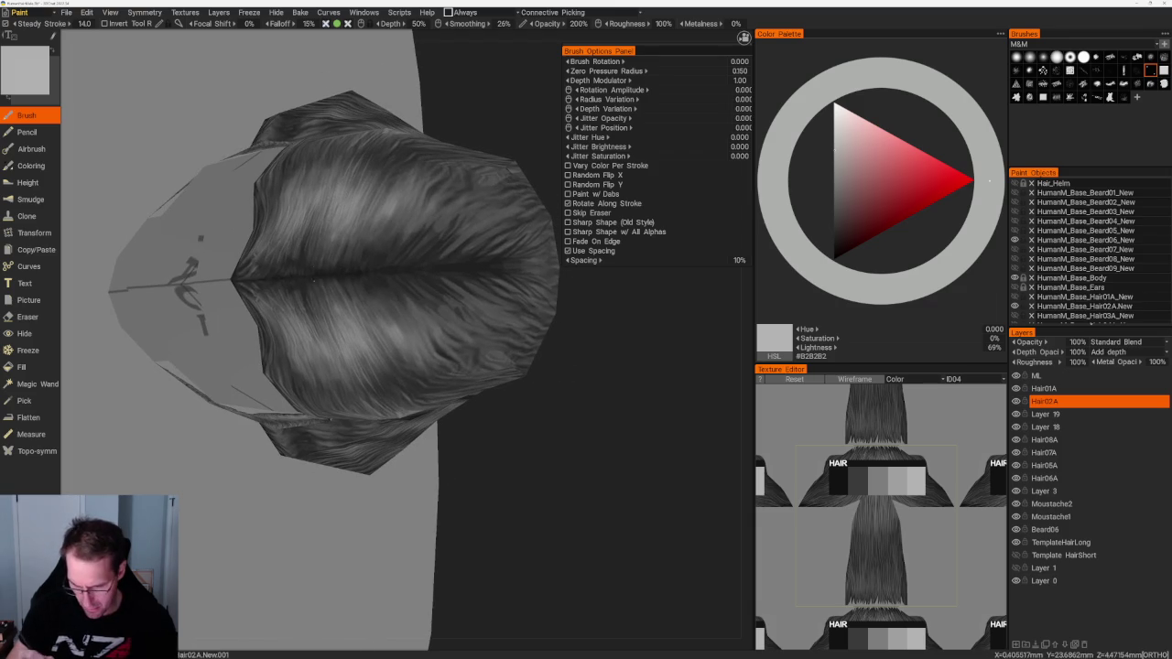
Step: Switch to dark, then mid grey #6D6D6D, and pick a wider-spaced strand brush
key(v)
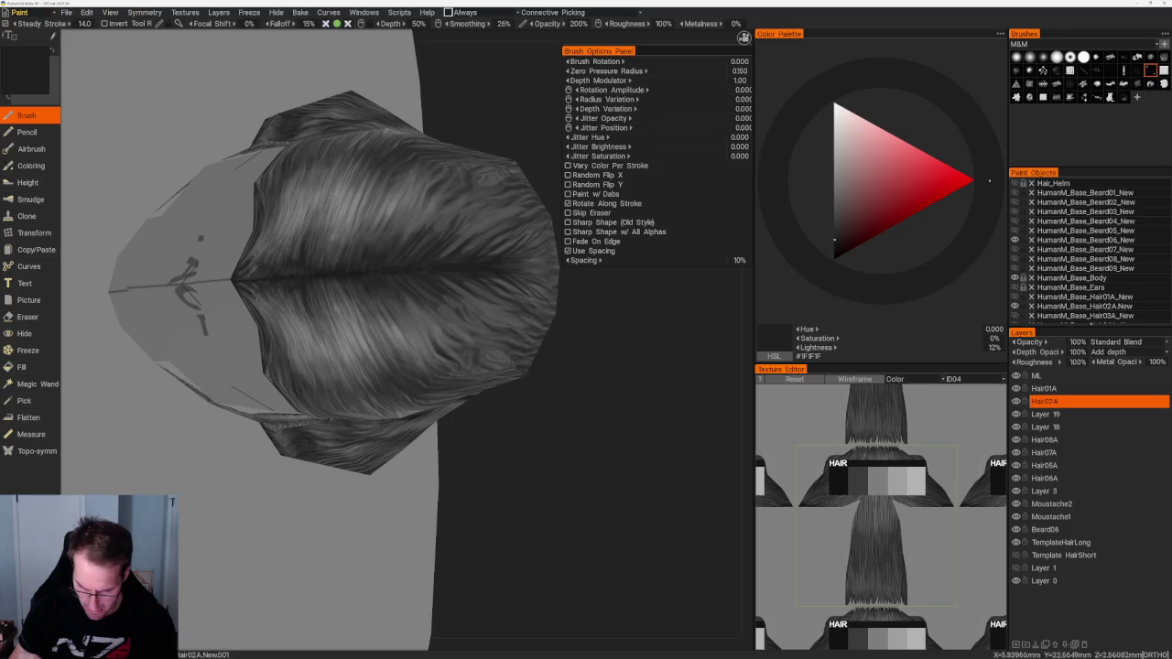
mouse_move(512, 500)
middle_down()
mouse_move(480, 387)
mouse_move(498, 377)
middle_up()
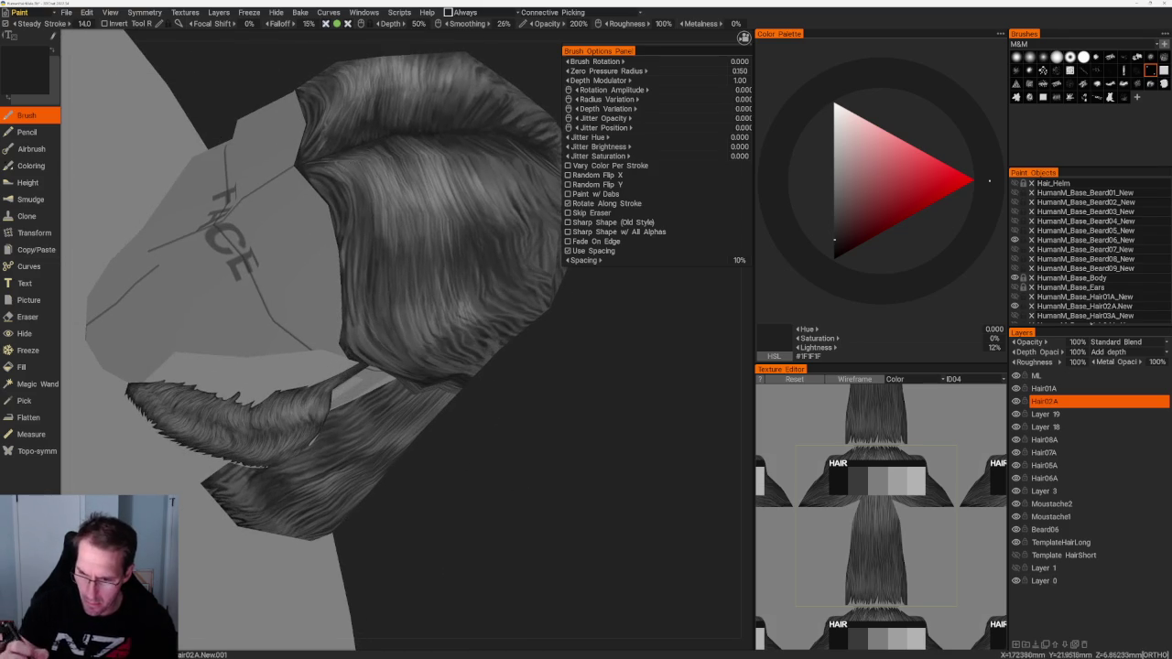
key(v)
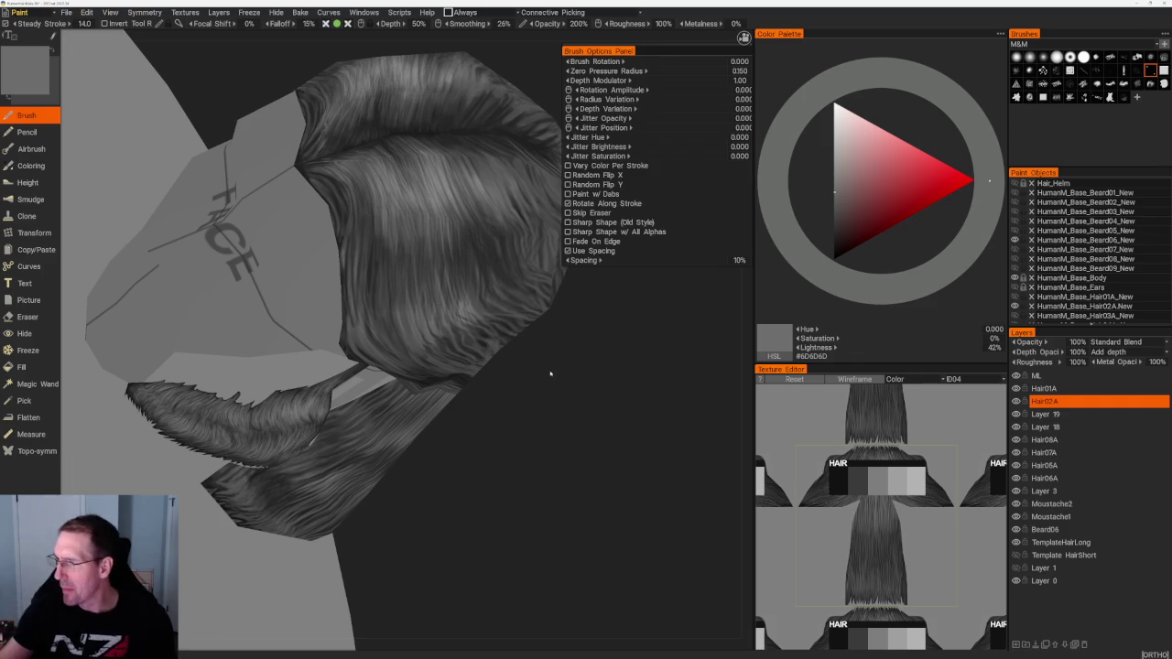
click(1044, 57)
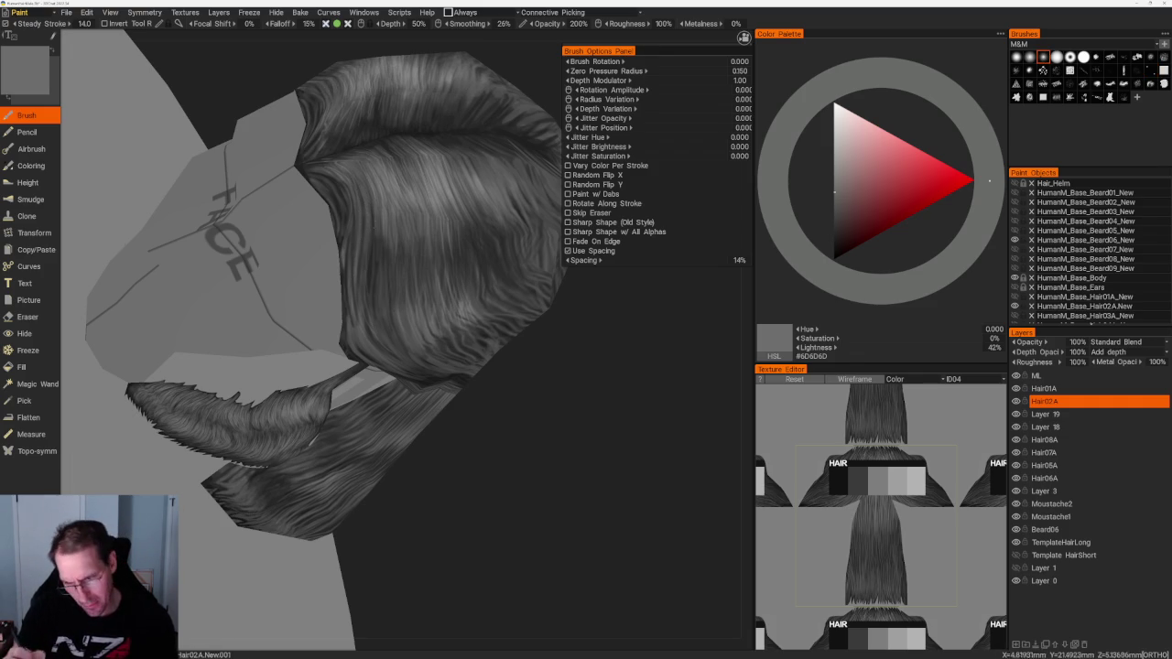
Step: Paint alternating dark, mid and light grey strands over the top of the hair cap
middle_drag(489, 372, 562, 426)
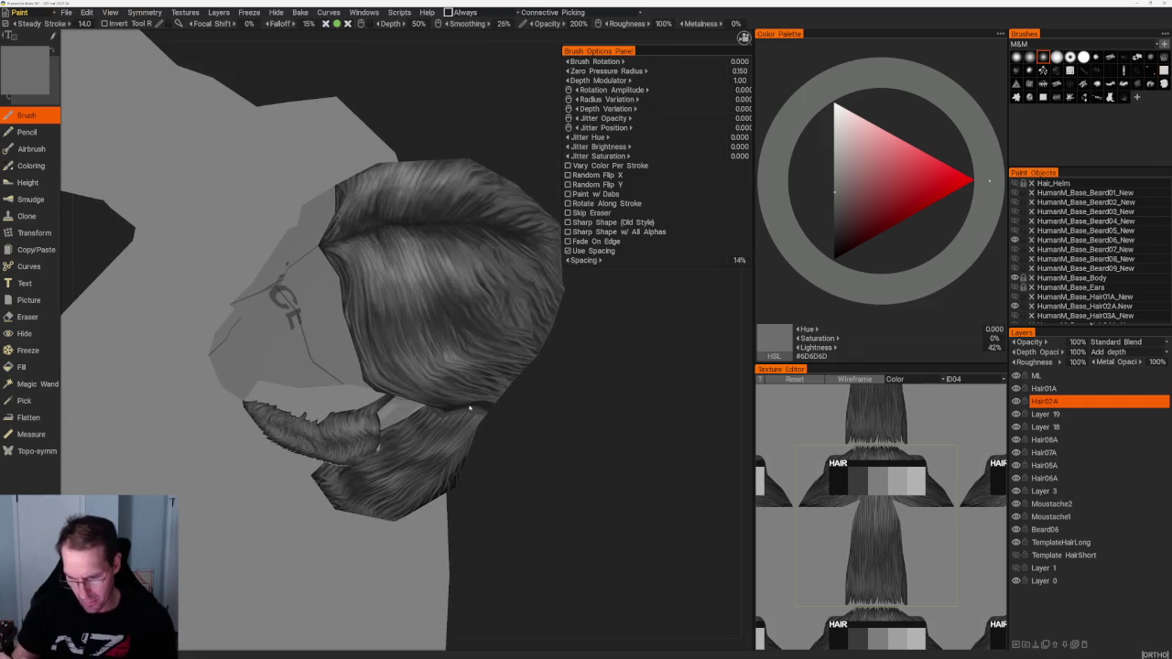
mouse_move(518, 476)
middle_down()
mouse_move(588, 493)
mouse_move(581, 463)
mouse_move(596, 479)
mouse_move(583, 473)
middle_up()
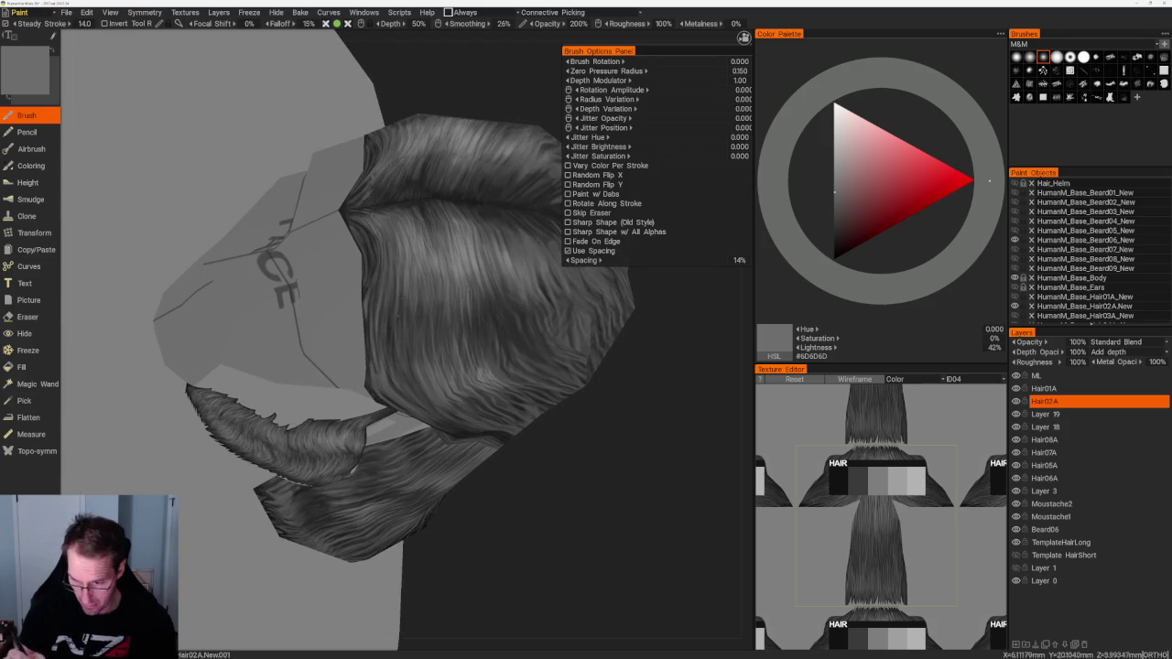
key(v)
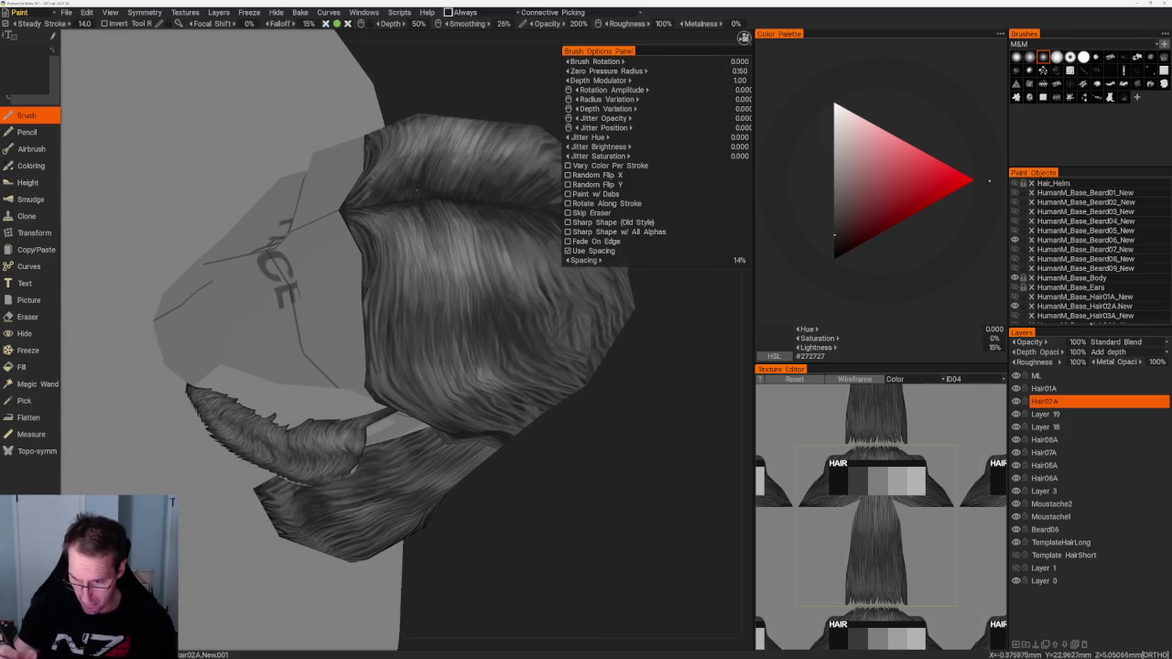
key(v)
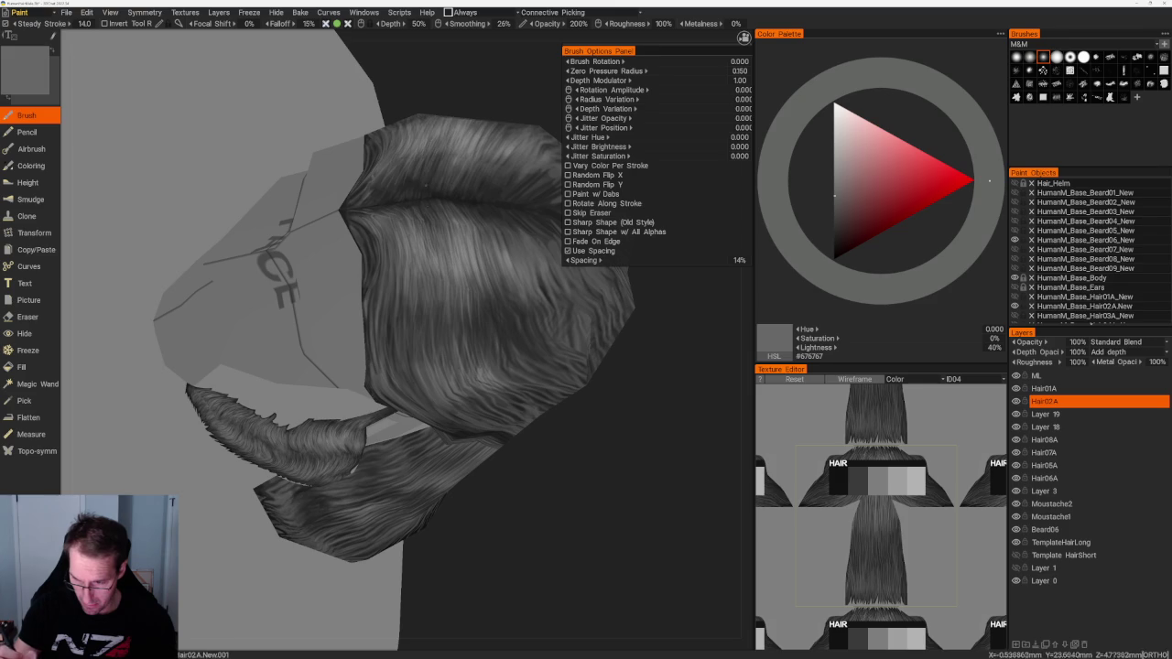
key(v)
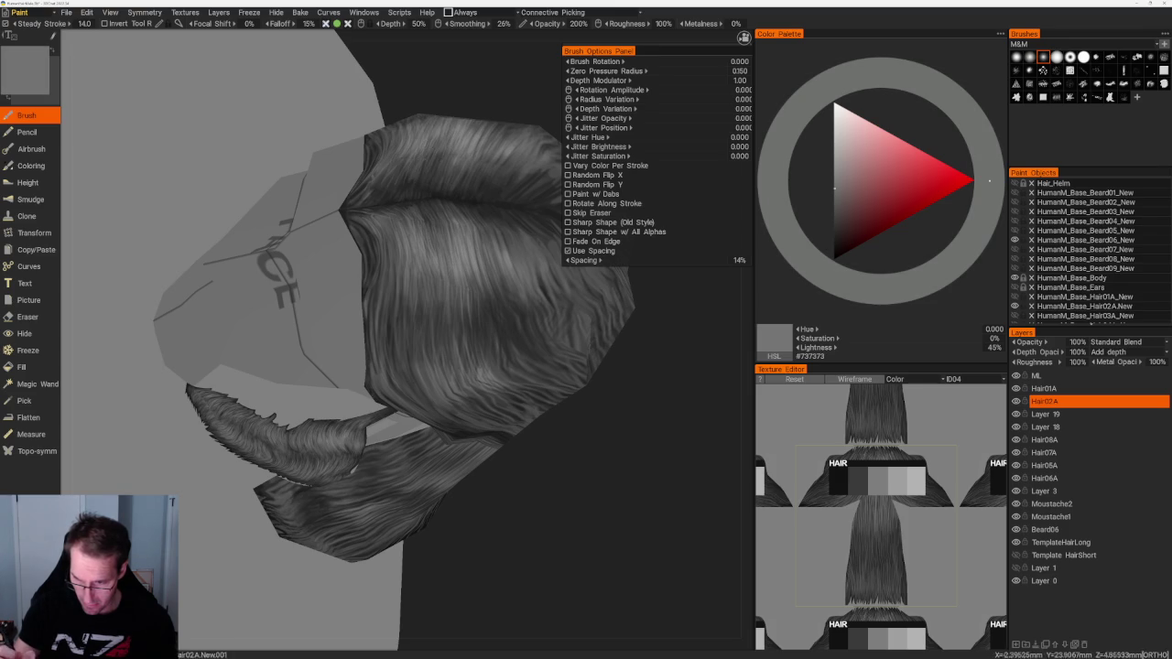
middle_drag(400, 195, 452, 241)
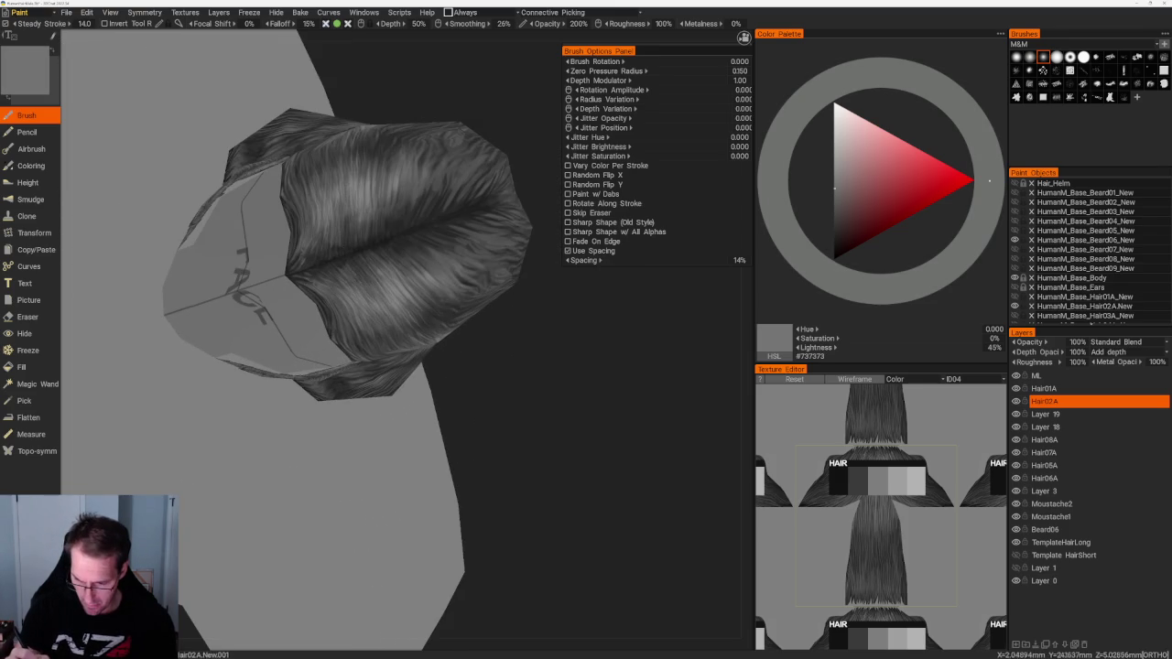
key(v)
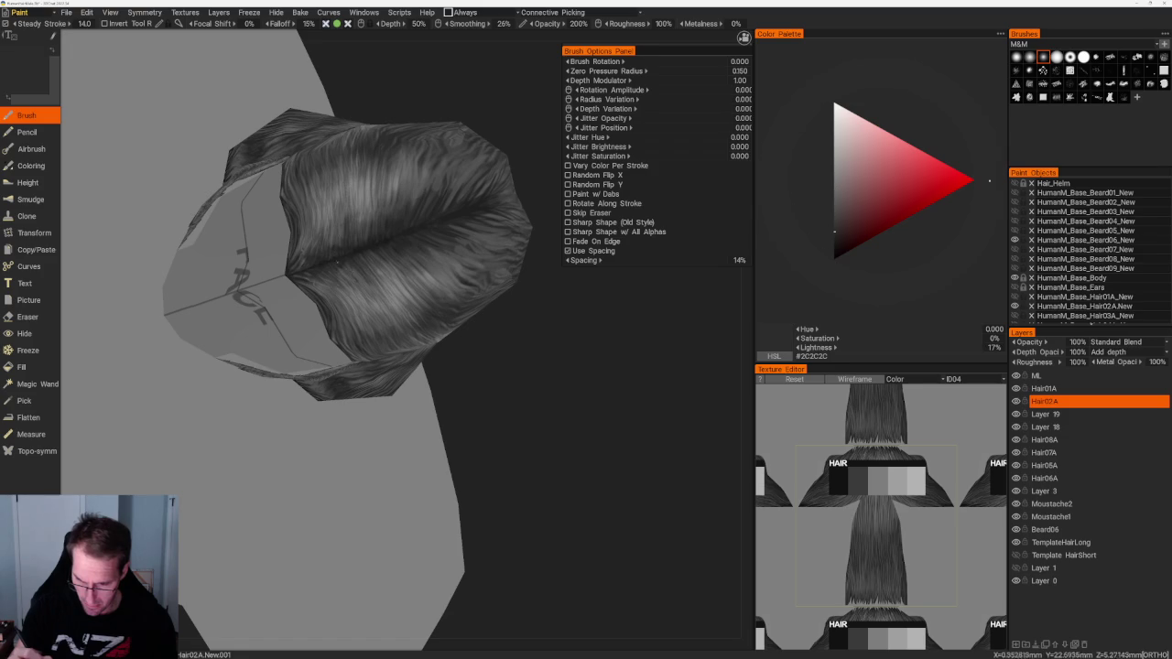
key(v)
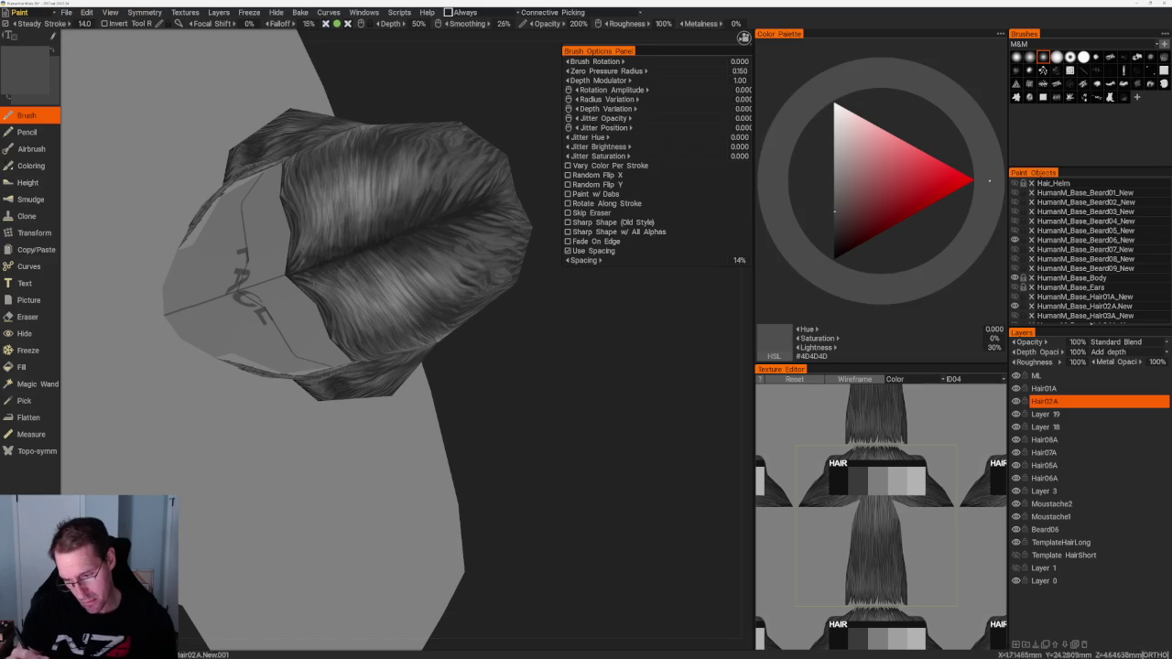
key(v)
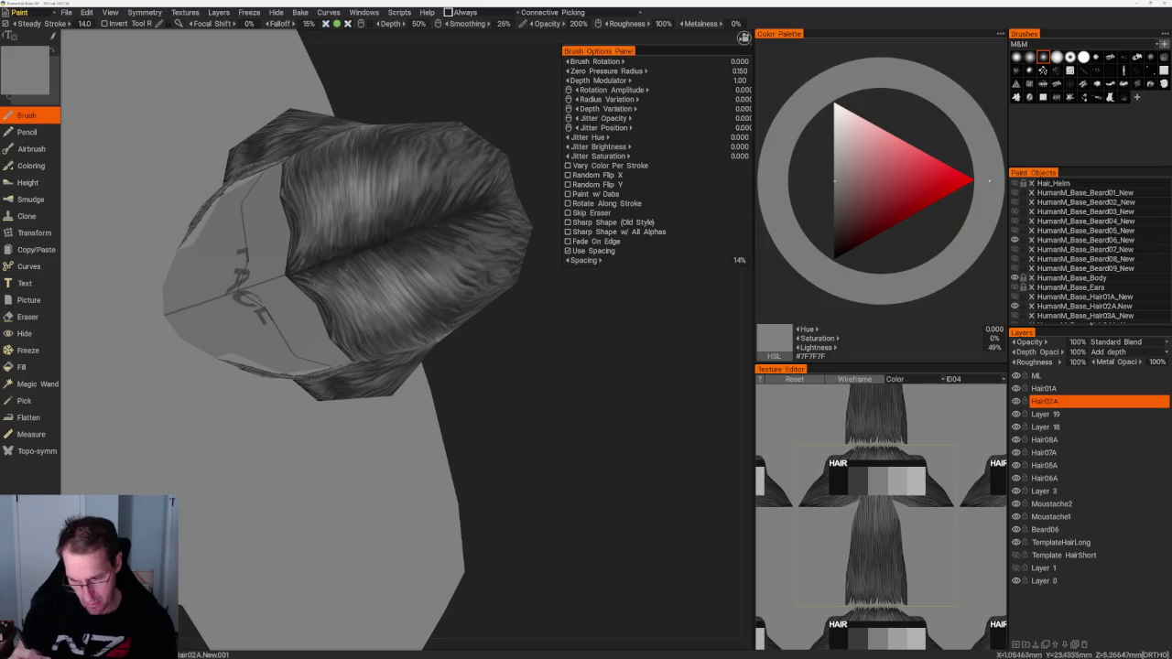
key(v)
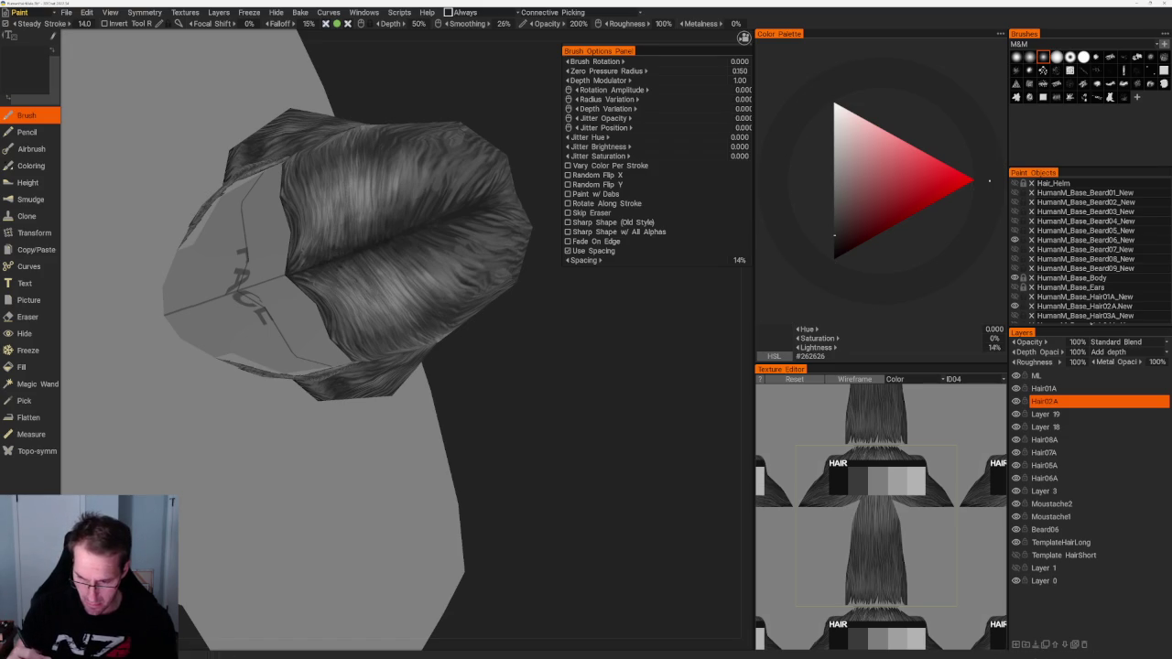
right_drag(520, 422, 547, 418)
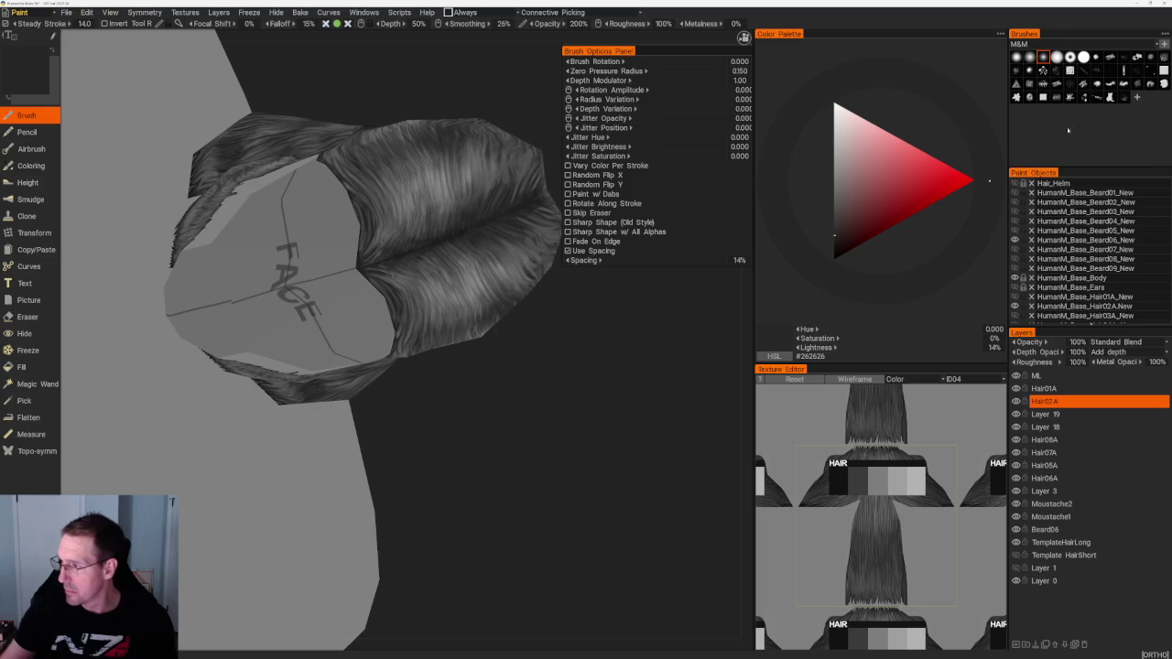
Step: Switch to the broader hair-strand brush and add grey, light grey and very dark strands
click(1056, 96)
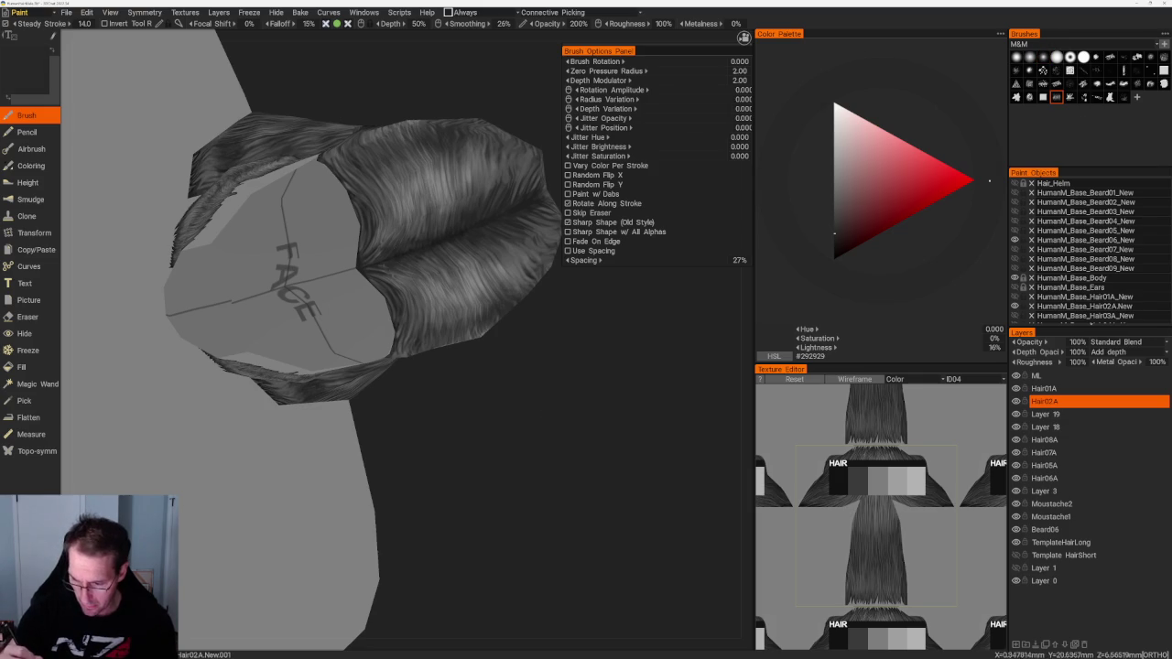
right_drag(394, 264, 320, 348)
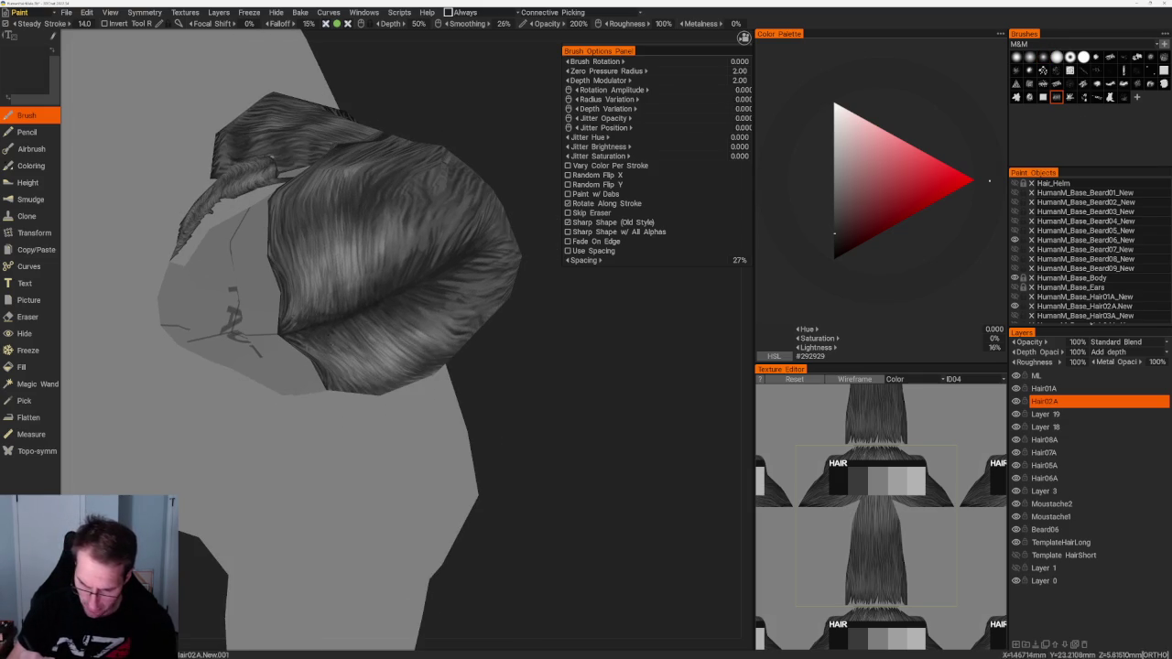
right_drag(596, 392, 286, 357)
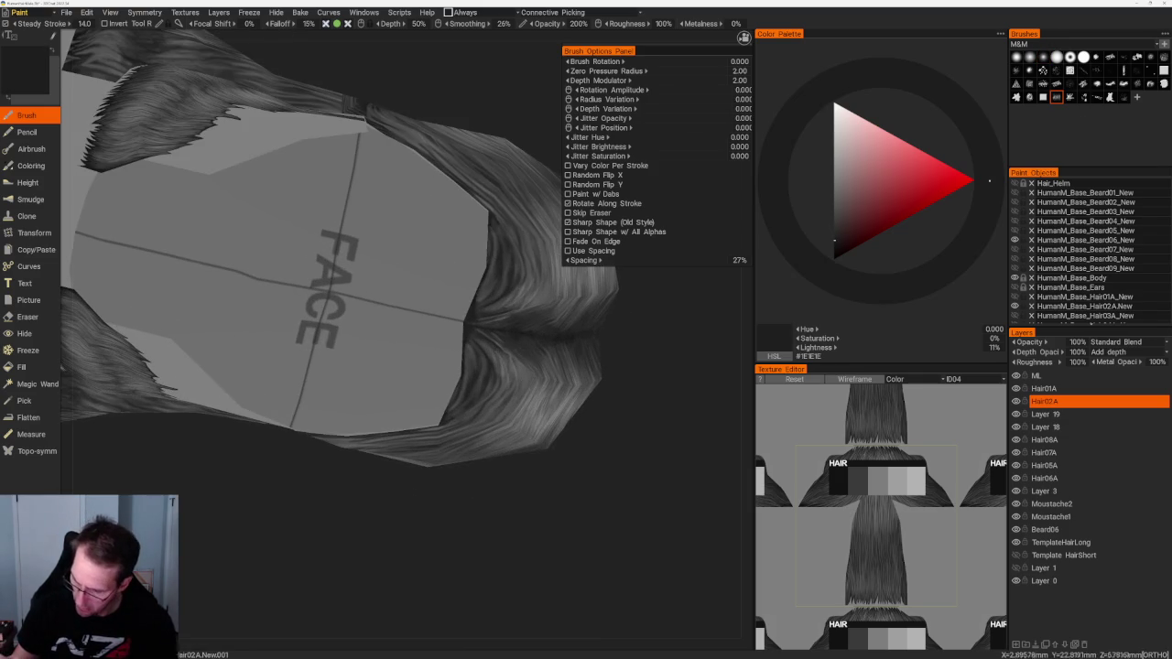
key(v)
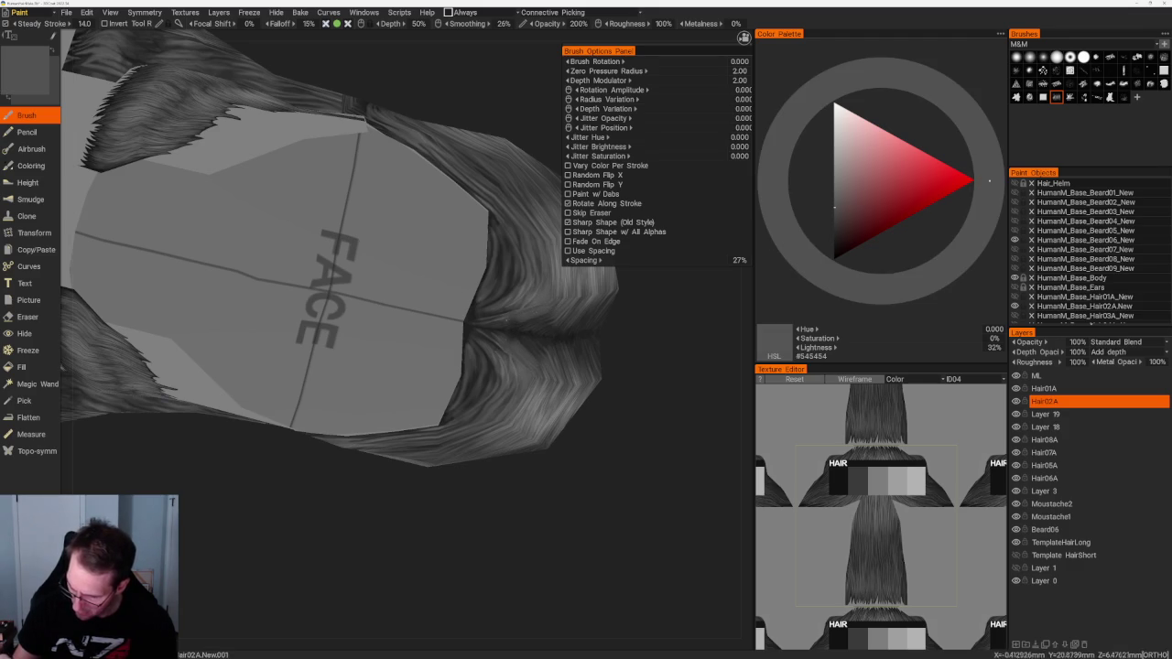
middle_drag(596, 419, 568, 366)
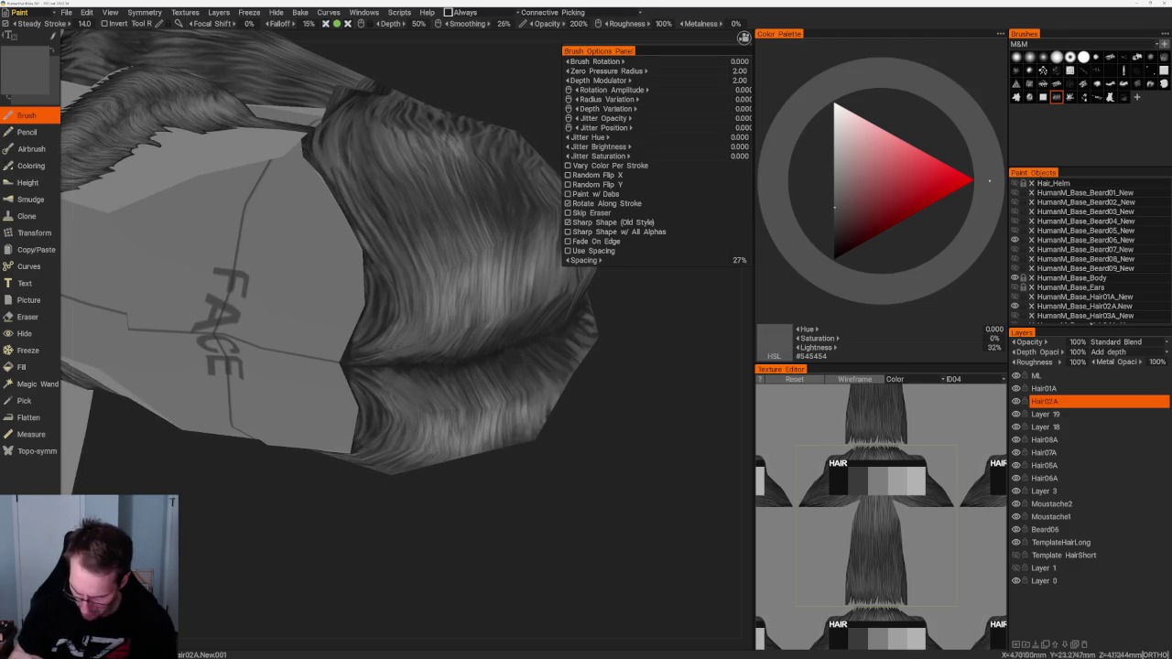
middle_drag(567, 366, 549, 357)
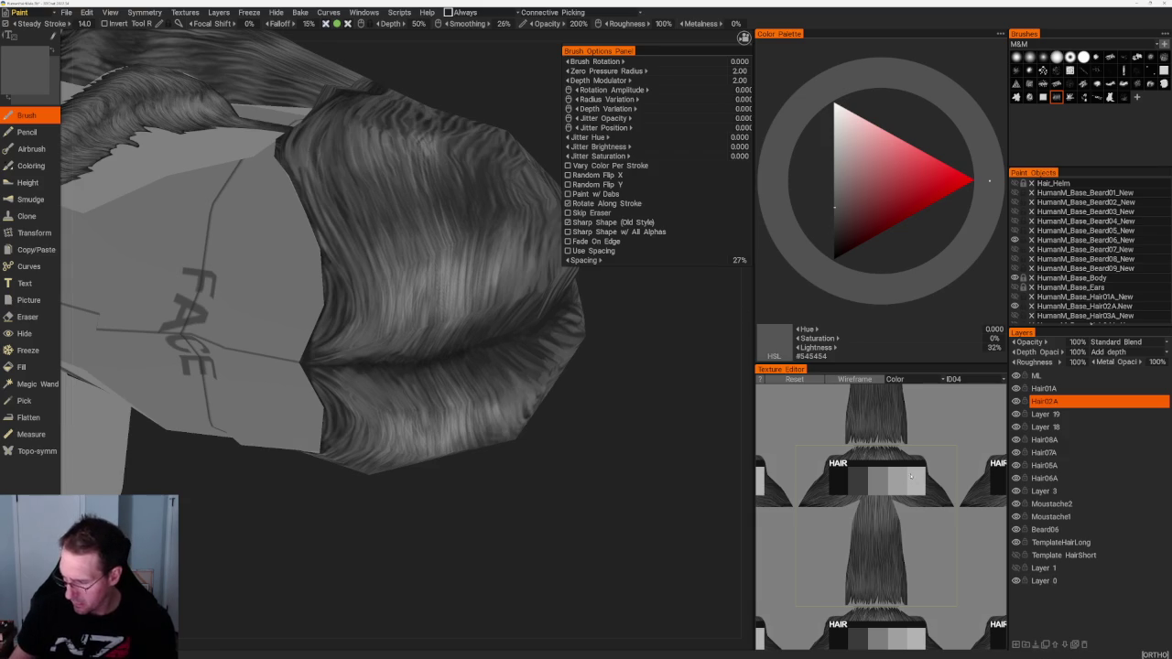
key(v)
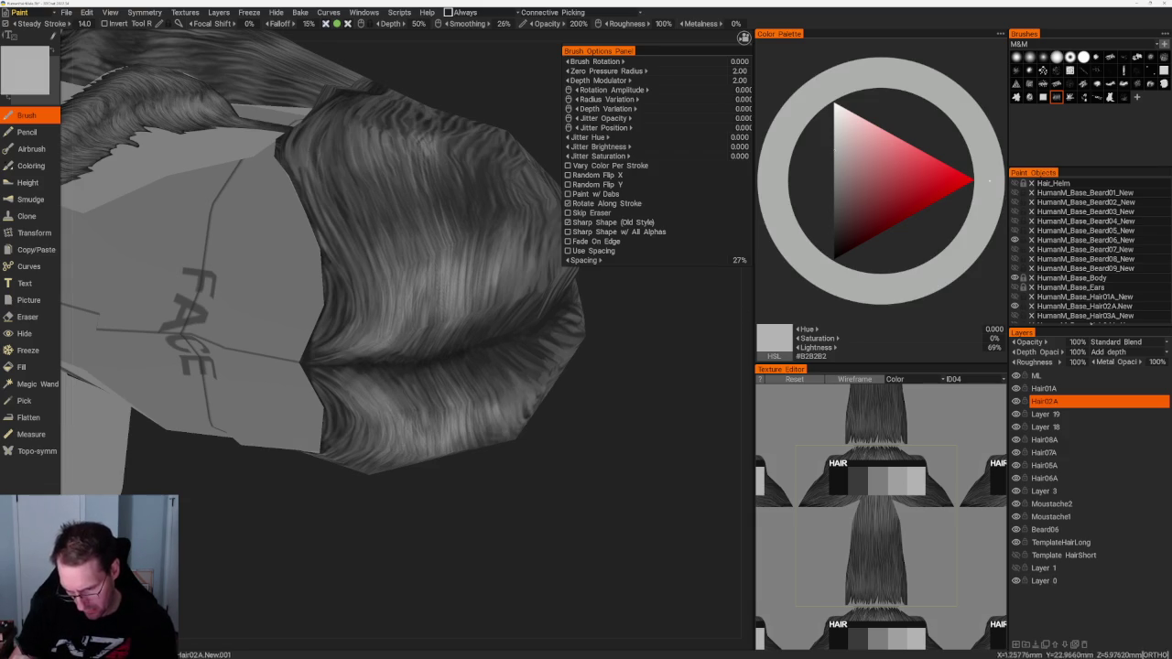
mouse_move(418, 479)
mouse_down()
mouse_move(461, 418)
mouse_move(452, 452)
mouse_move(531, 537)
mouse_up()
key(v)
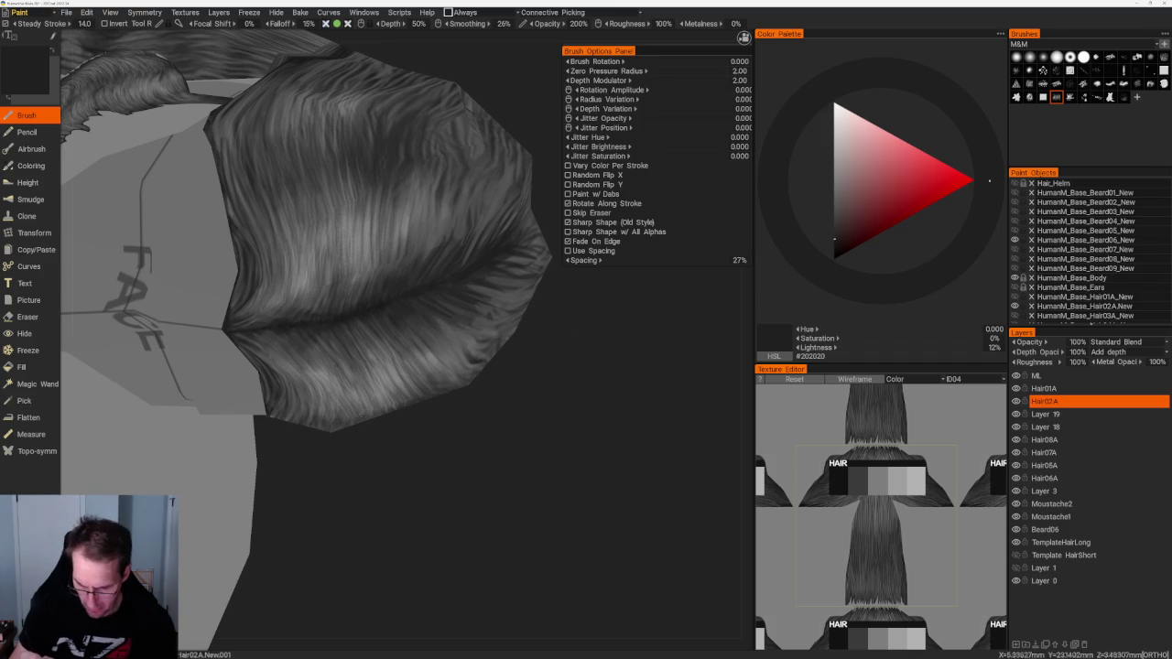
Step: Continue alternating mid and dark grey strands around the back of the head
key(v)
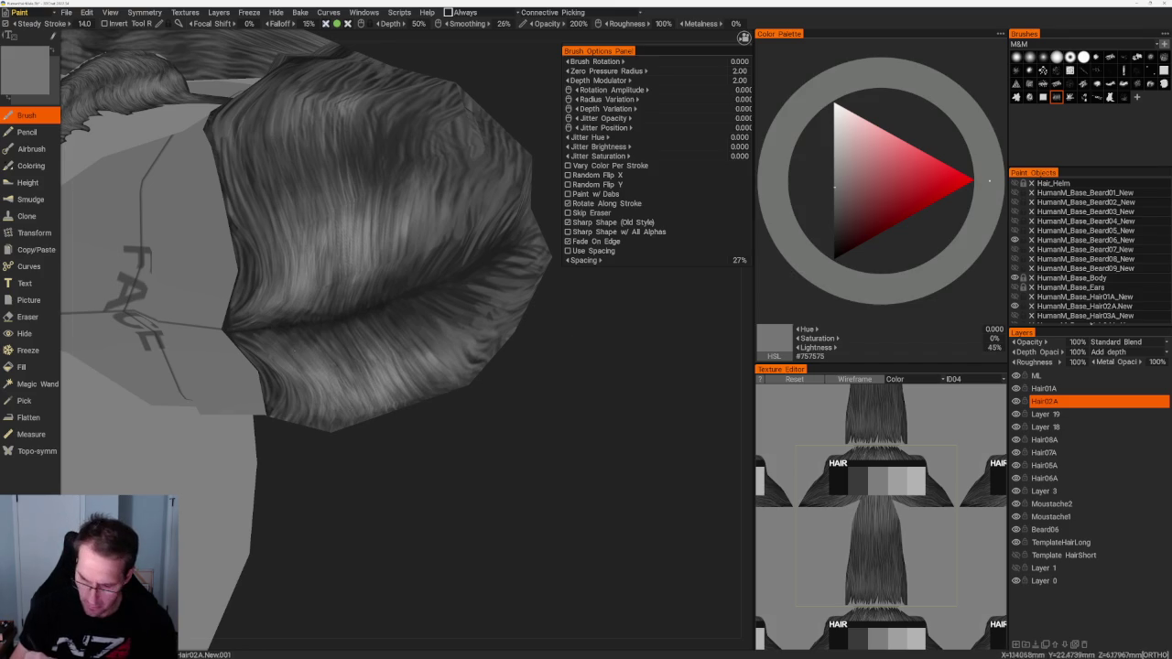
right_drag(384, 348, 427, 476)
key(v)
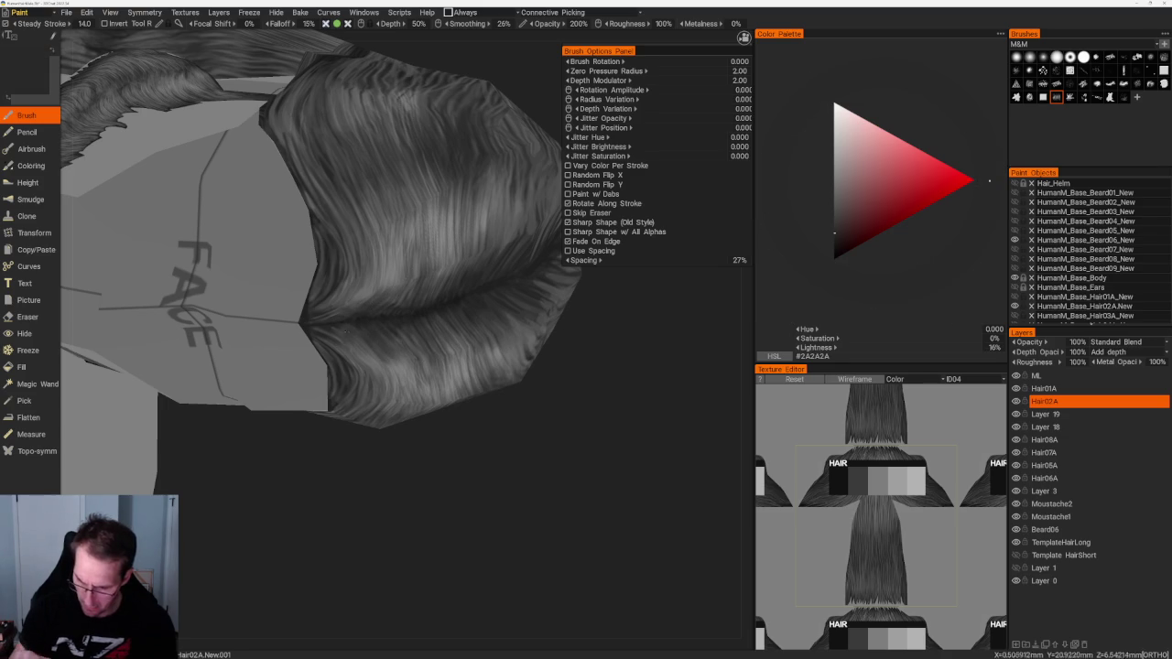
key(v)
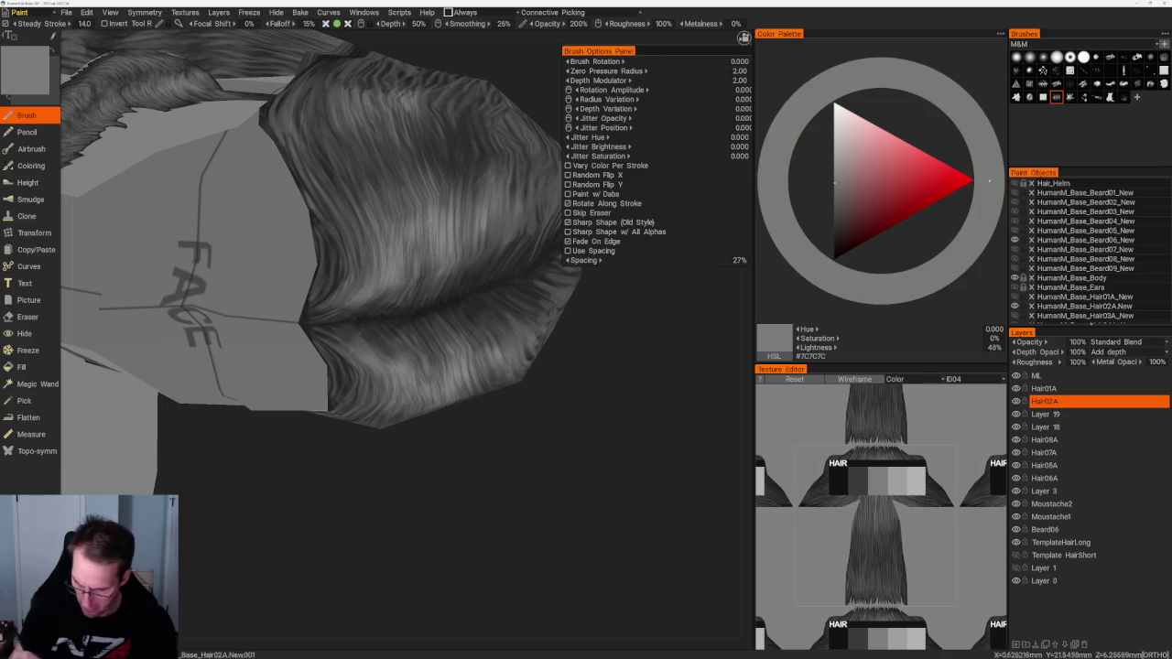
mouse_move(480, 503)
mouse_down()
mouse_move(539, 387)
mouse_move(573, 406)
mouse_move(586, 512)
mouse_move(550, 458)
mouse_up()
key(v)
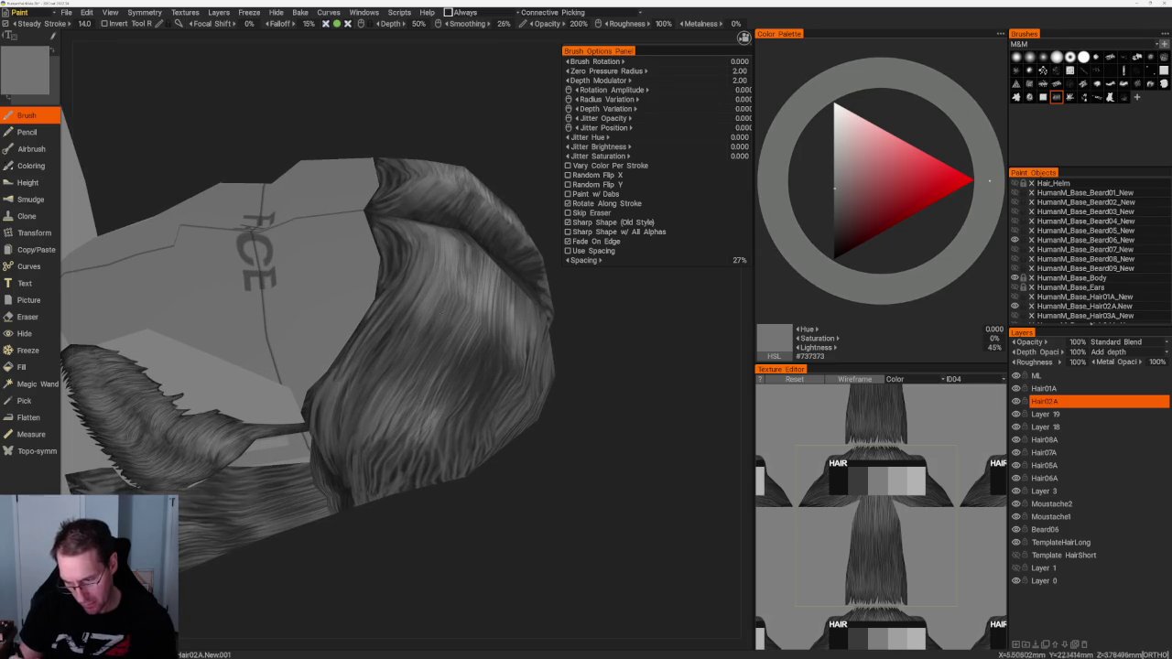
key(v)
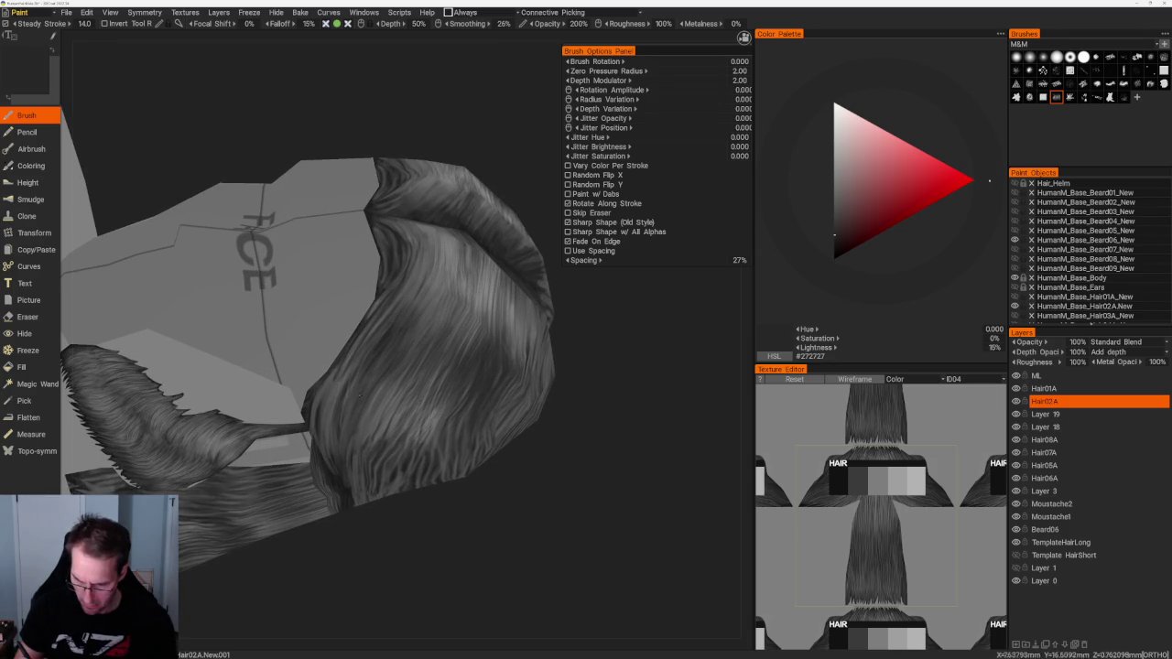
key(v)
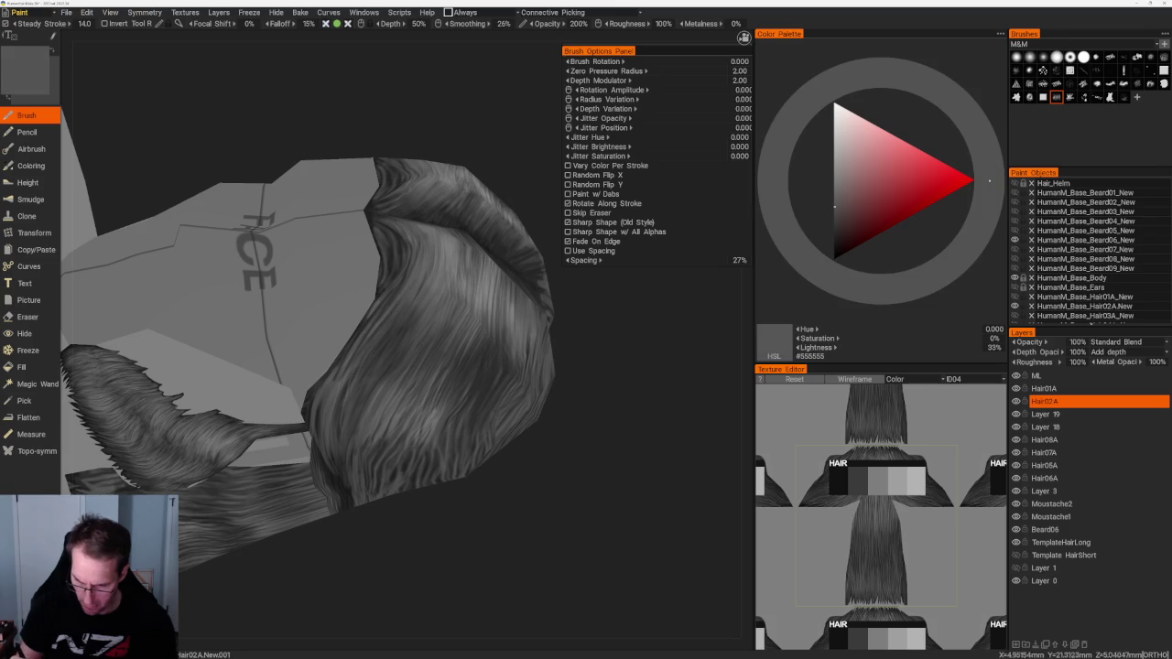
drag(486, 534, 536, 411)
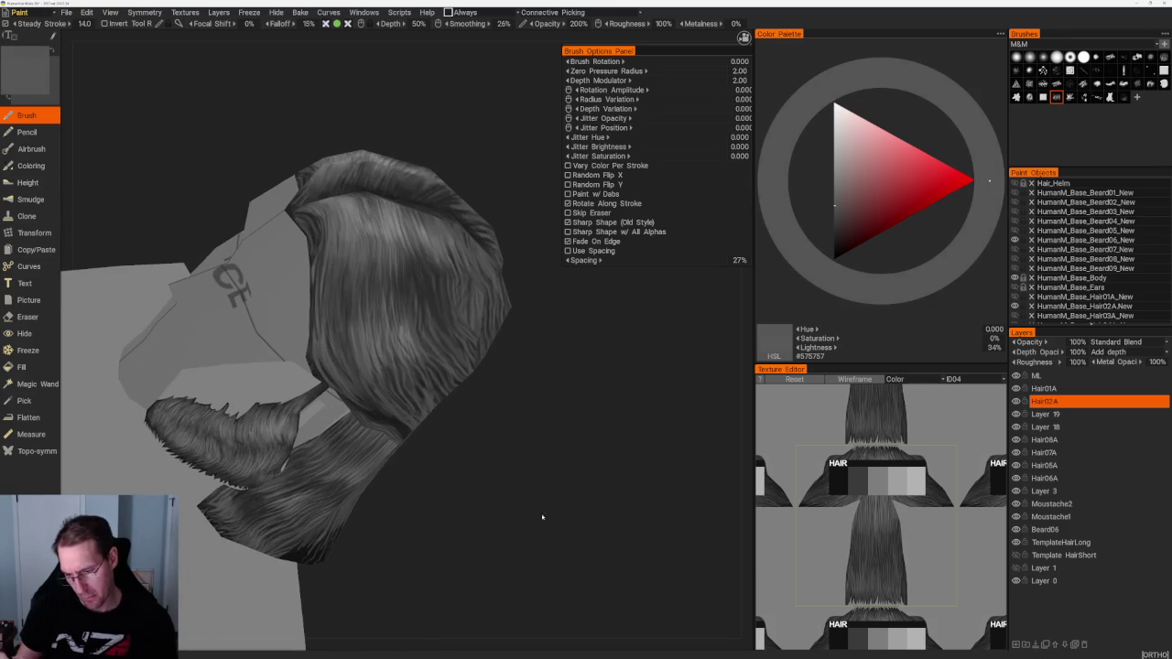
Step: Paint lighter, dark and medium grey strands on the side hair from several angles
key(v)
mouse_move(375, 390)
mouse_down()
mouse_move(376, 363)
mouse_move(352, 332)
mouse_up()
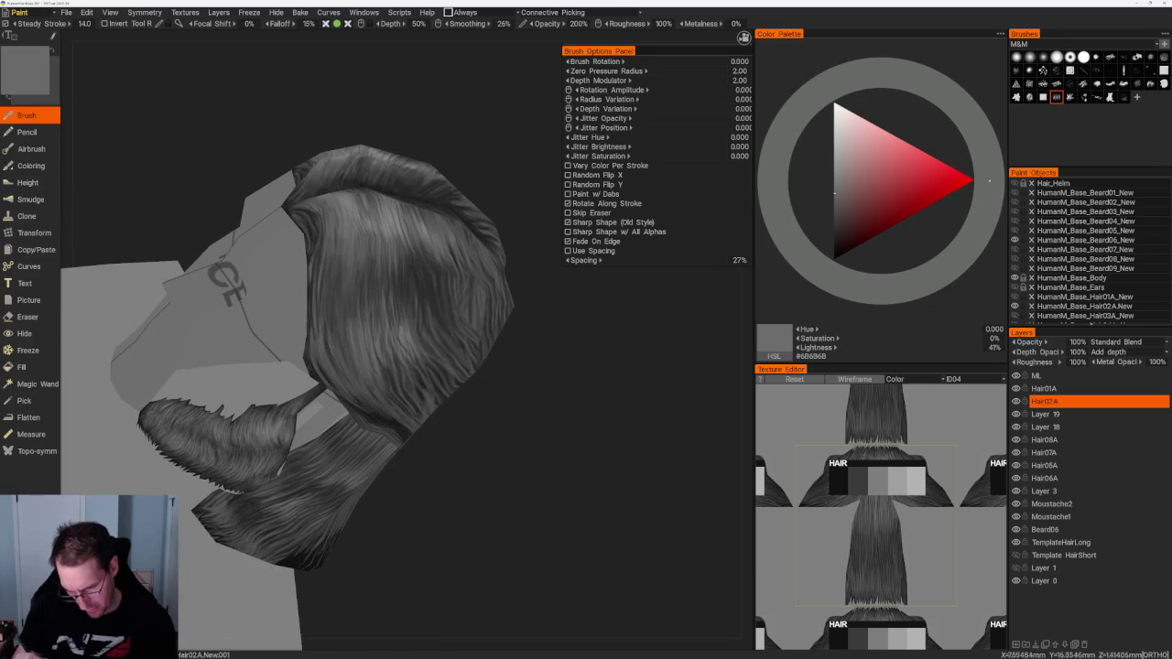
drag(445, 452, 329, 373)
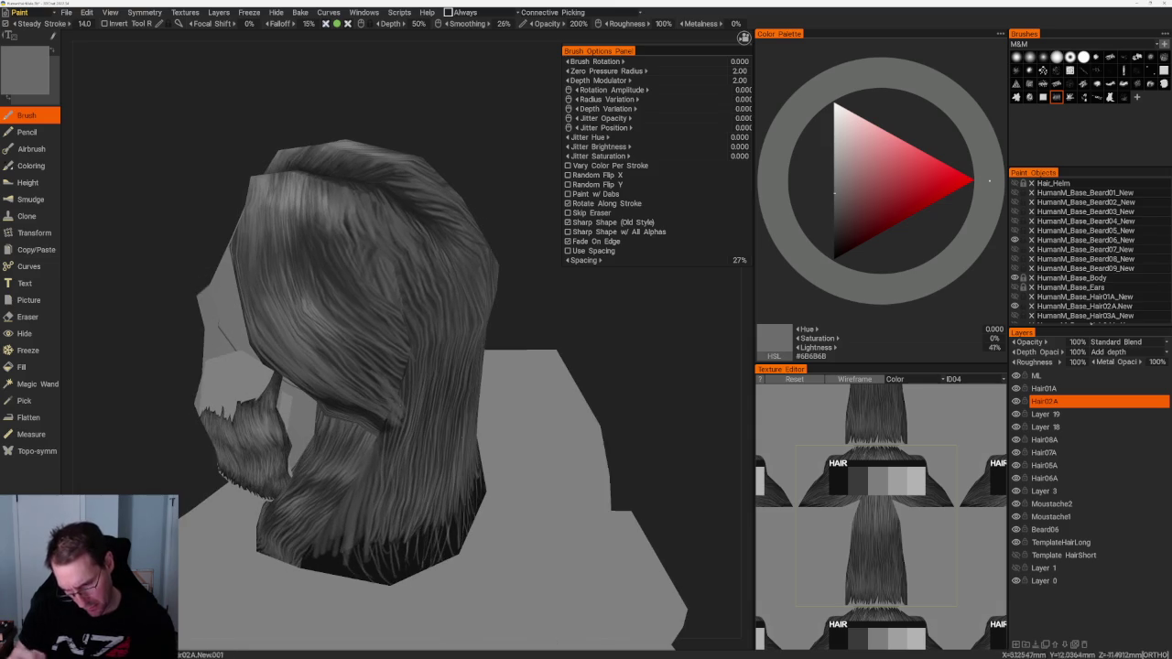
drag(412, 320, 419, 204)
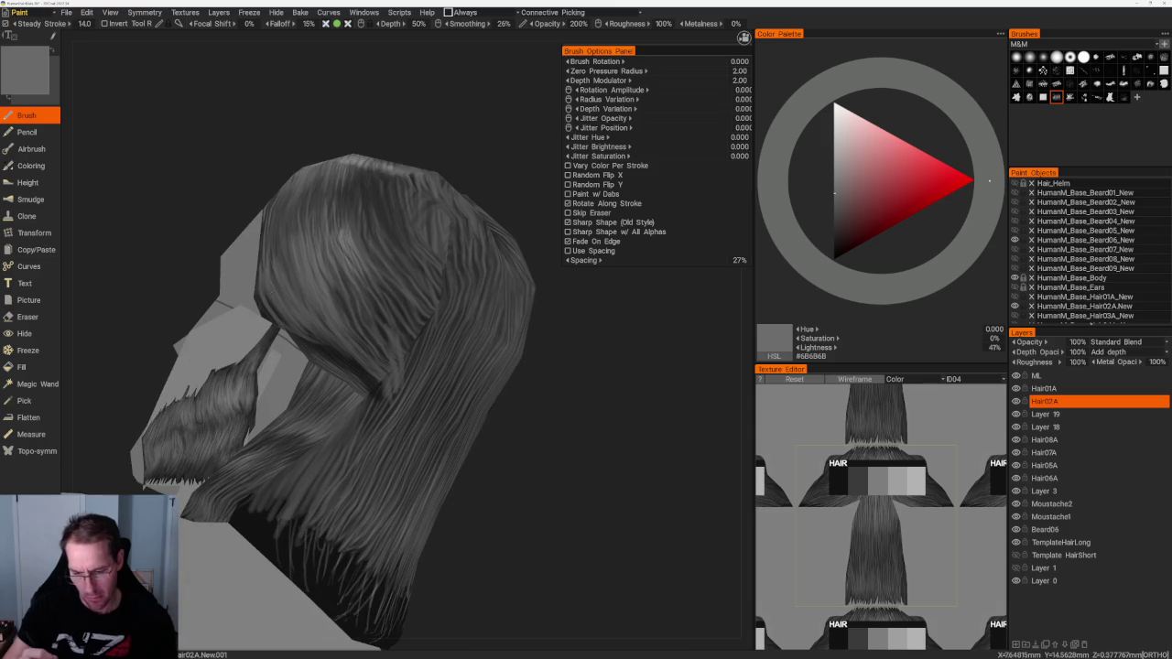
key(v)
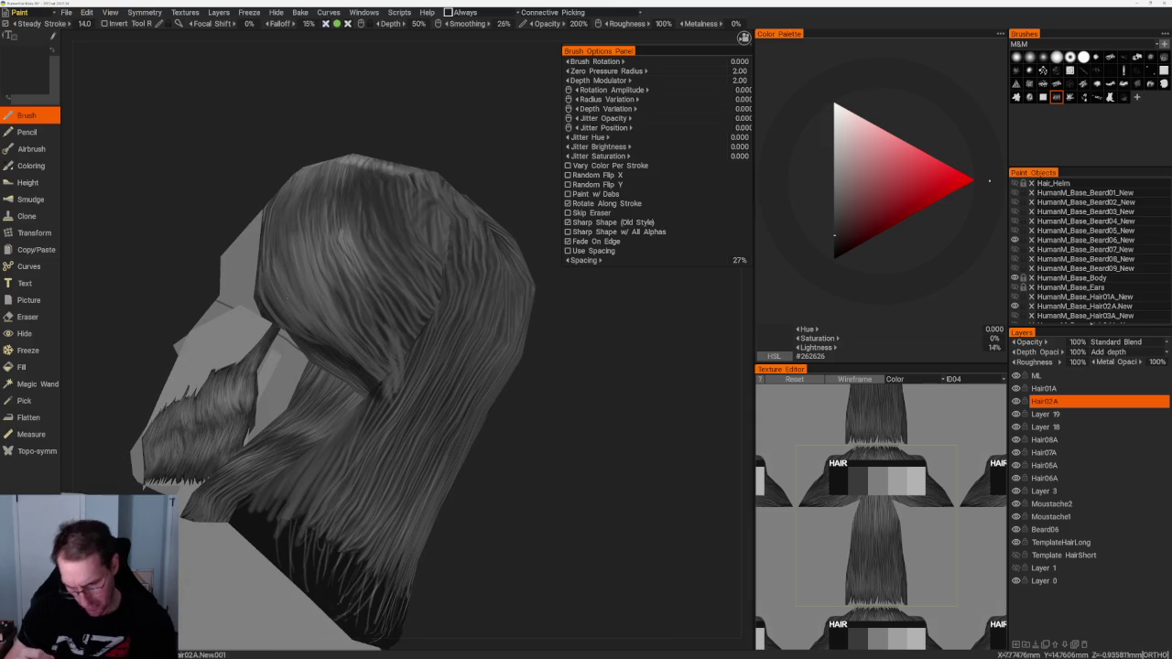
shift+drag(540, 485, 445, 414)
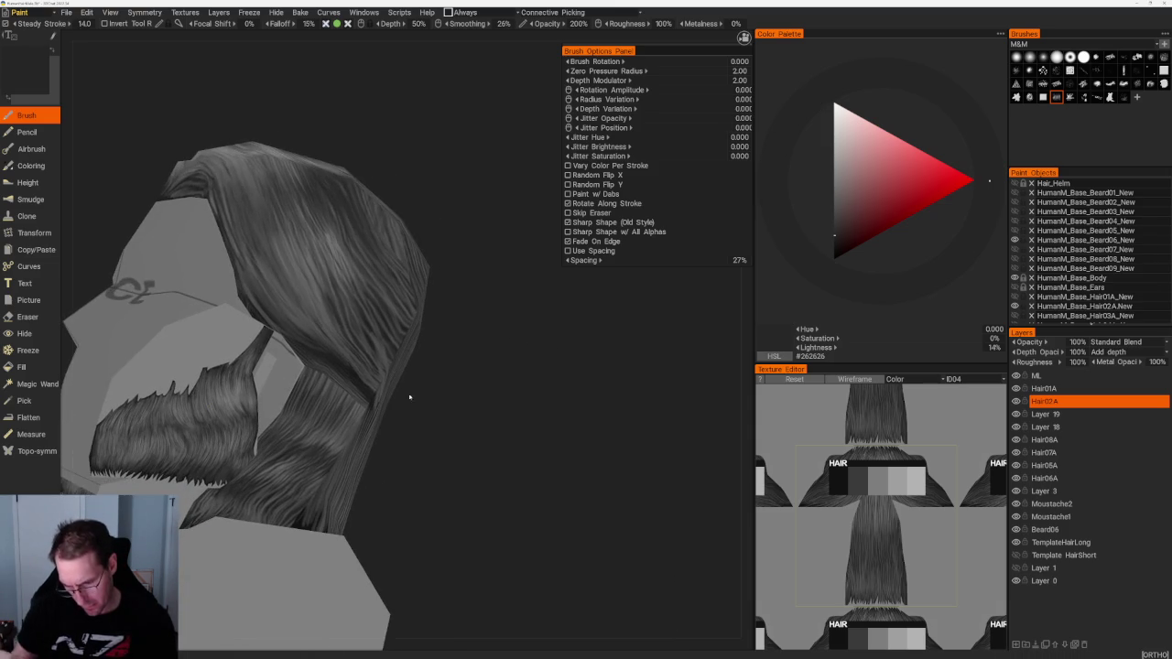
drag(412, 367, 476, 384)
key(v)
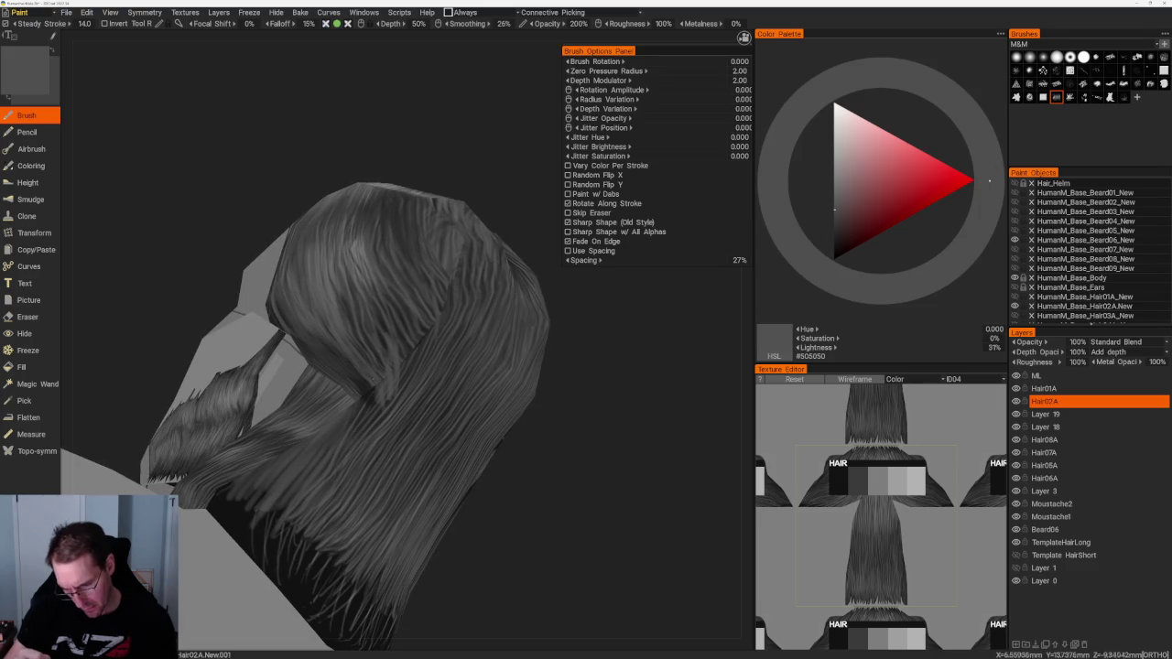
mouse_move(330, 357)
mouse_down()
mouse_move(483, 380)
mouse_move(392, 364)
mouse_up()
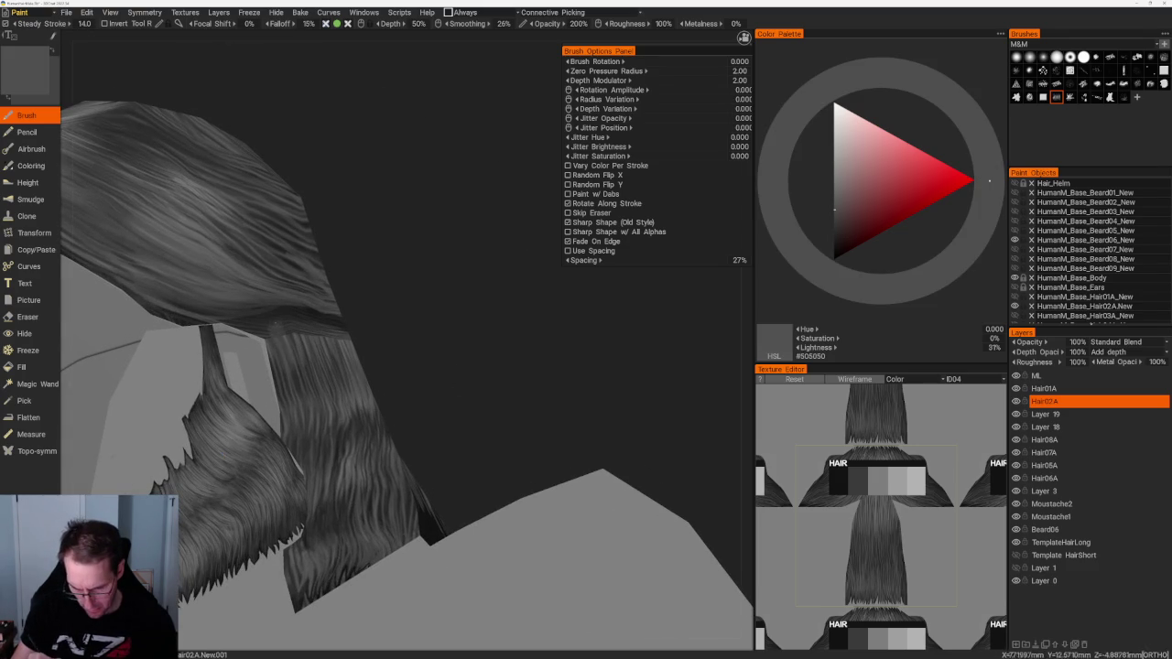
Step: Add near-black, medium and darker grey strands to the long back hair
key(v)
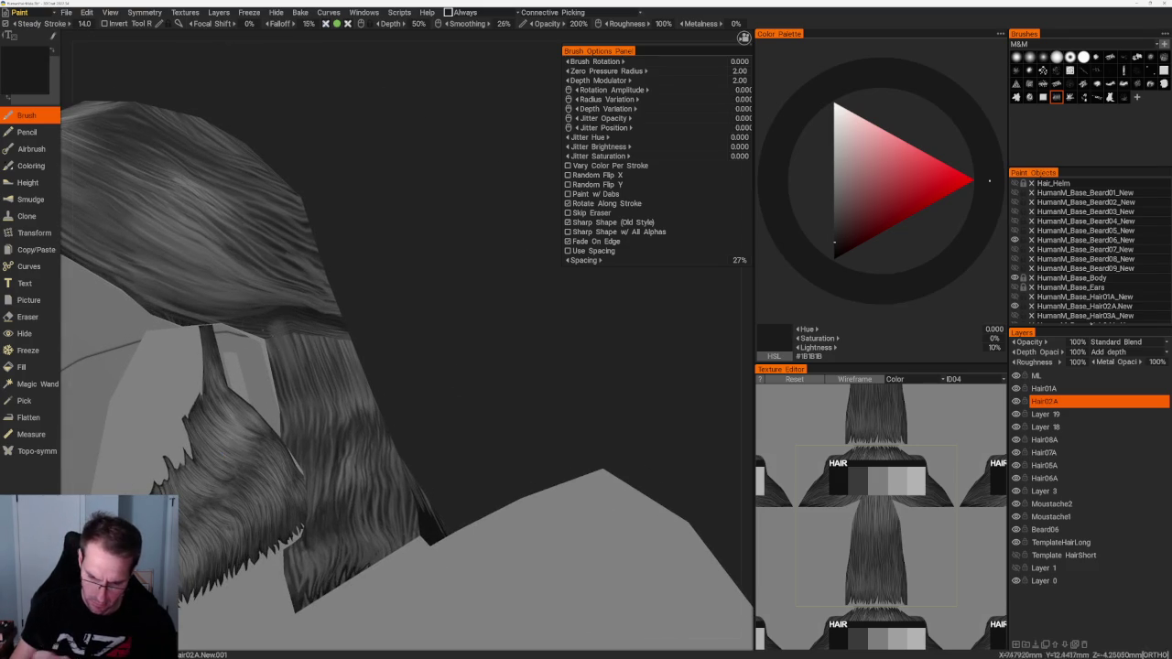
drag(373, 333, 392, 333)
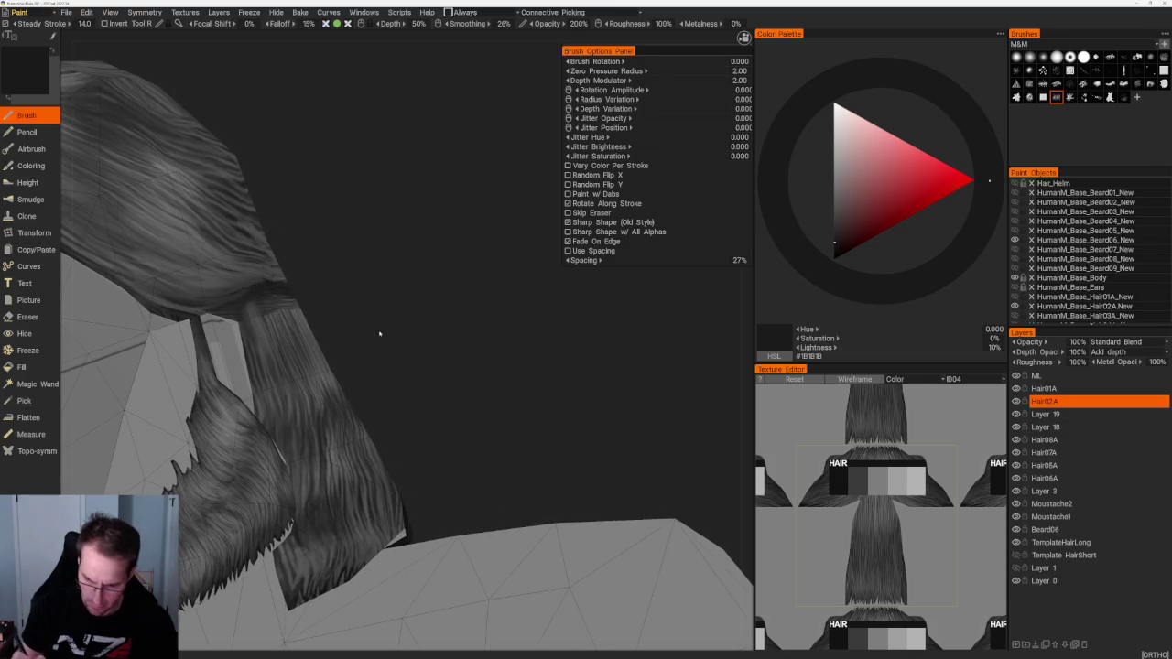
drag(266, 341, 302, 338)
key(v)
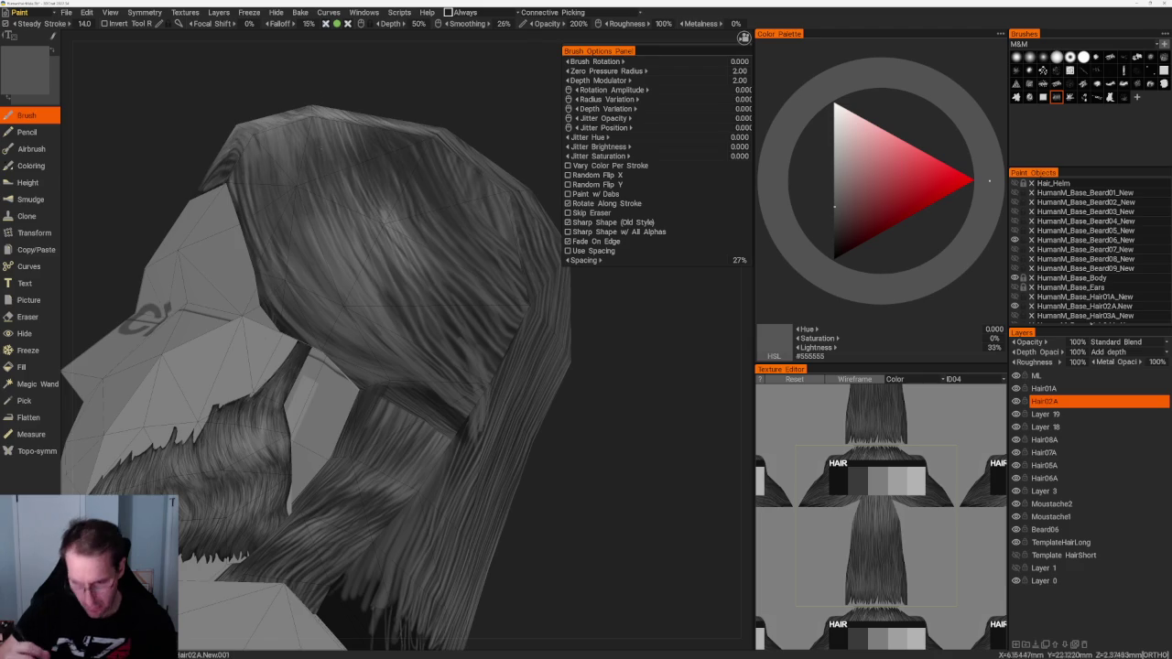
drag(366, 357, 337, 118)
key(v)
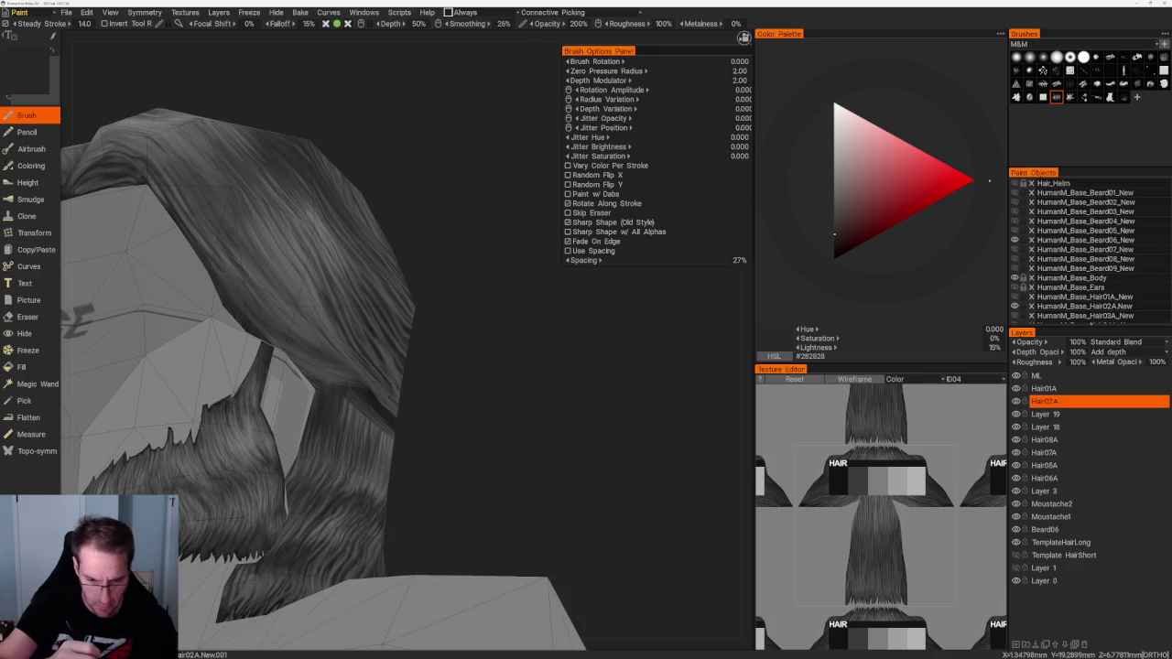
key(v)
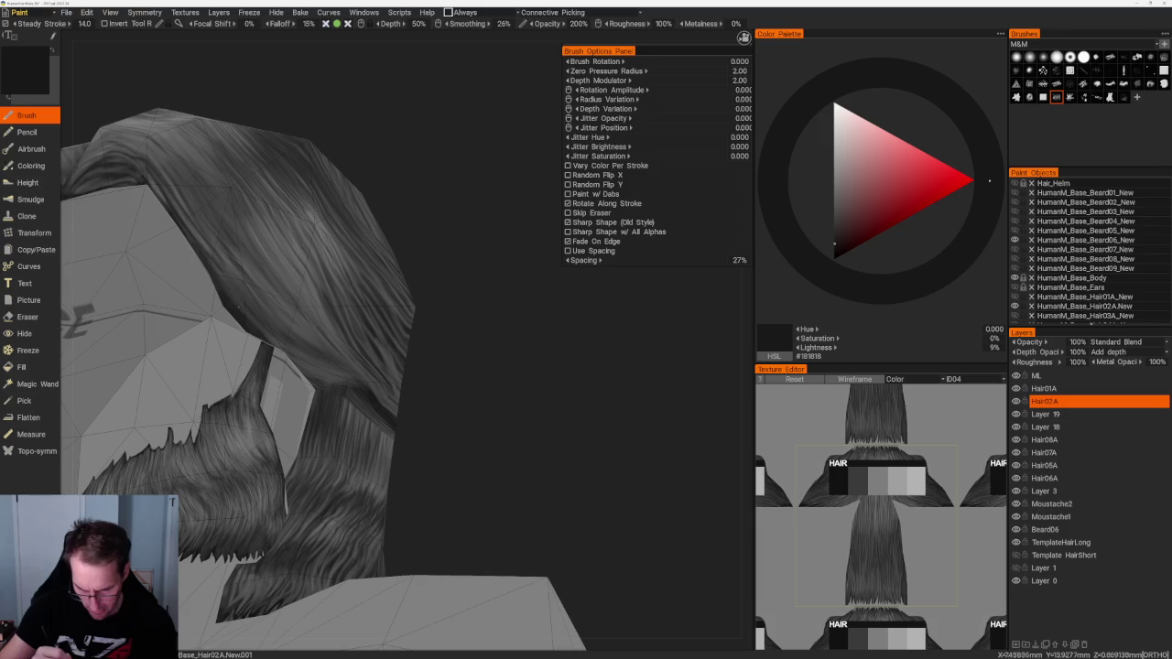
middle_drag(356, 388, 341, 366)
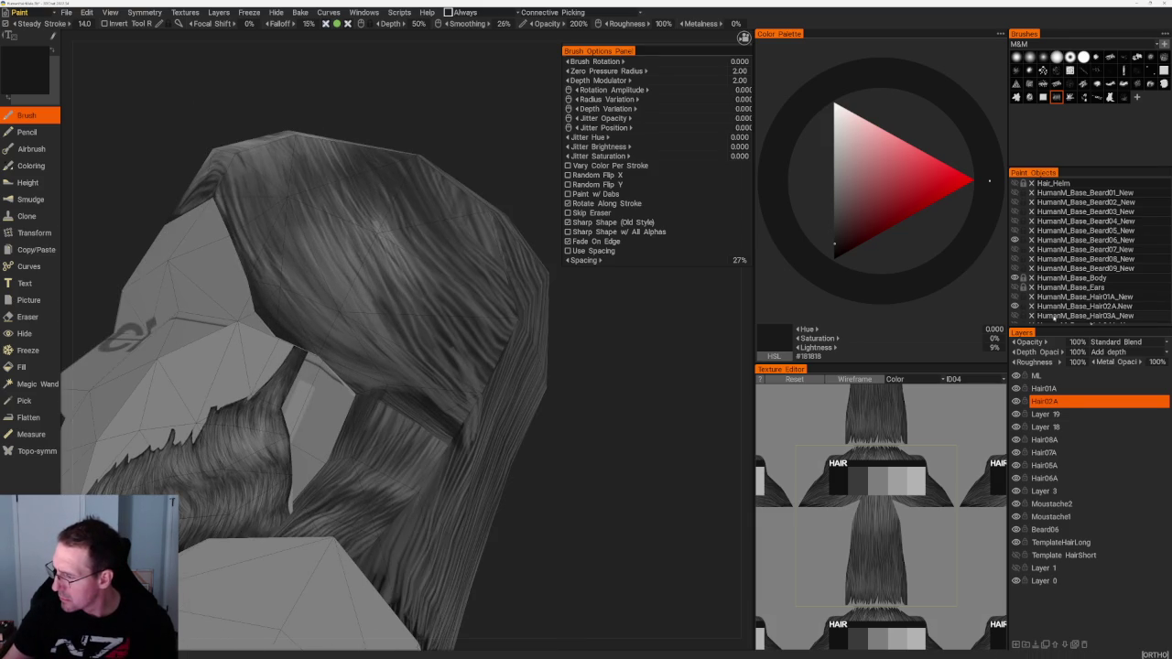
Step: Hide the beard object in Paint Objects and keep painting medium, dark and lighter strands
click(1015, 316)
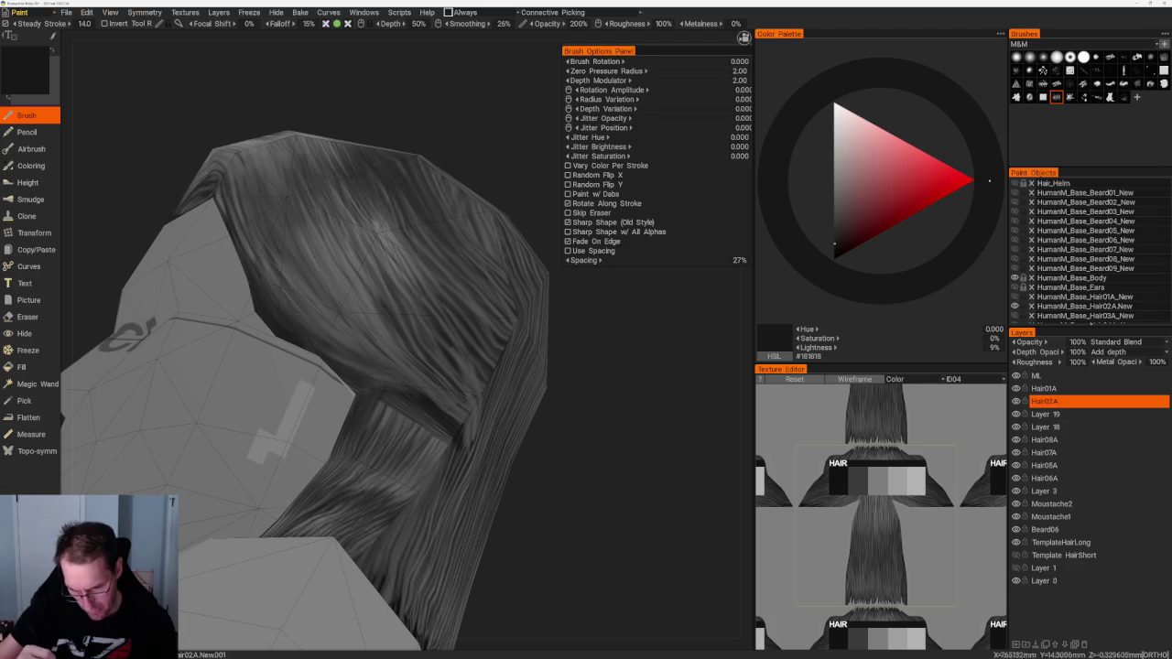
key(v)
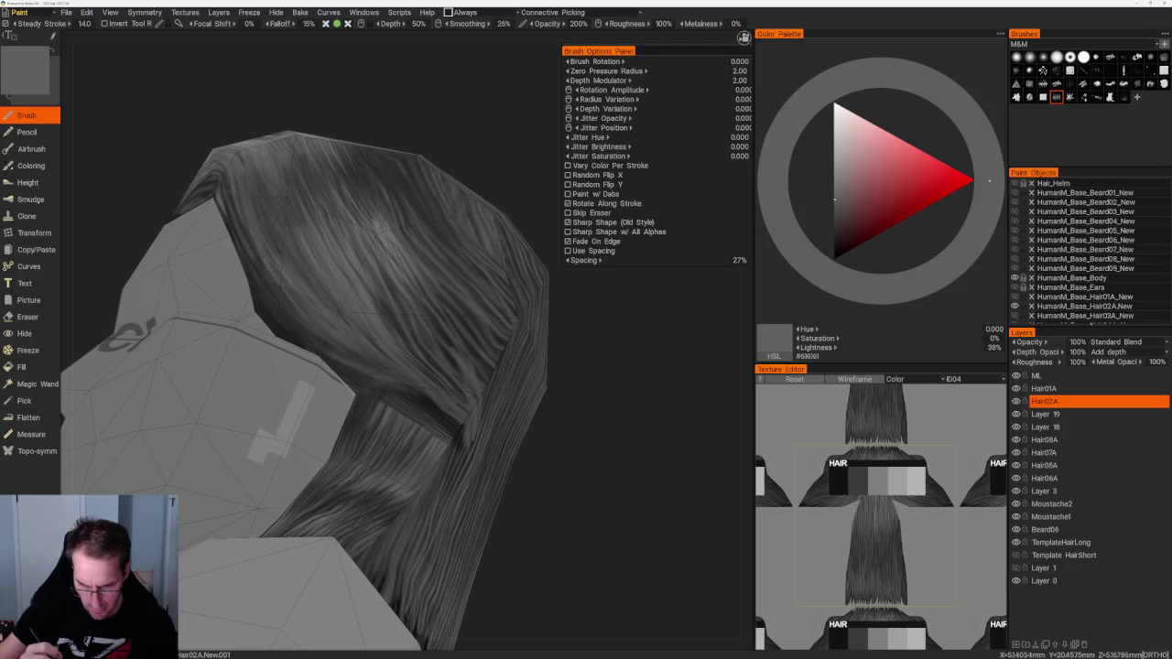
alt+drag(247, 209, 222, 458)
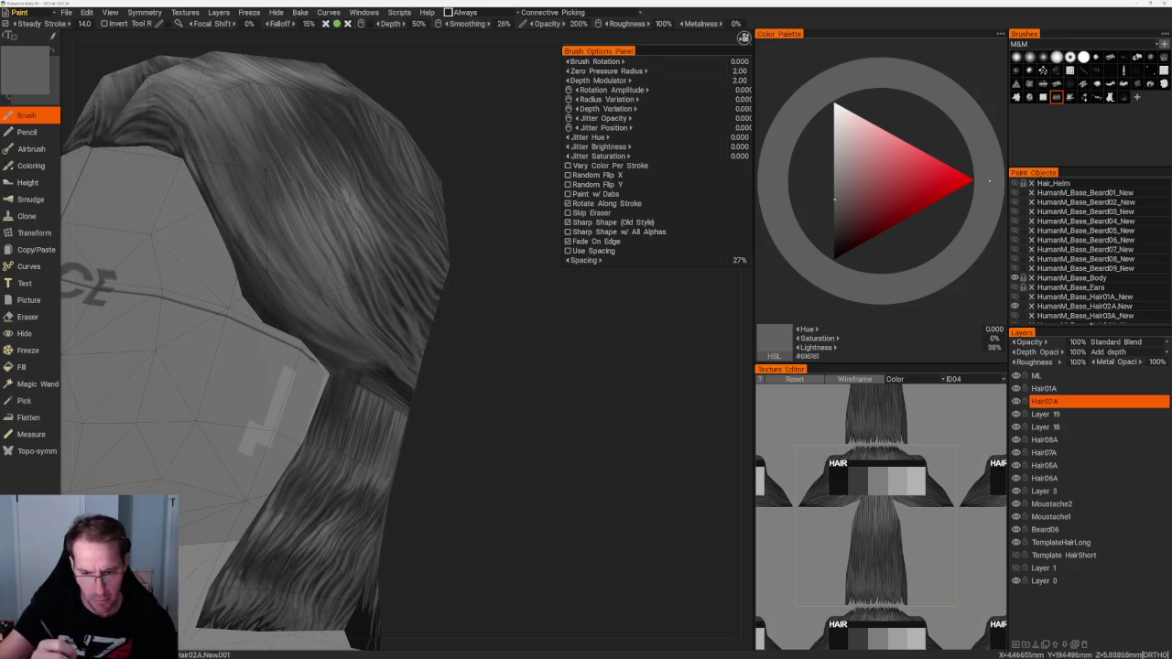
key(v)
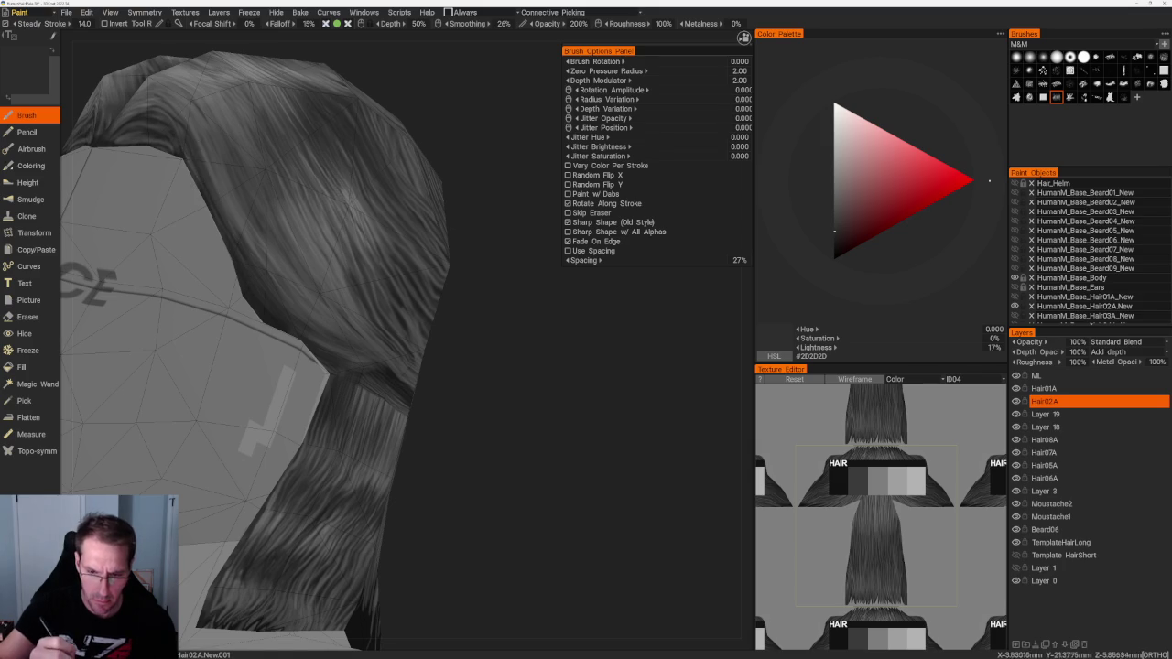
key(v)
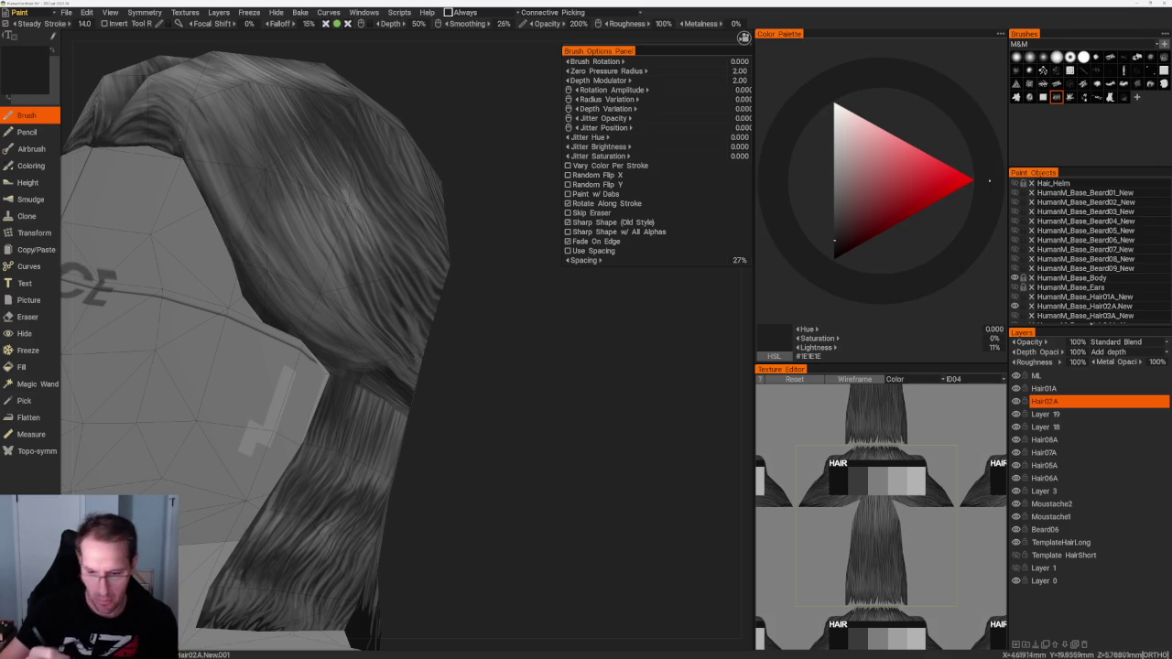
drag(462, 362, 610, 424)
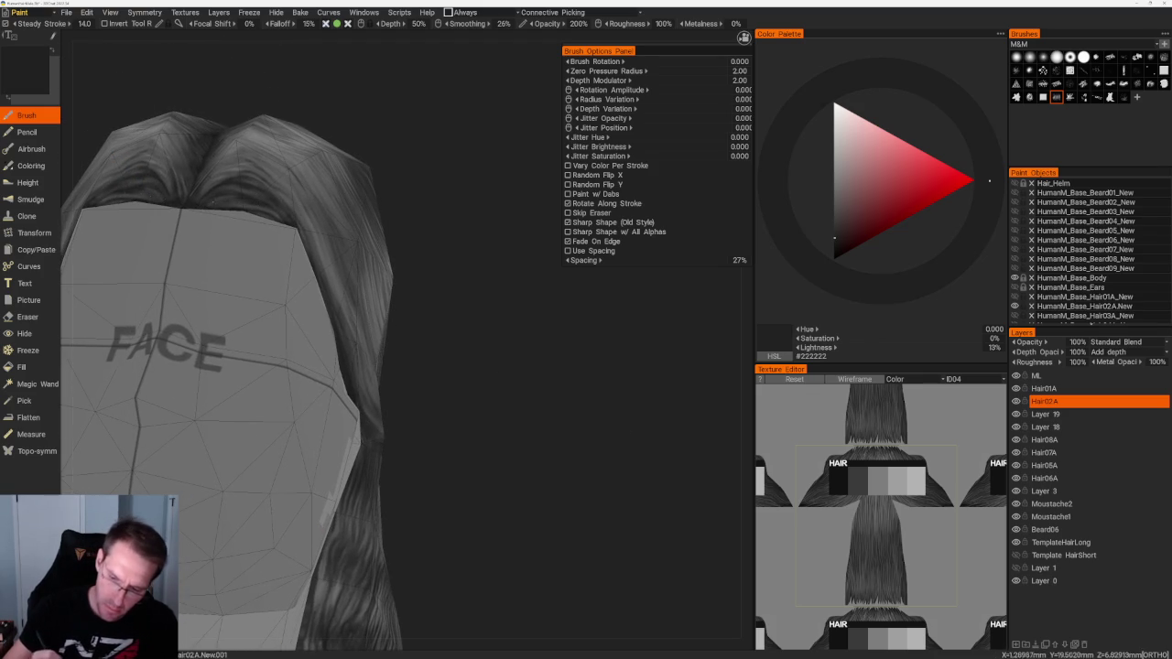
Step: Pick a mid grey in the Color Palette and frame the hair from front and side views
drag(418, 196, 523, 120)
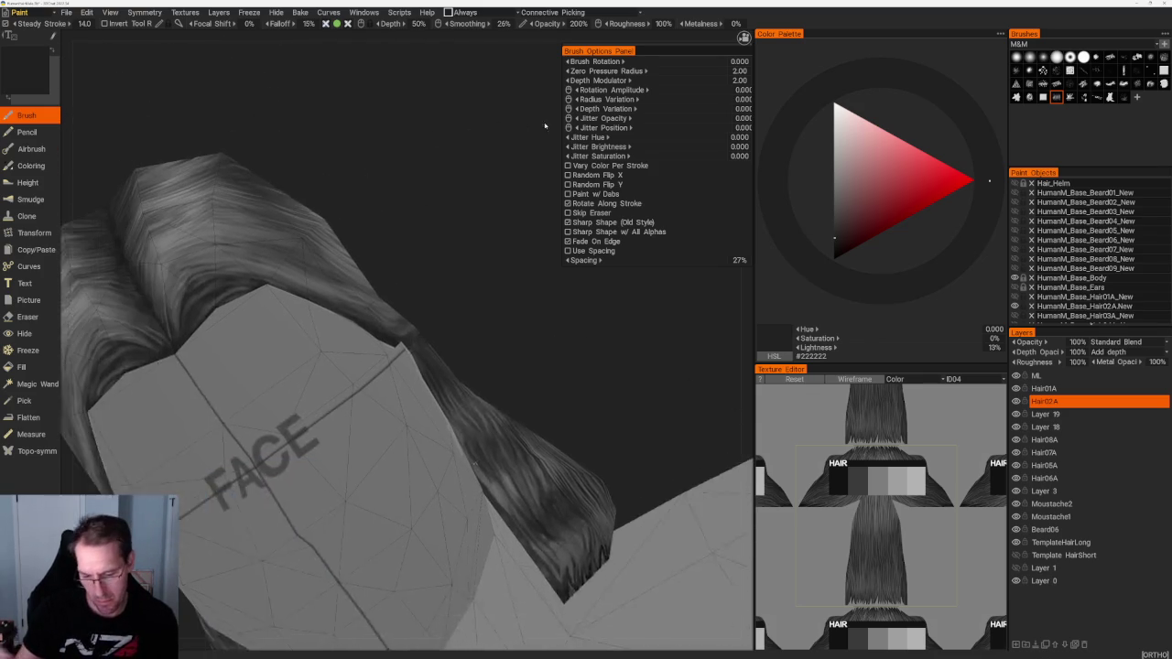
drag(387, 170, 403, 183)
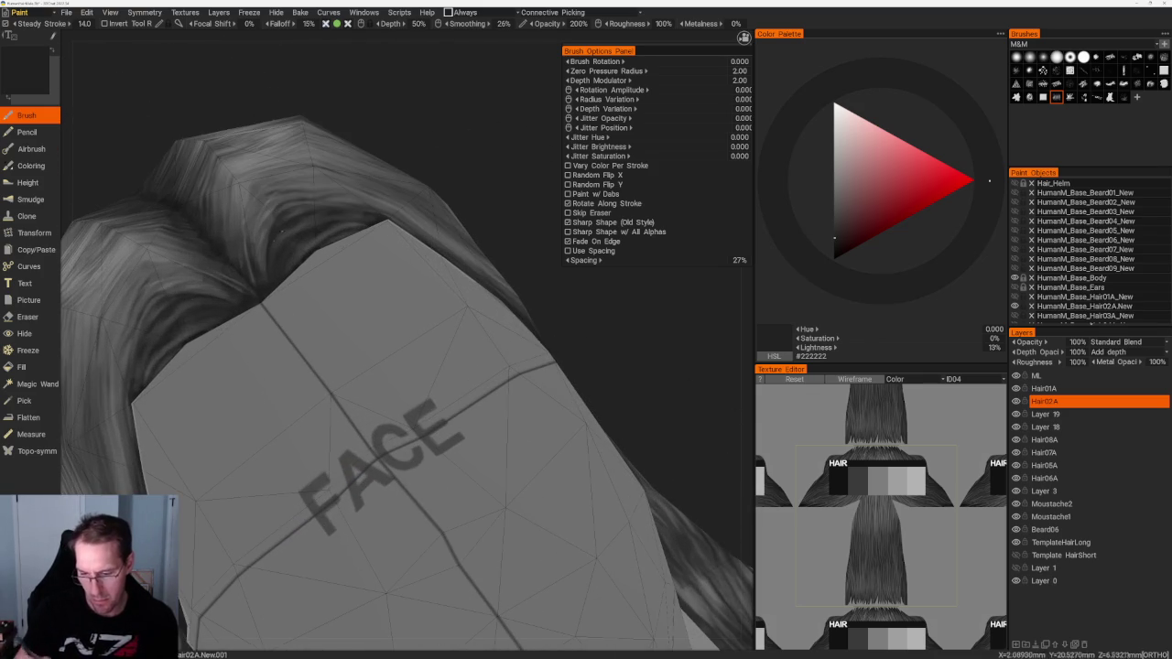
drag(387, 144, 403, 161)
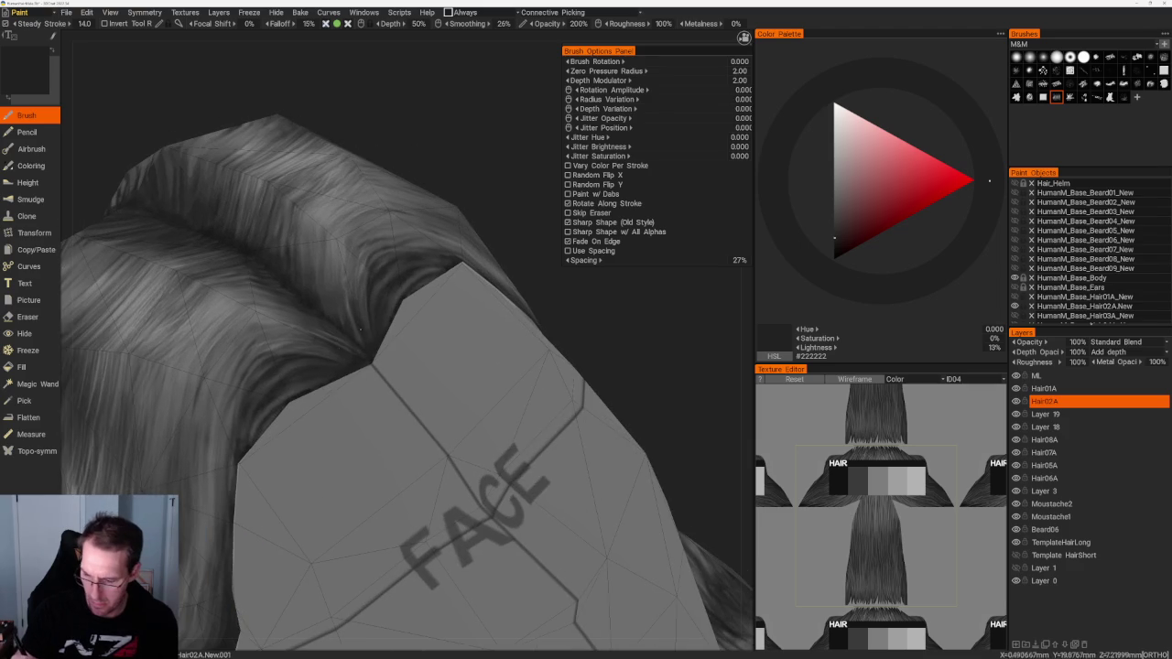
click(834, 193)
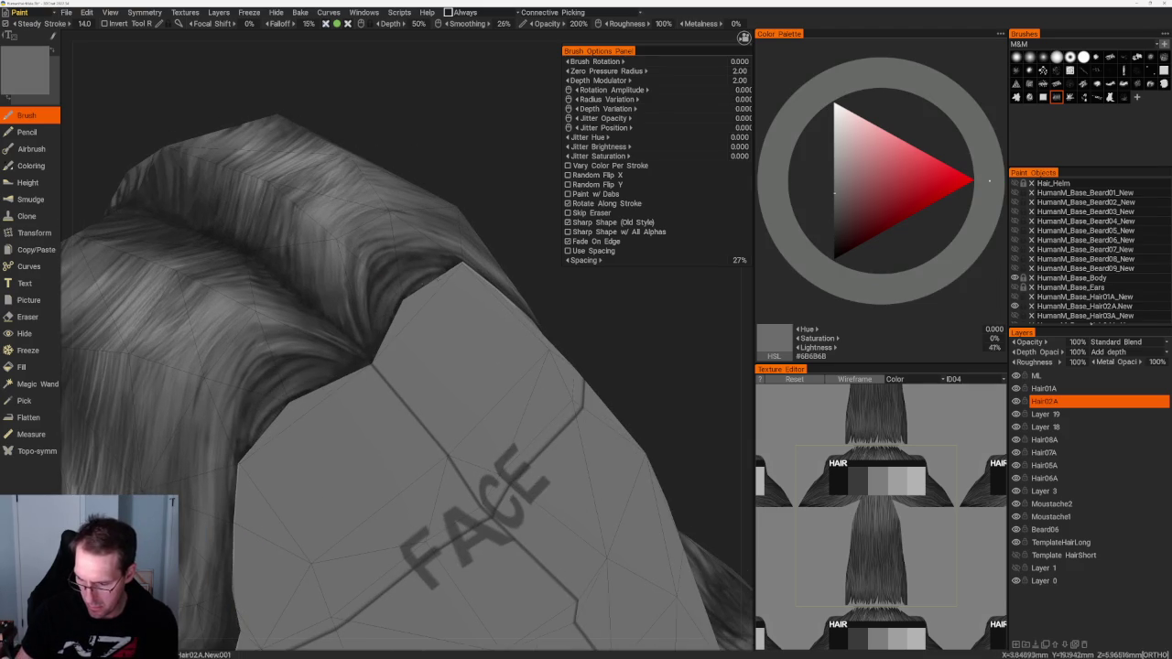
scroll(385, 211, down, 2)
scroll(419, 188, down, 2)
scroll(419, 189, down, 1)
scroll(376, 293, up, 2)
scroll(375, 293, up, 2)
scroll(375, 293, up, 1)
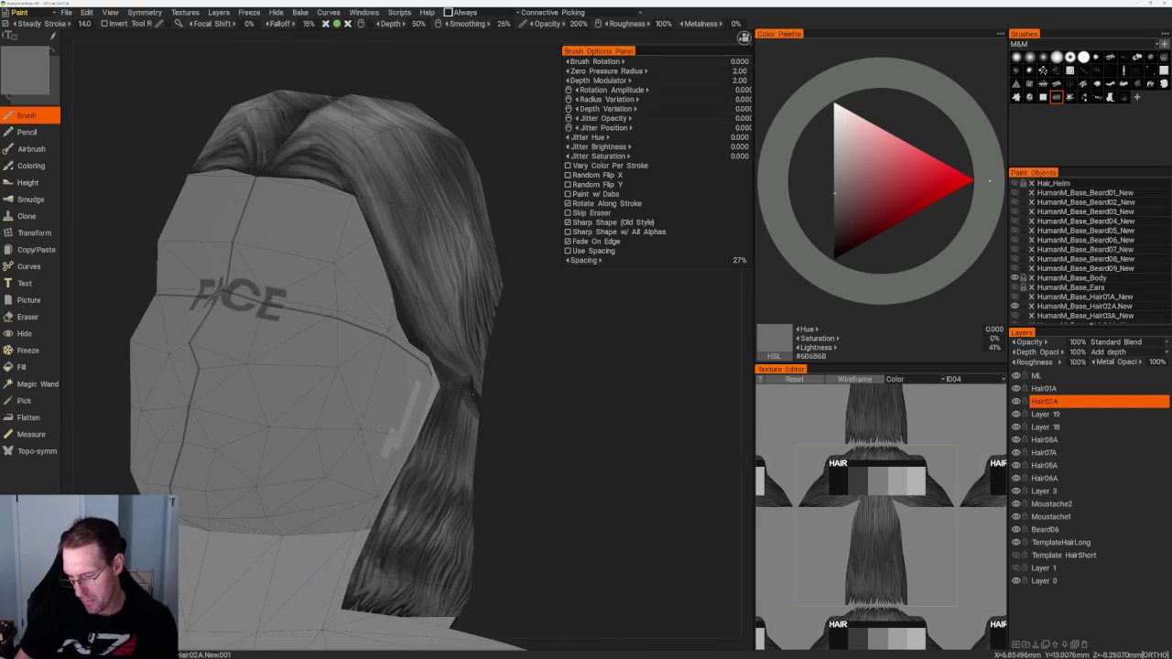
key(KP_1)
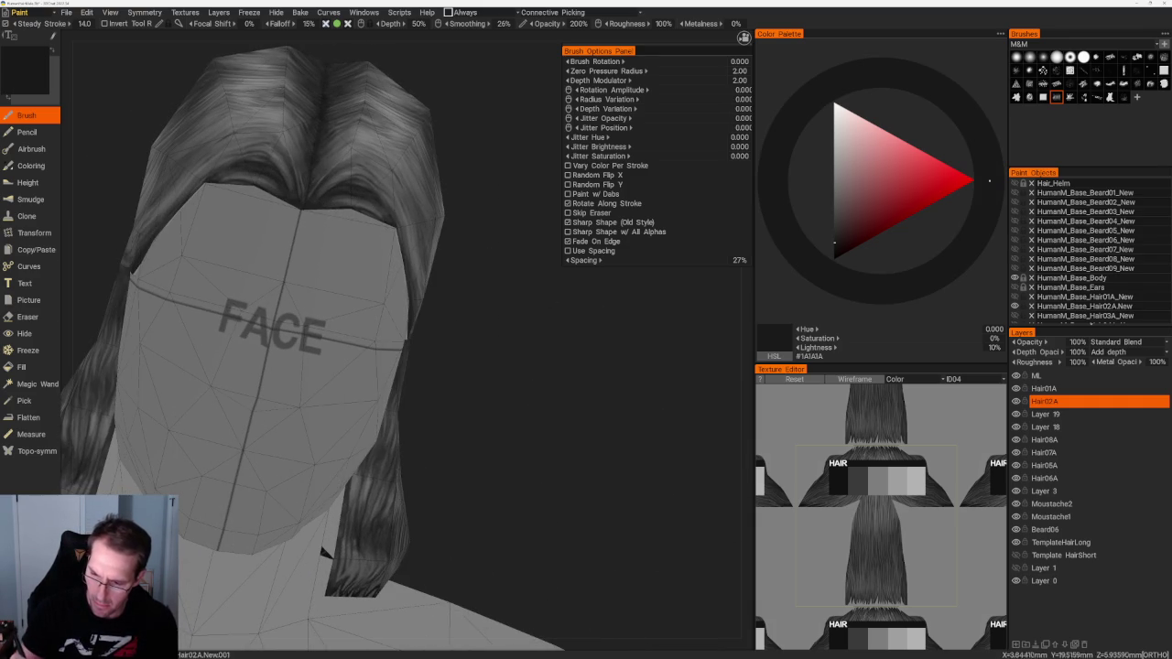
scroll(361, 183, down, 3)
mouse_move(361, 183)
mouse_down()
mouse_move(400, 297)
mouse_move(358, 286)
mouse_up()
scroll(399, 296, up, 2)
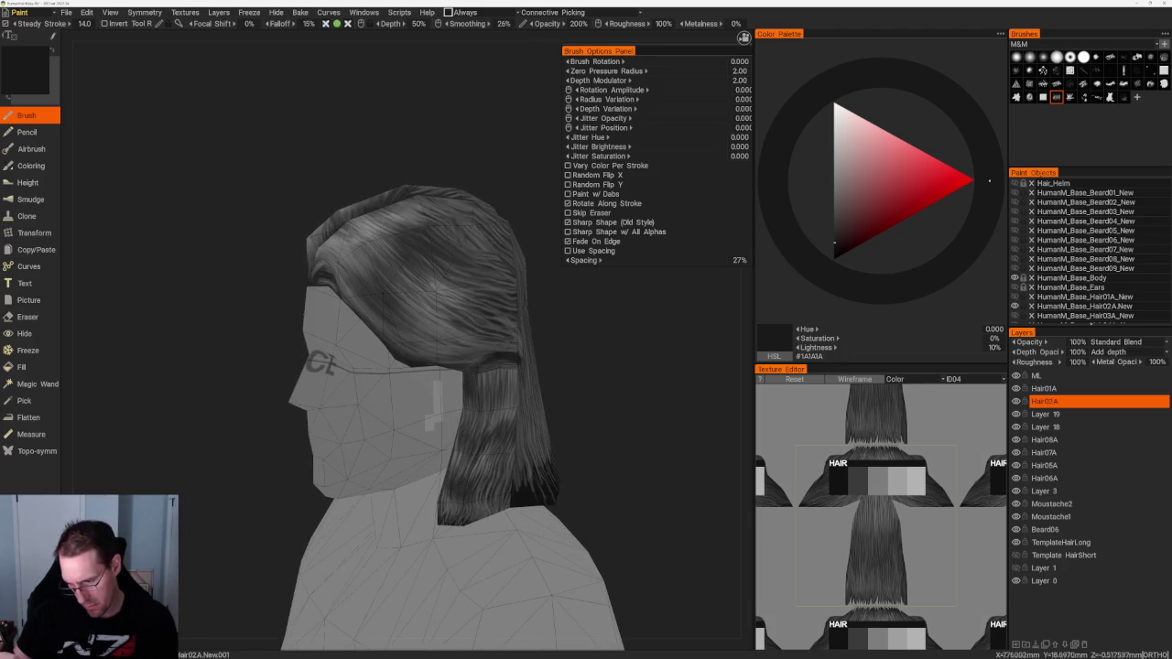
Step: Paint lighter side strands and dark strokes along the centre part, undoing misplaced strokes
key(v)
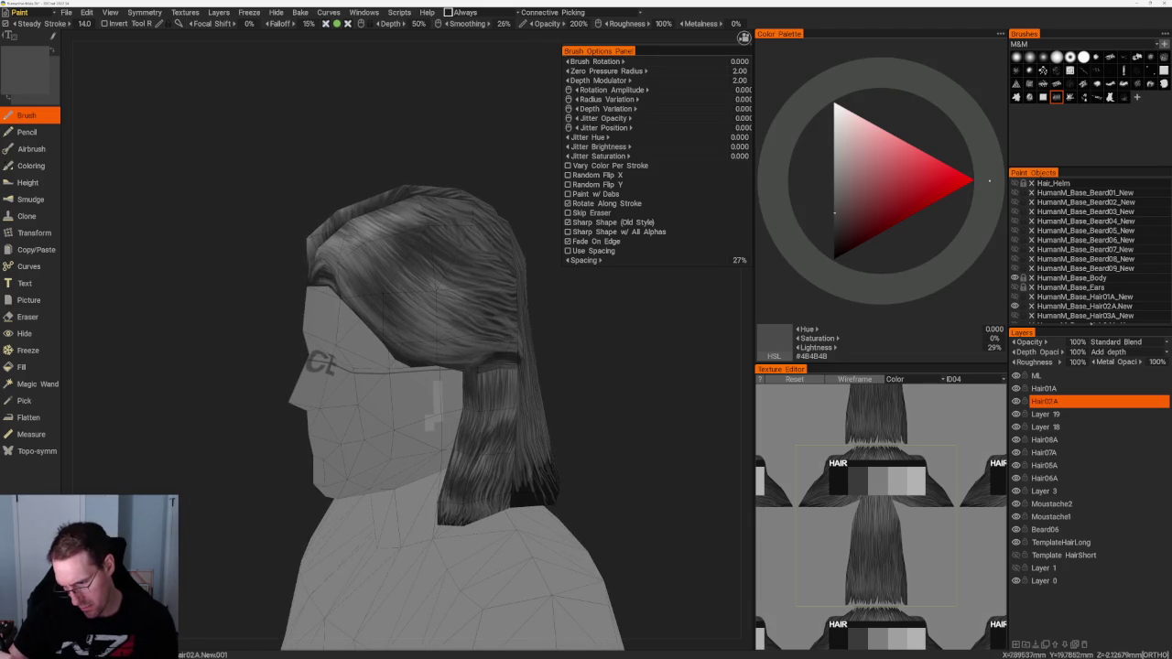
key(v)
drag(447, 274, 492, 261)
drag(566, 278, 483, 337)
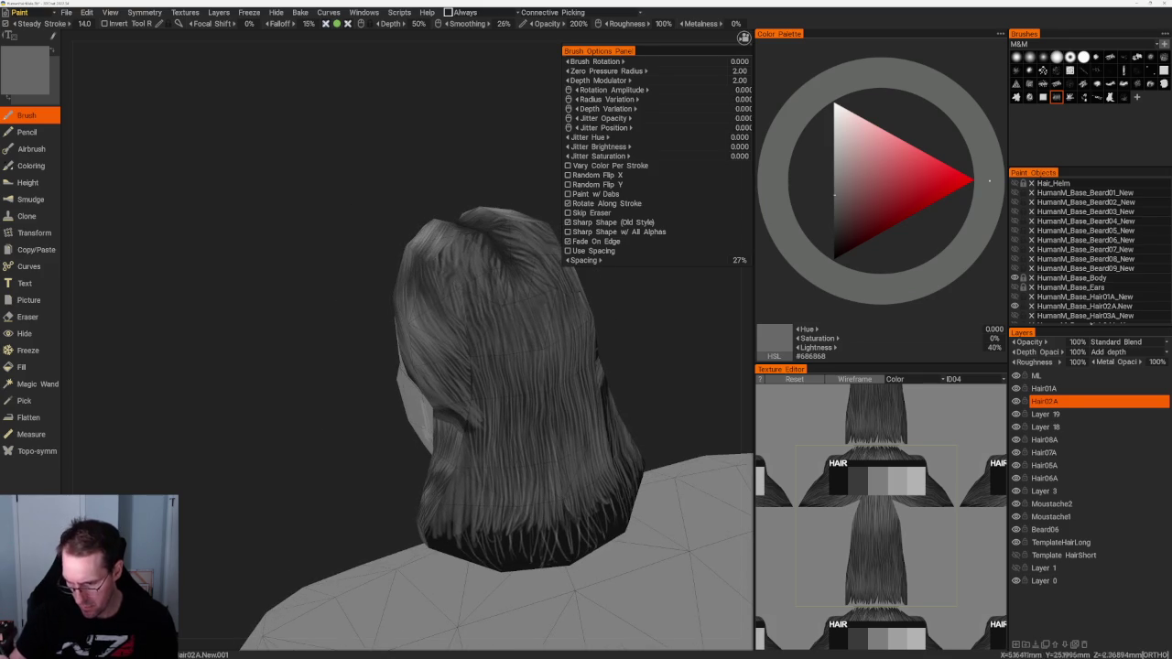
drag(498, 188, 440, 220)
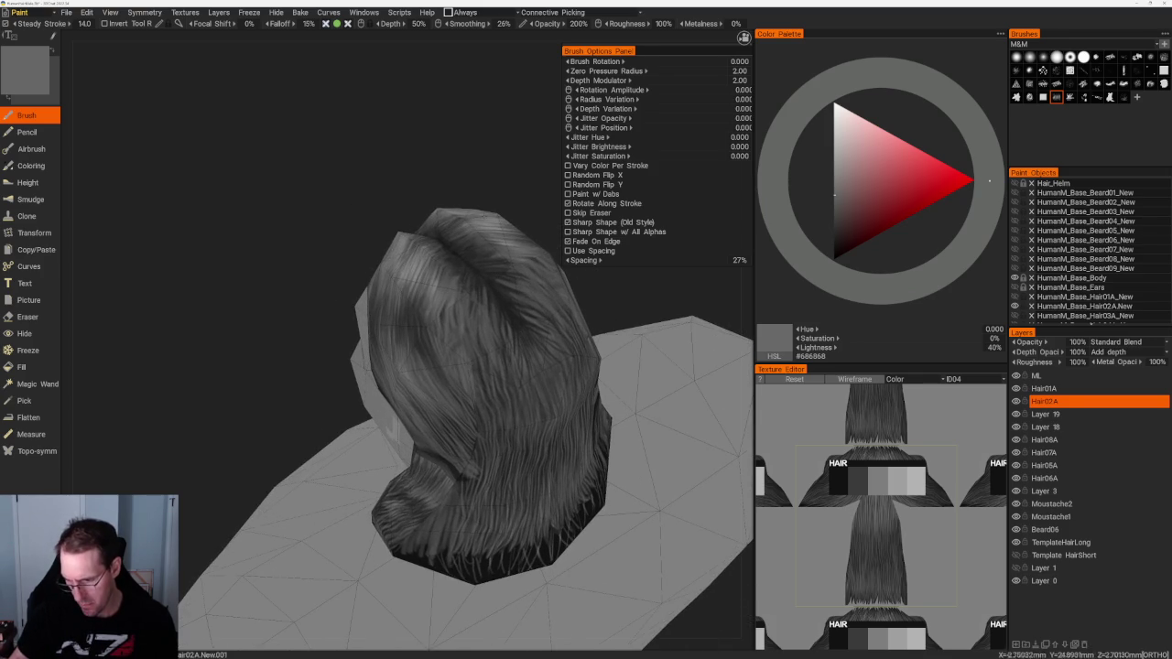
key(v)
mouse_move(449, 311)
mouse_down()
mouse_move(455, 291)
mouse_move(439, 271)
mouse_move(445, 281)
mouse_up()
key(ctrl+z)
drag(467, 319, 453, 291)
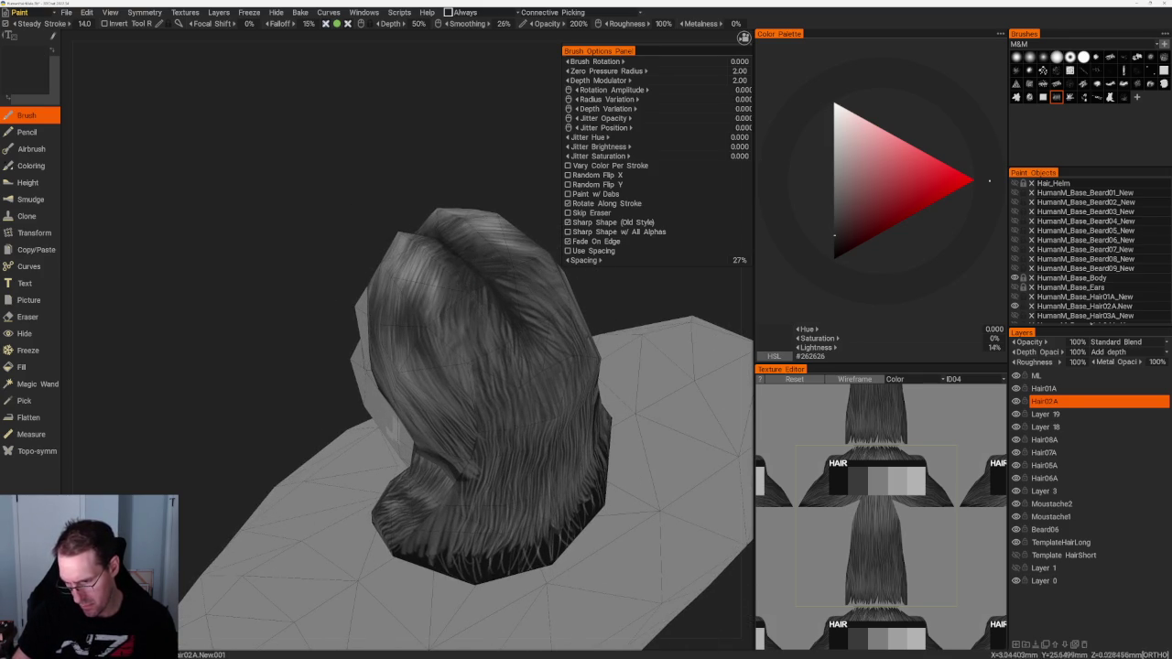
key(v)
drag(457, 331, 434, 275)
key(ctrl+z)
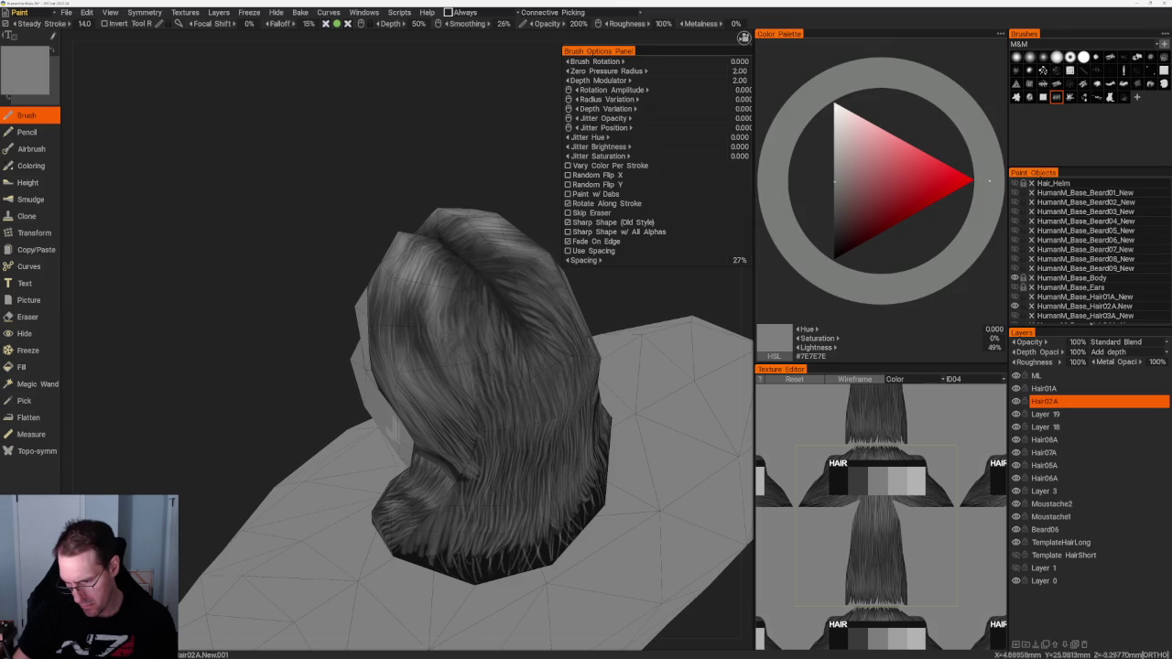
drag(458, 356, 443, 291)
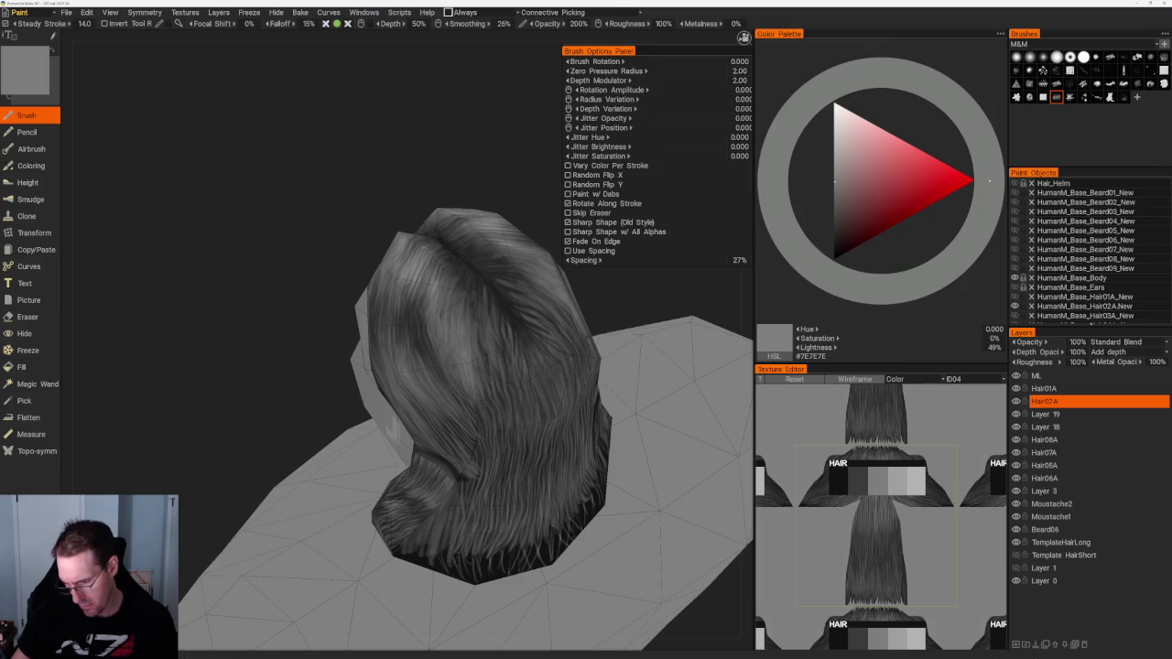
Step: Paint light grey strands down the hair's right side and darken strands near the top part
drag(497, 331, 513, 405)
drag(555, 337, 525, 402)
drag(566, 357, 533, 423)
drag(576, 337, 565, 384)
drag(509, 370, 524, 423)
middle_drag(469, 350, 461, 349)
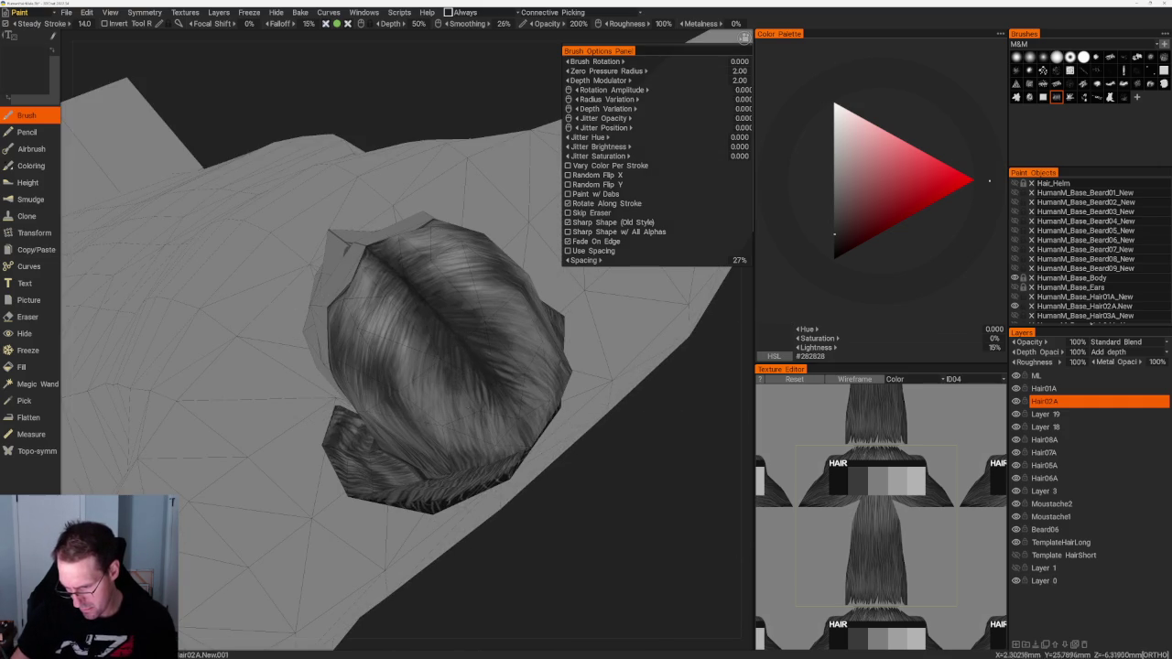
drag(502, 363, 524, 377)
drag(477, 388, 476, 409)
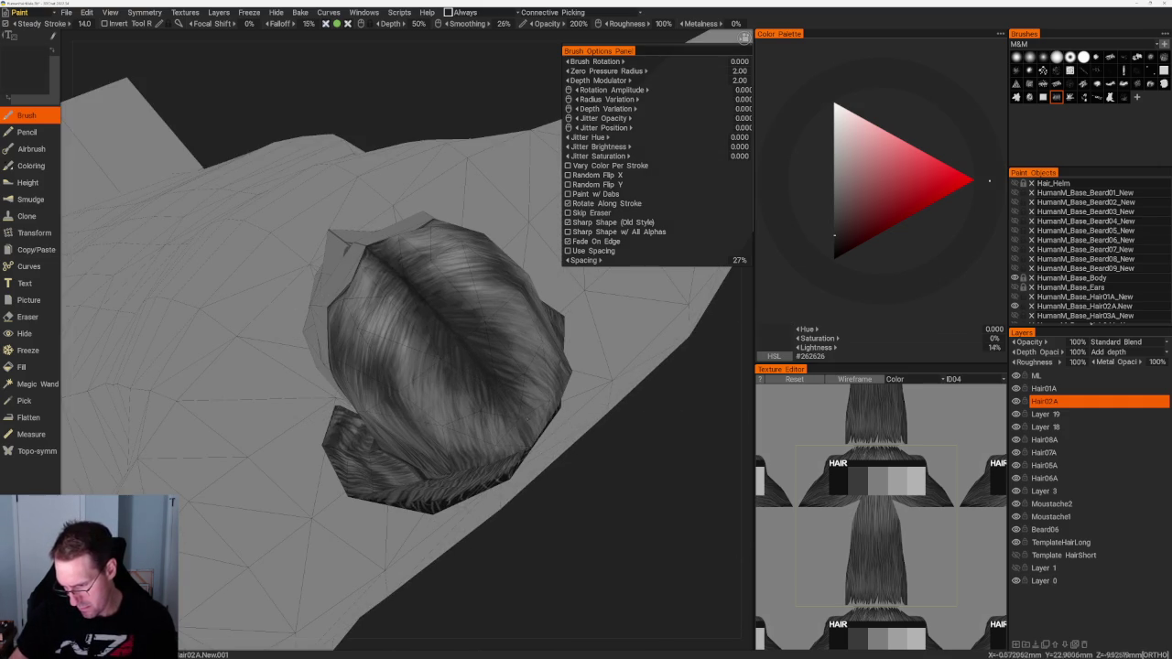
middle_drag(458, 348, 394, 330)
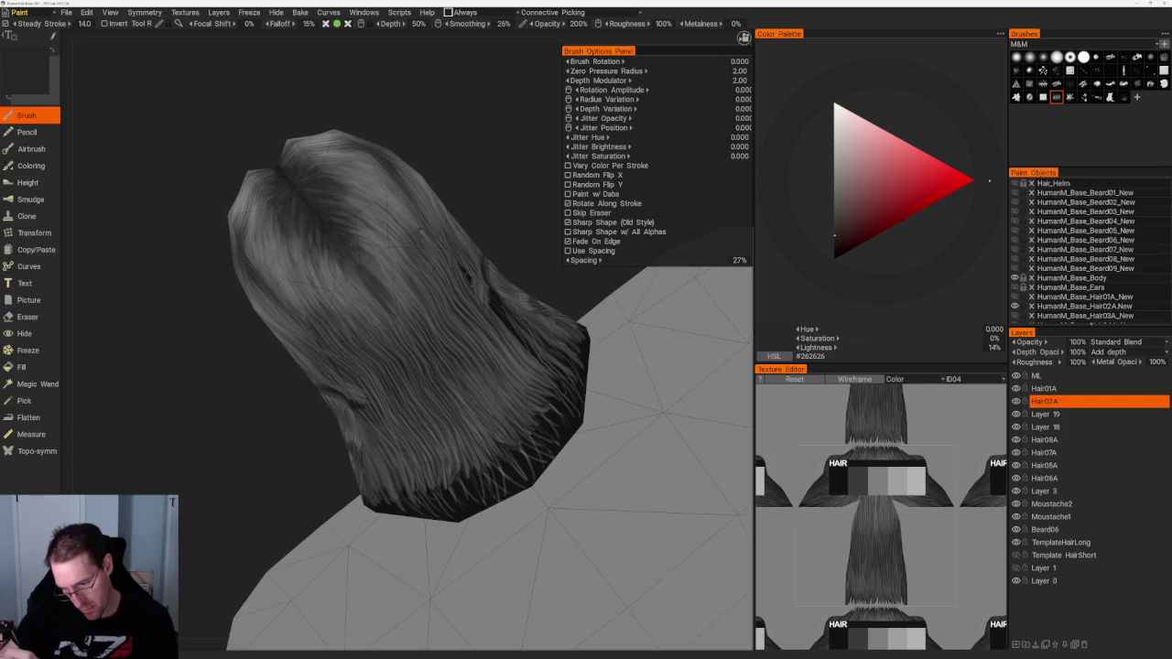
drag(370, 240, 322, 284)
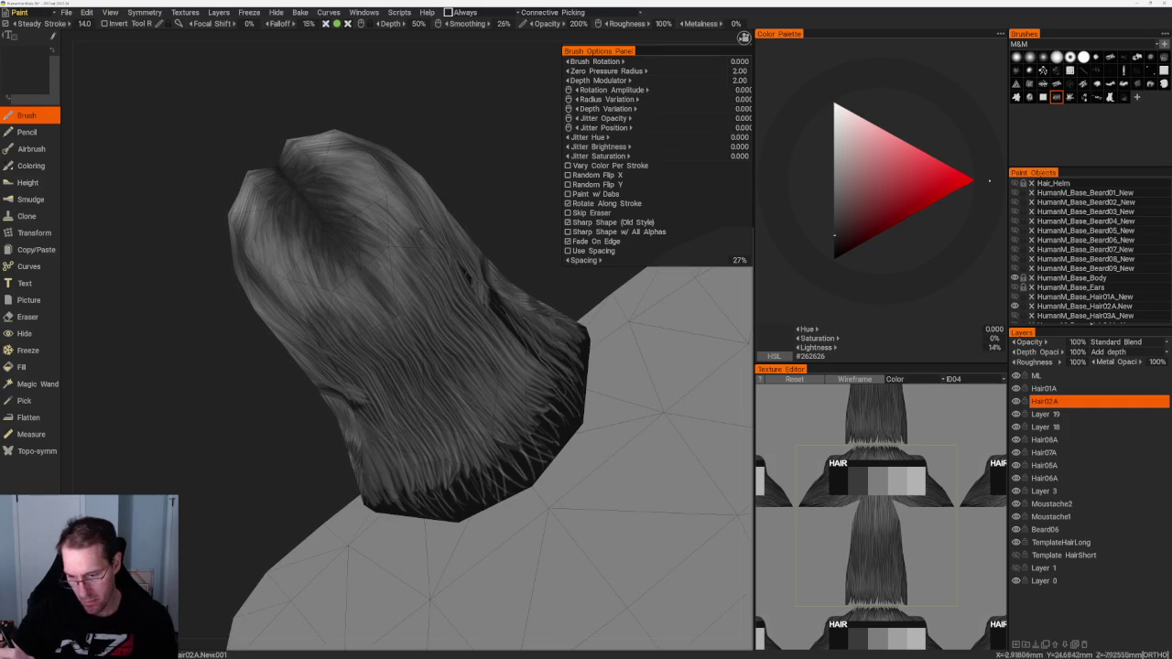
Step: Sample lighter through darker greys from the Color Palette triangle while working toward the crown
click(834, 192)
middle_drag(430, 155, 461, 140)
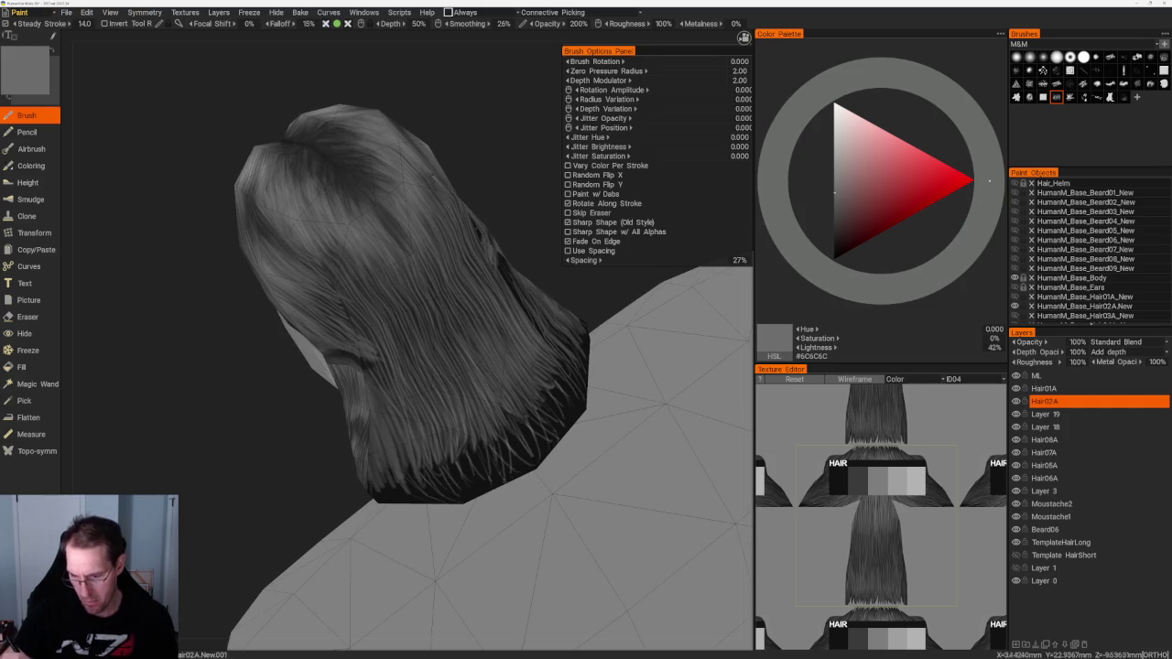
click(834, 201)
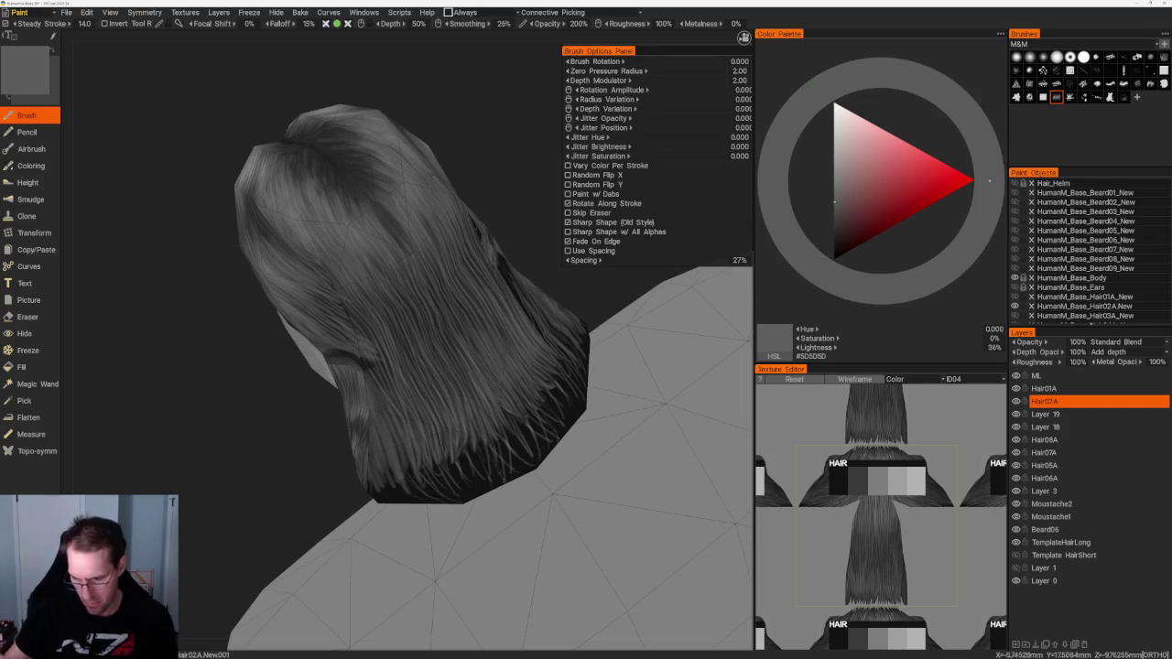
middle_drag(293, 291, 316, 280)
click(835, 231)
mouse_move(458, 229)
middle_down()
mouse_move(525, 218)
mouse_move(550, 238)
middle_up()
click(834, 235)
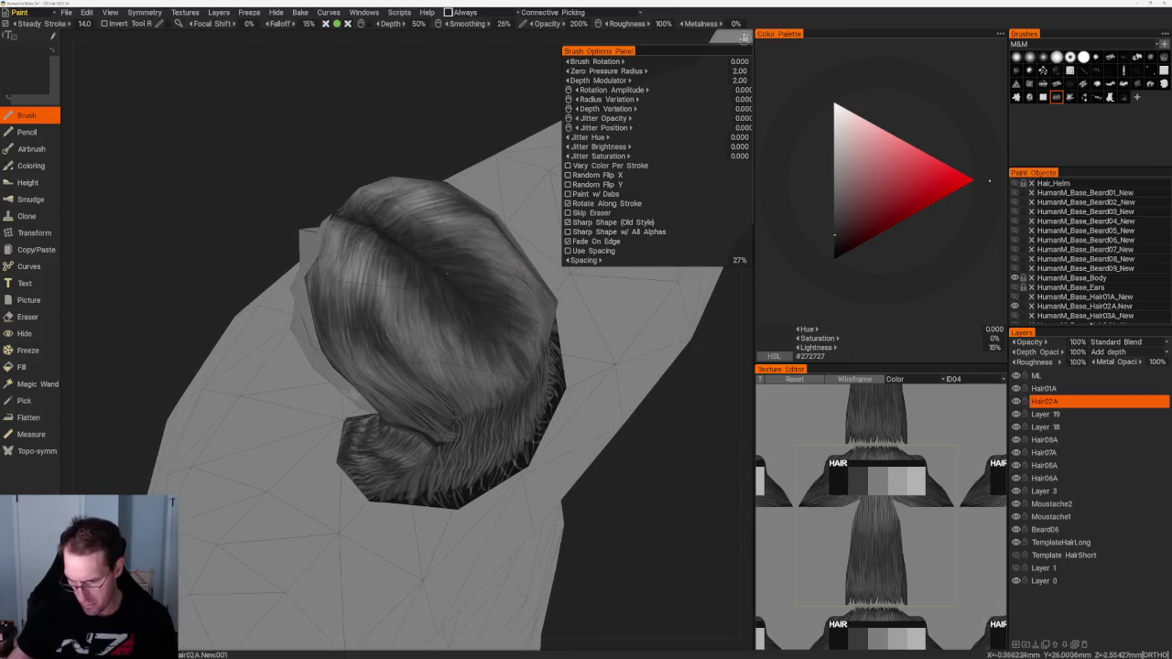
mouse_move(605, 495)
middle_down()
mouse_move(627, 515)
mouse_move(646, 499)
middle_up()
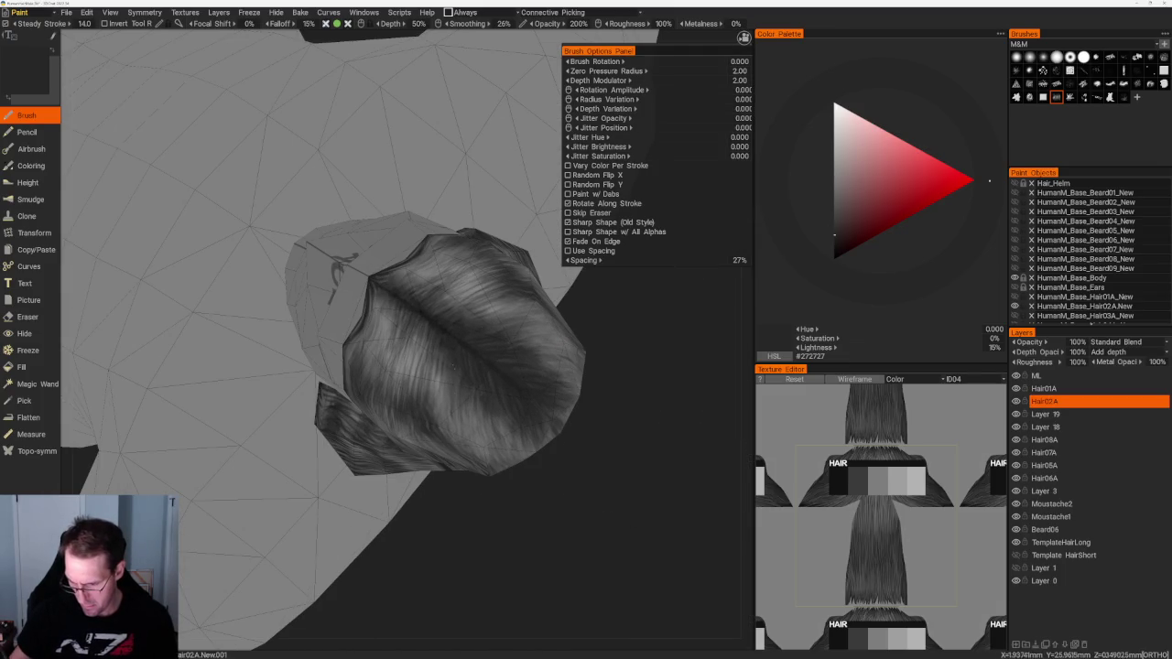
middle_drag(522, 483, 516, 489)
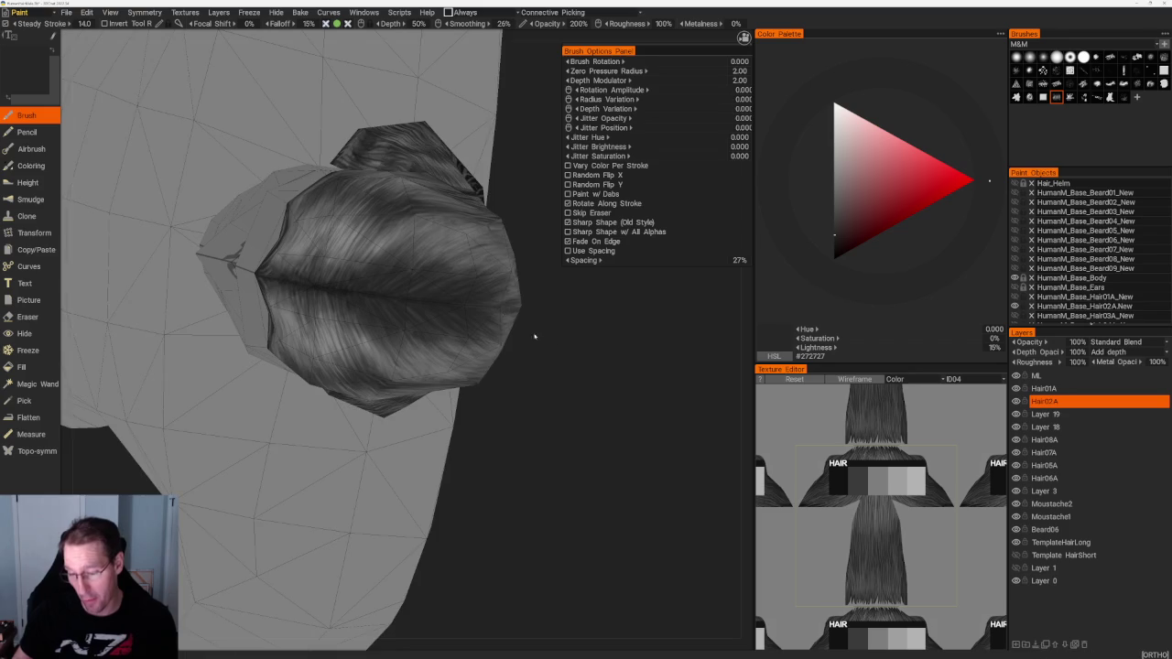
middle_drag(537, 361, 550, 376)
Step: Alternate mid and dark grey tones across the lower strand, back, side and top of the hair
key(v)
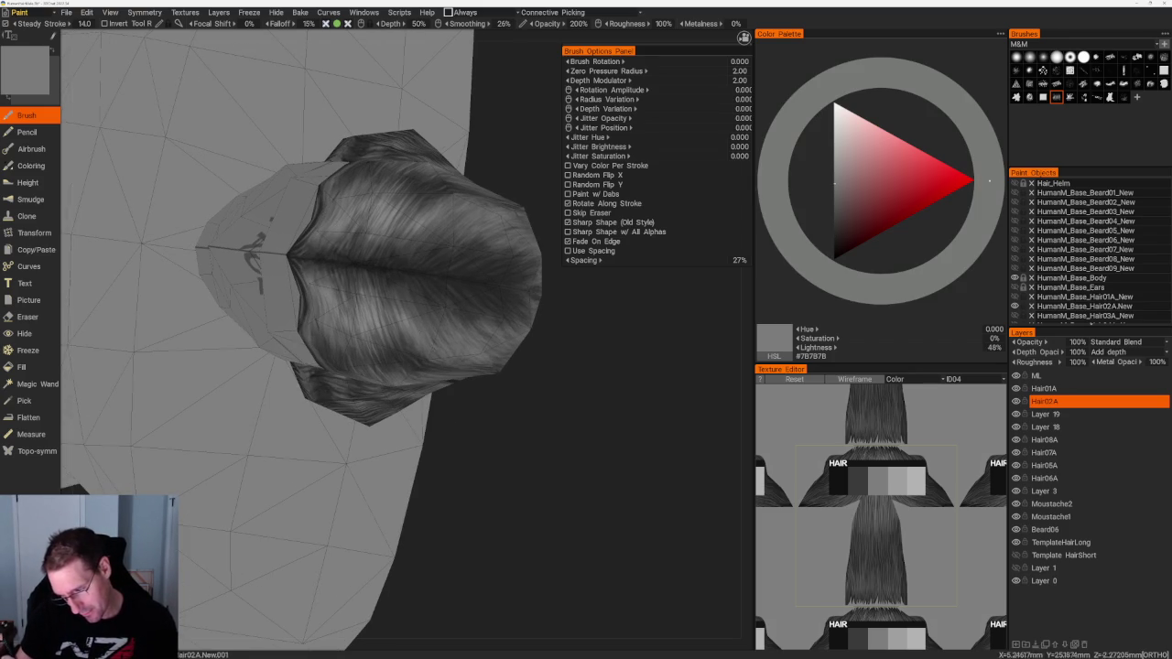
key(v)
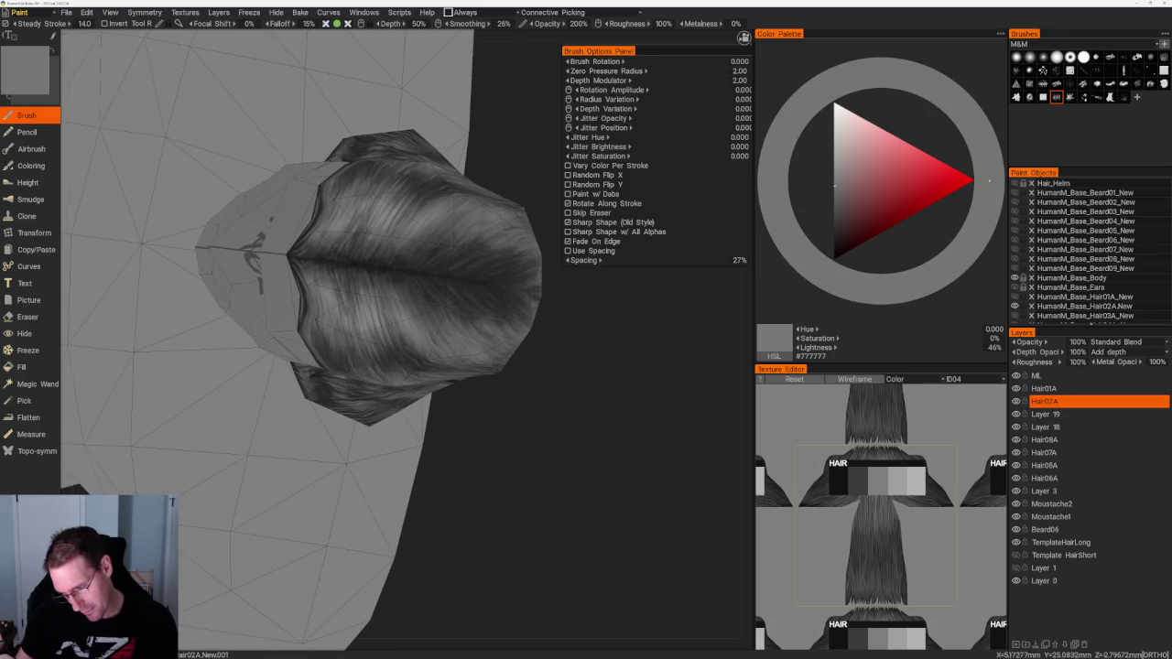
middle_drag(523, 411, 516, 437)
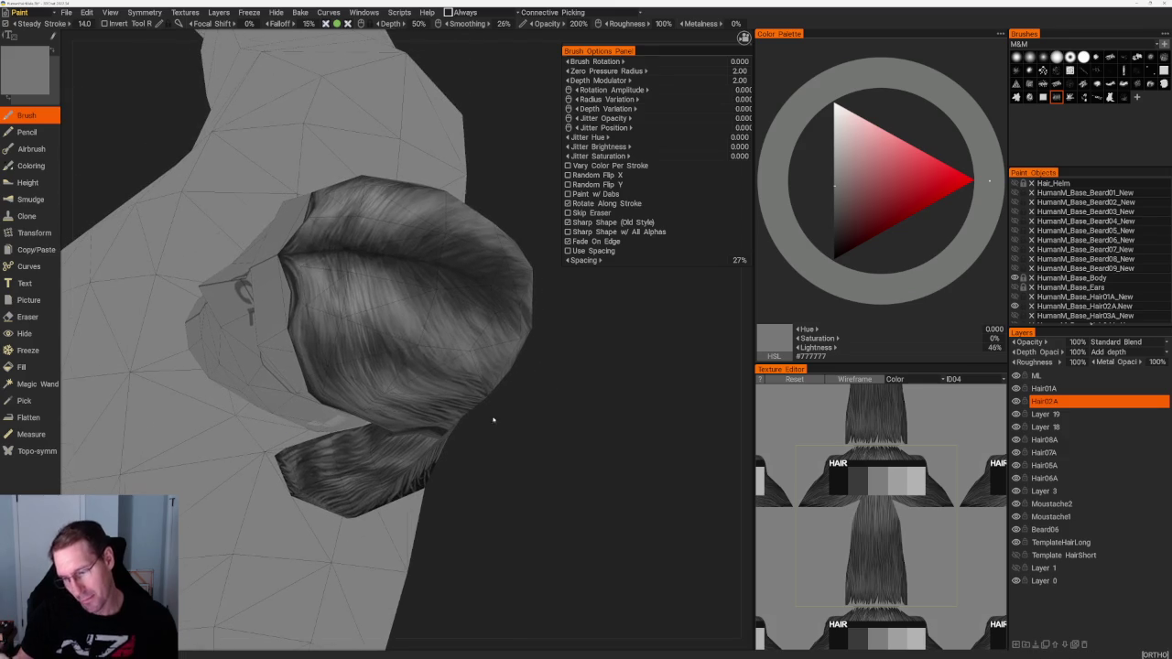
key(v)
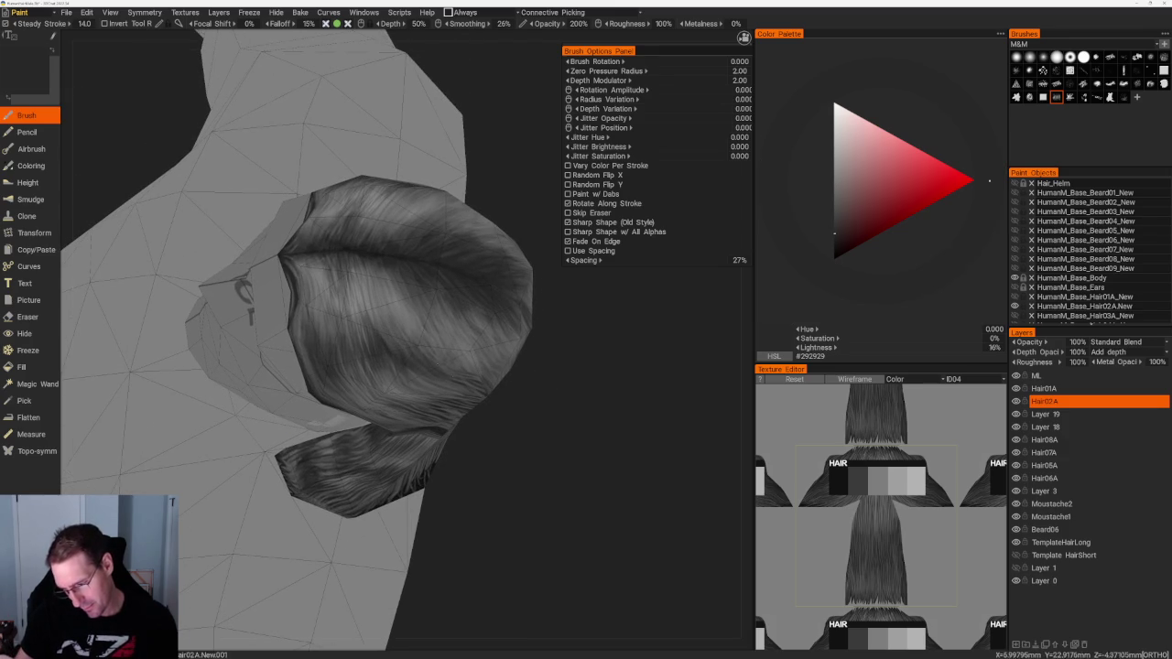
middle_drag(435, 353, 309, 282)
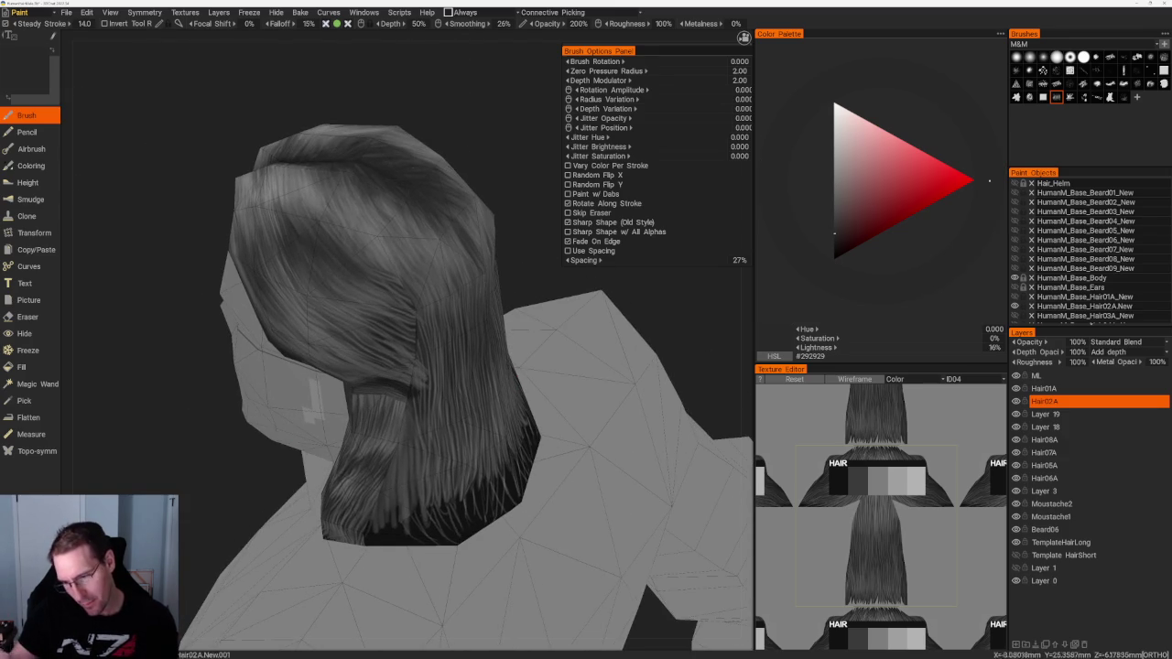
middle_drag(315, 290, 385, 188)
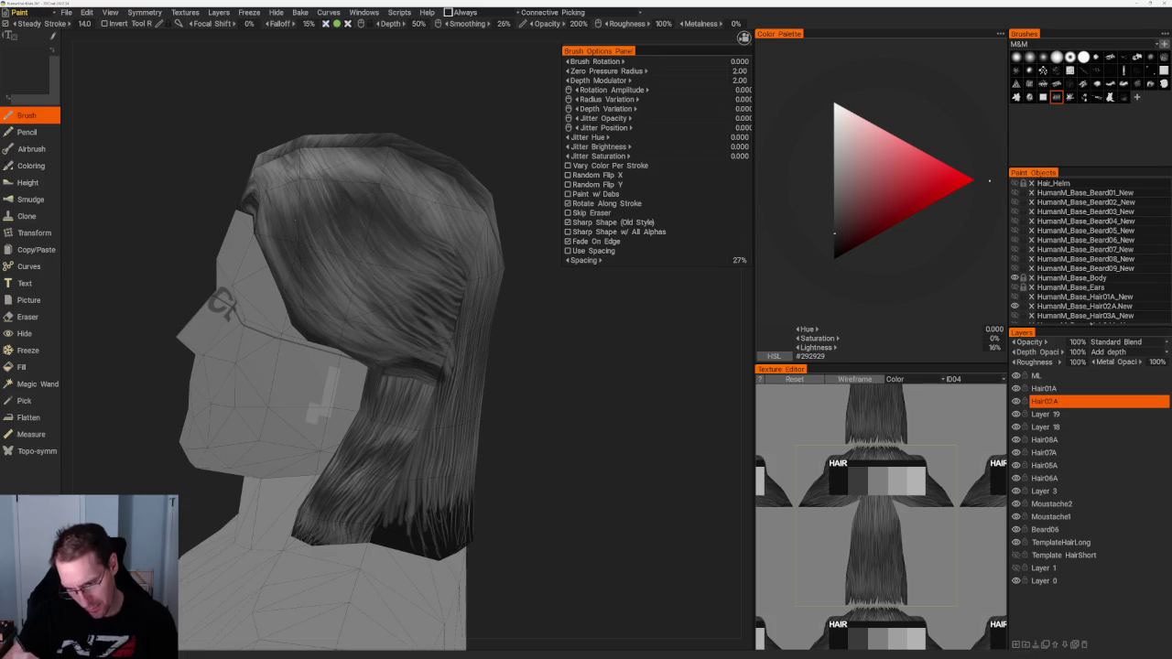
middle_drag(291, 206, 601, 458)
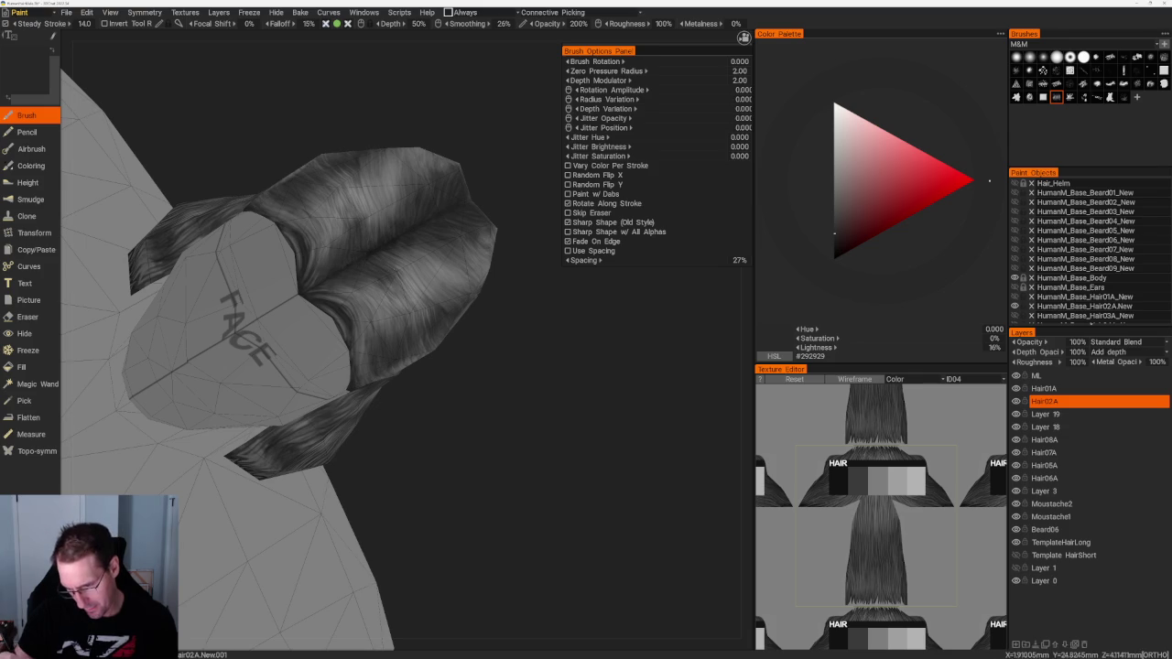
Step: Alternate mid and dark grey tones while moving to a straight rear view of the hair
key(v)
middle_drag(444, 338, 455, 393)
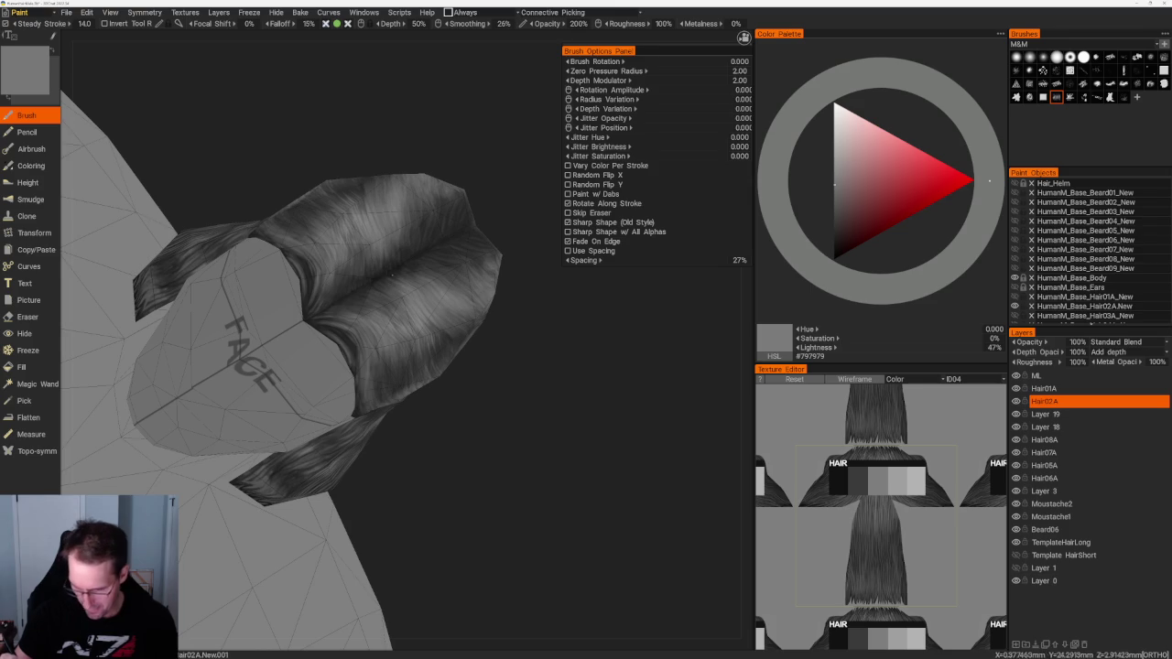
key(v)
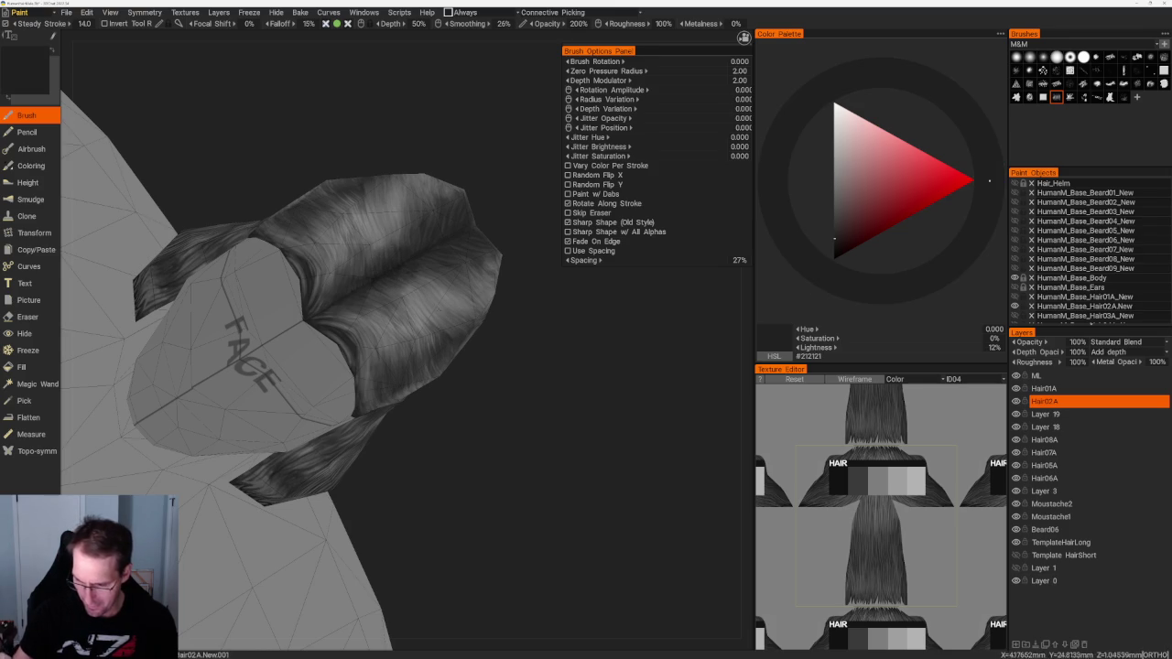
key(v)
mouse_move(403, 219)
middle_down()
mouse_move(426, 235)
mouse_move(470, 327)
mouse_move(421, 261)
middle_up()
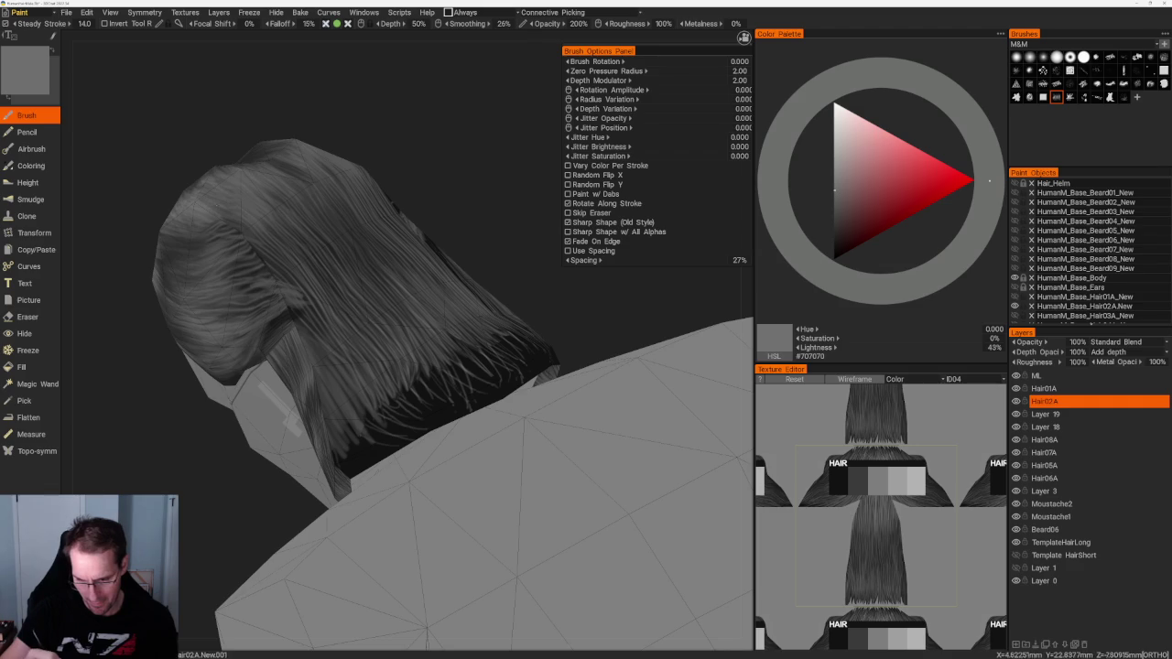
middle_drag(413, 196, 421, 275)
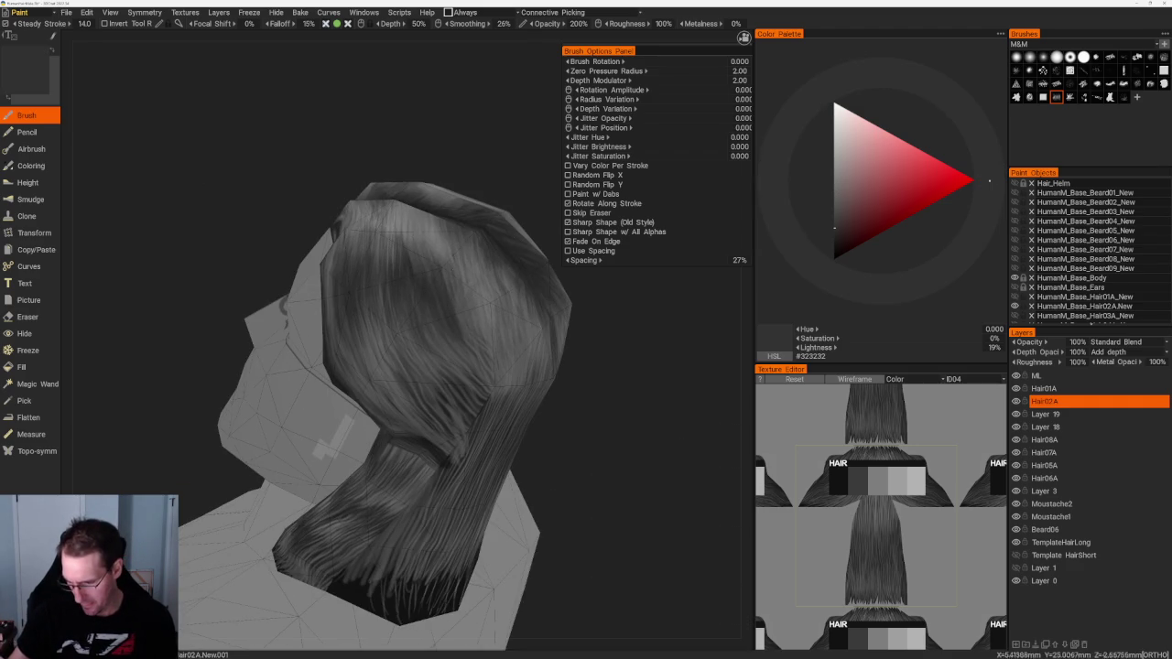
middle_drag(565, 409, 513, 402)
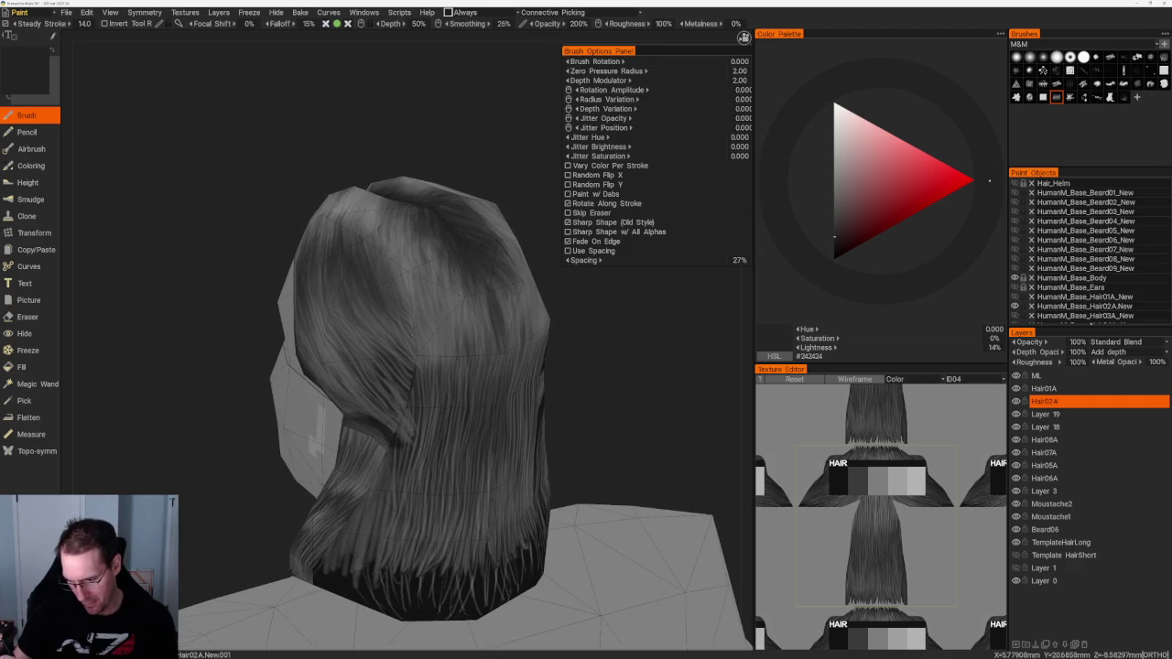
Step: Paint light and dark strands on the back of the hair, then lighten the tone near the nape
mouse_move(385, 252)
mouse_down()
mouse_move(388, 287)
mouse_move(419, 330)
mouse_up()
drag(388, 243, 423, 327)
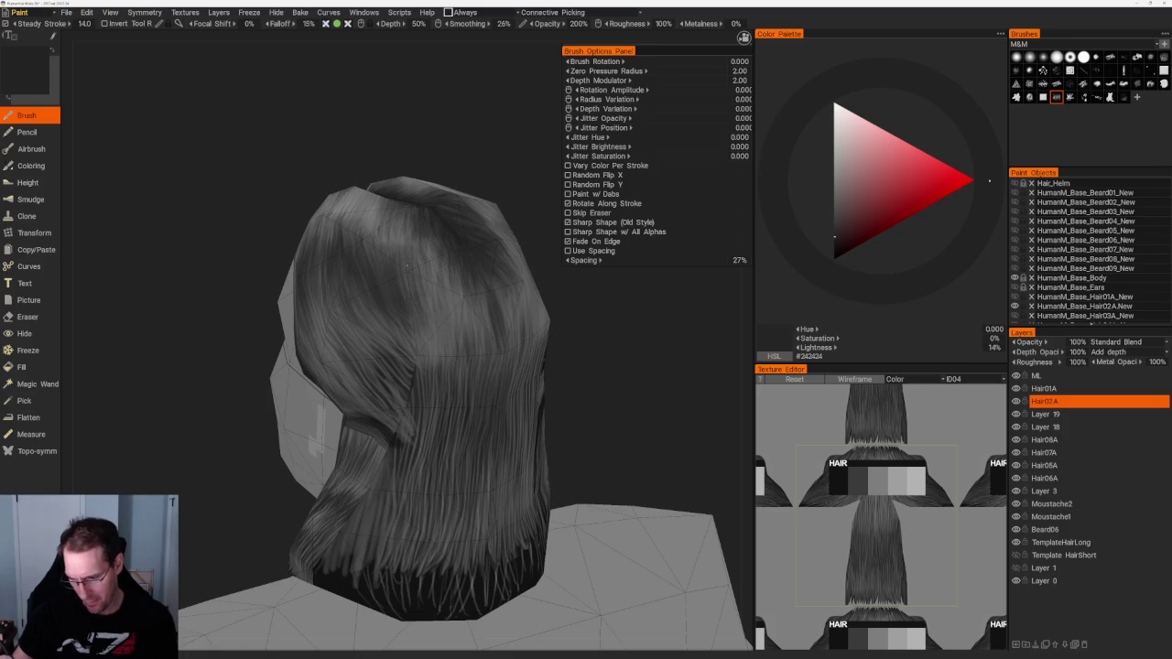
drag(430, 255, 421, 318)
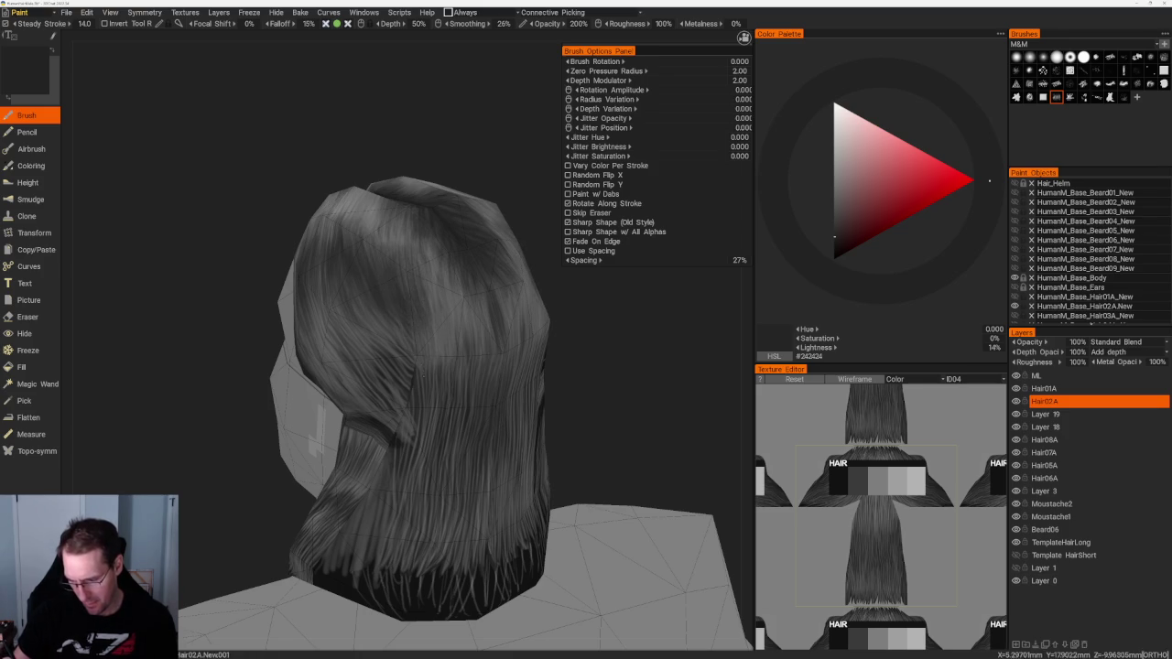
key(v)
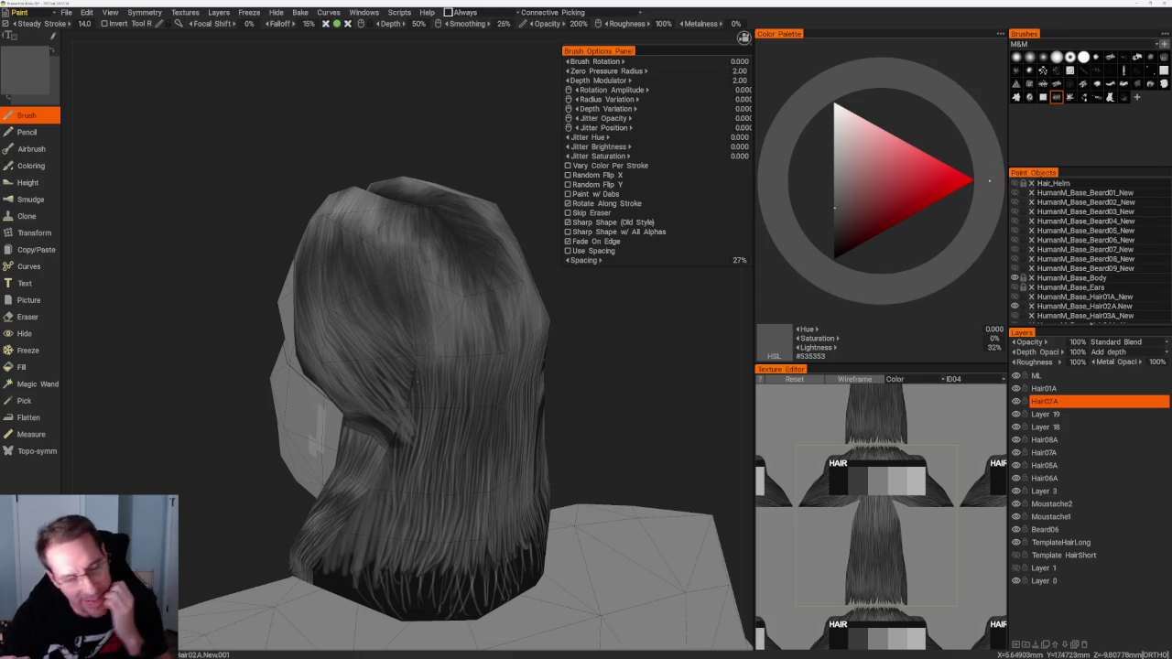
mouse_move(439, 344)
right_down()
mouse_move(580, 341)
mouse_move(494, 344)
right_up()
key(v)
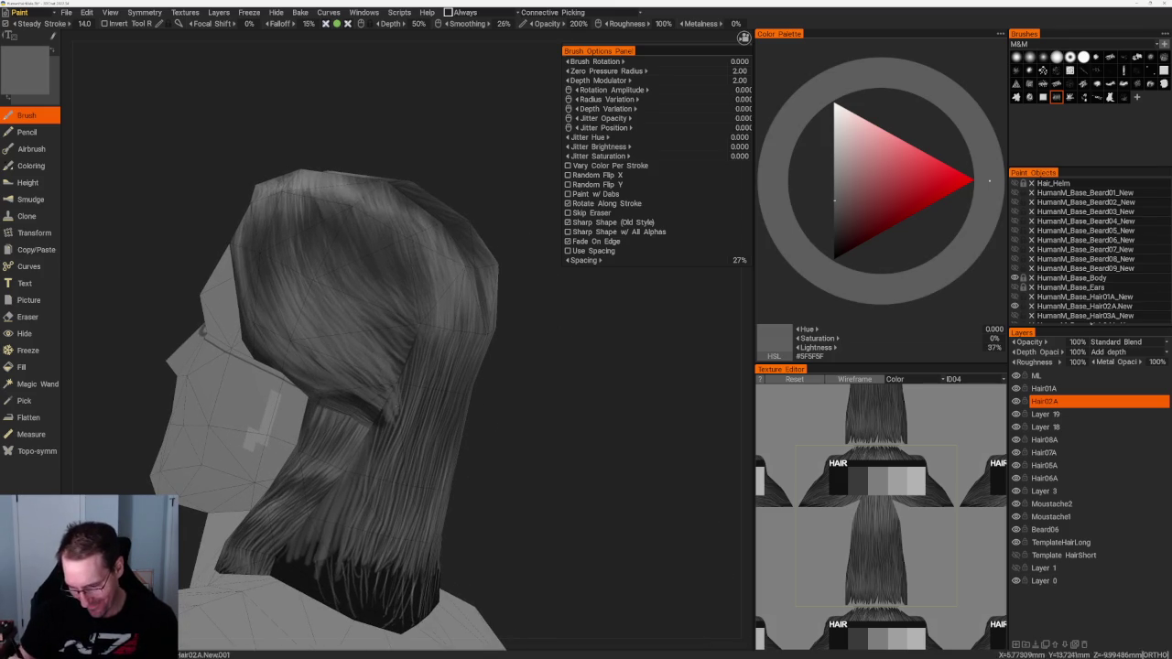
right_drag(381, 347, 434, 287)
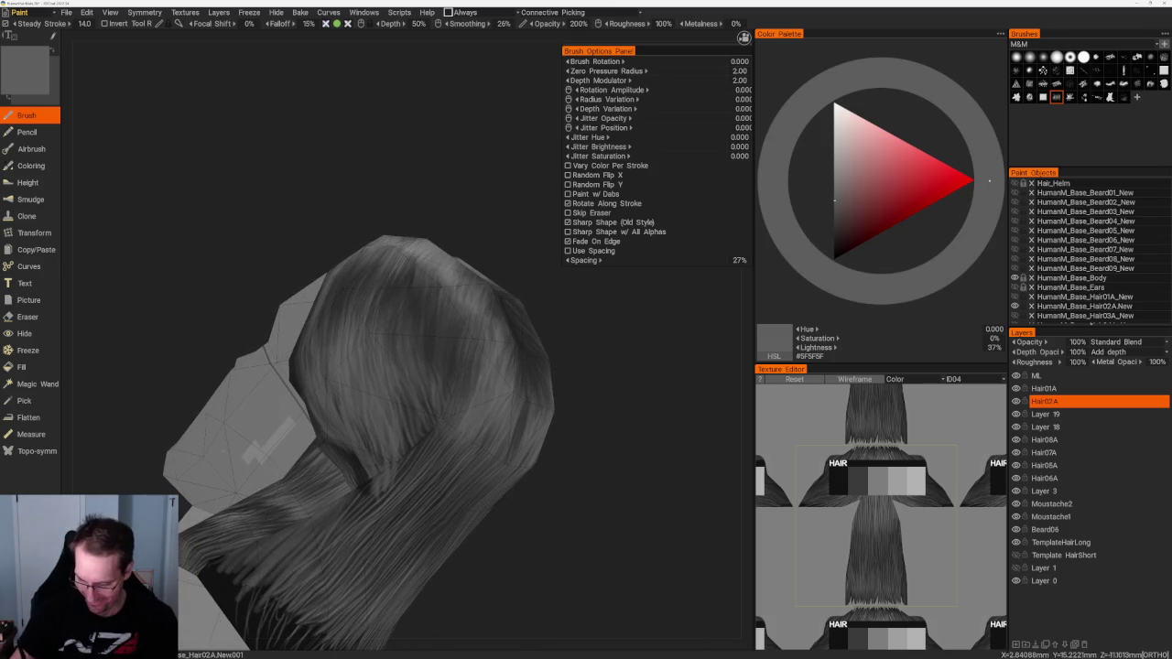
scroll(316, 348, up, 2)
mouse_move(446, 444)
right_down()
mouse_move(445, 489)
mouse_move(555, 368)
mouse_move(462, 281)
right_up()
Step: Pick a near-black tone and paint vertical dark strands along the nape
key(v)
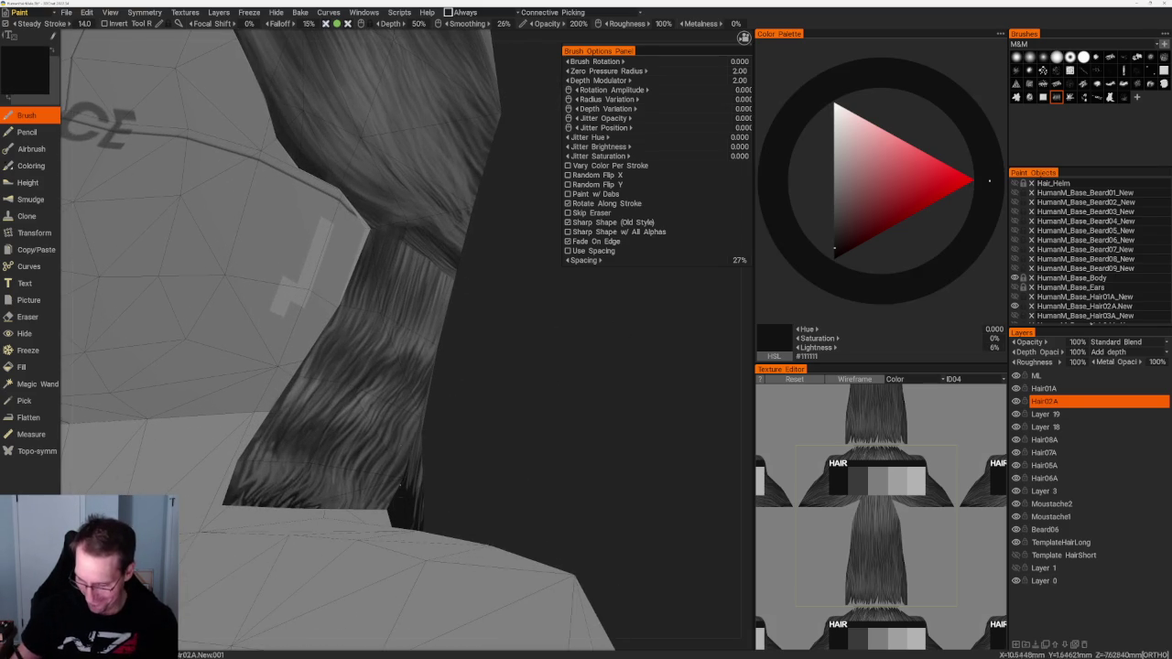
right_drag(485, 387, 440, 348)
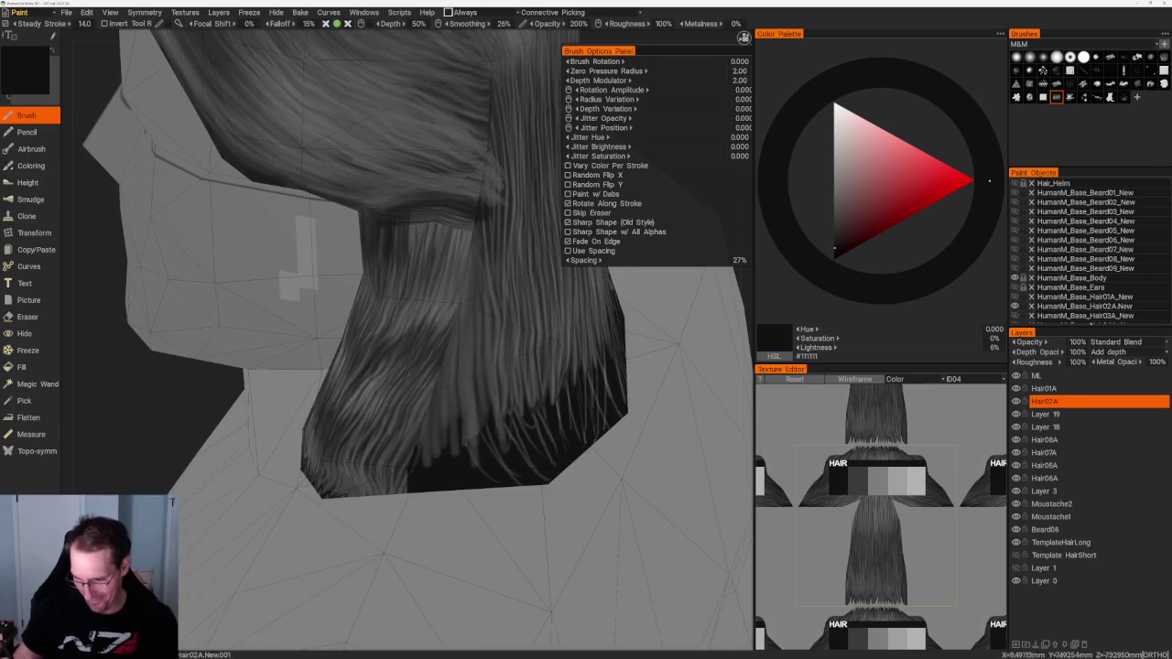
drag(407, 210, 438, 288)
mouse_move(443, 214)
mouse_down()
mouse_move(457, 292)
mouse_move(472, 284)
mouse_up()
Step: Add short dark streaks to the lower hair from a side-on view
right_drag(469, 274, 471, 157)
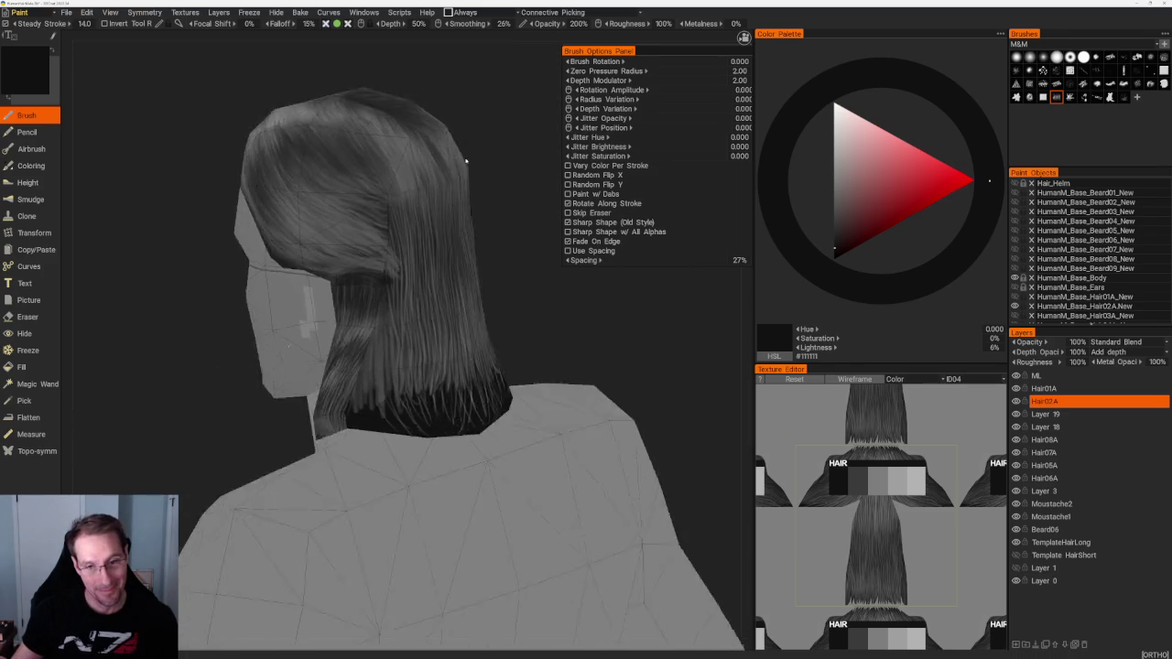
drag(470, 156, 469, 229)
right_drag(469, 229, 479, 205)
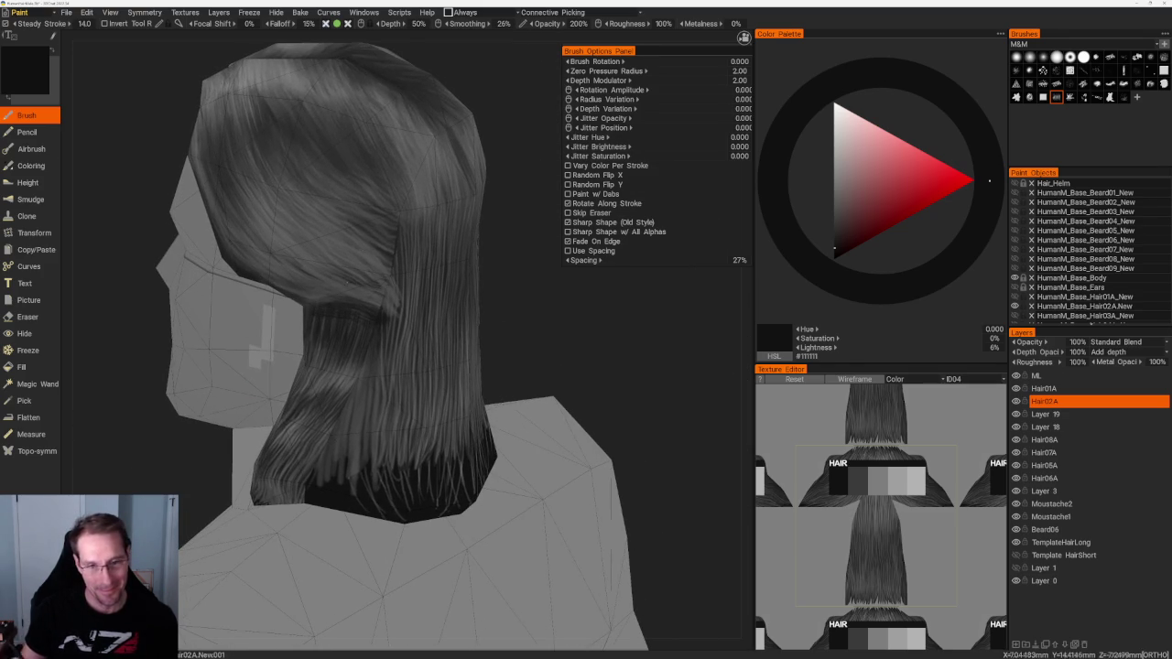
drag(368, 328, 372, 359)
mouse_move(357, 317)
mouse_down()
mouse_move(354, 365)
mouse_move(337, 362)
mouse_move(325, 335)
mouse_move(310, 371)
mouse_up()
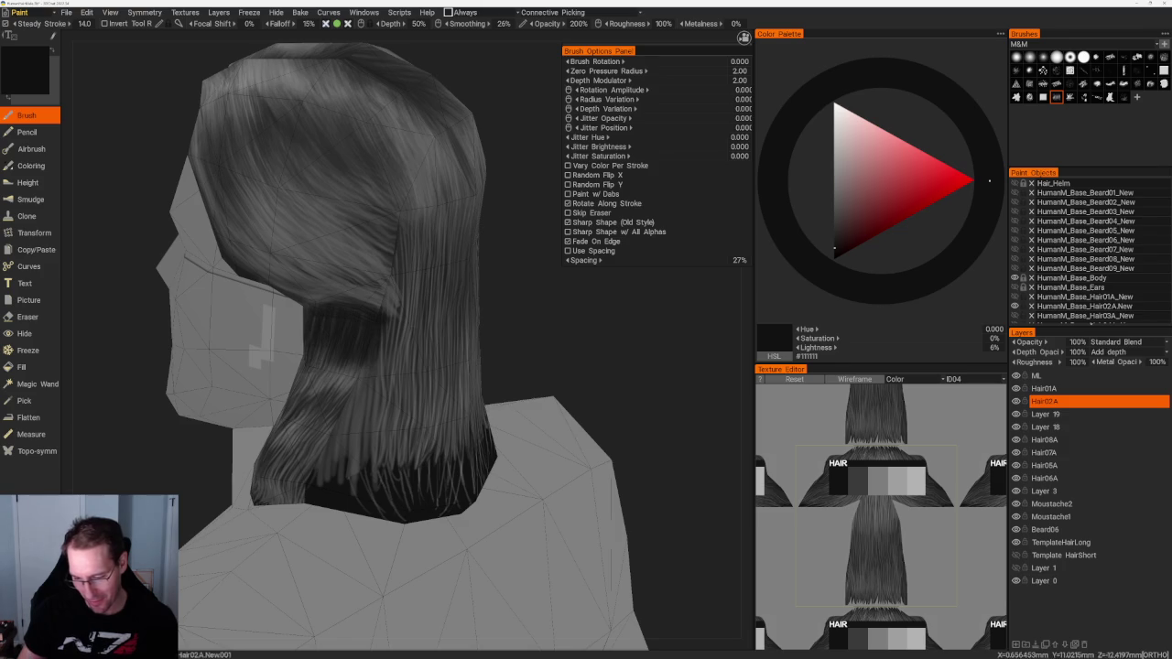
Step: Switch the paint colour from a mid-dark grey to a light grey for the upper hair
right_drag(476, 293, 556, 284)
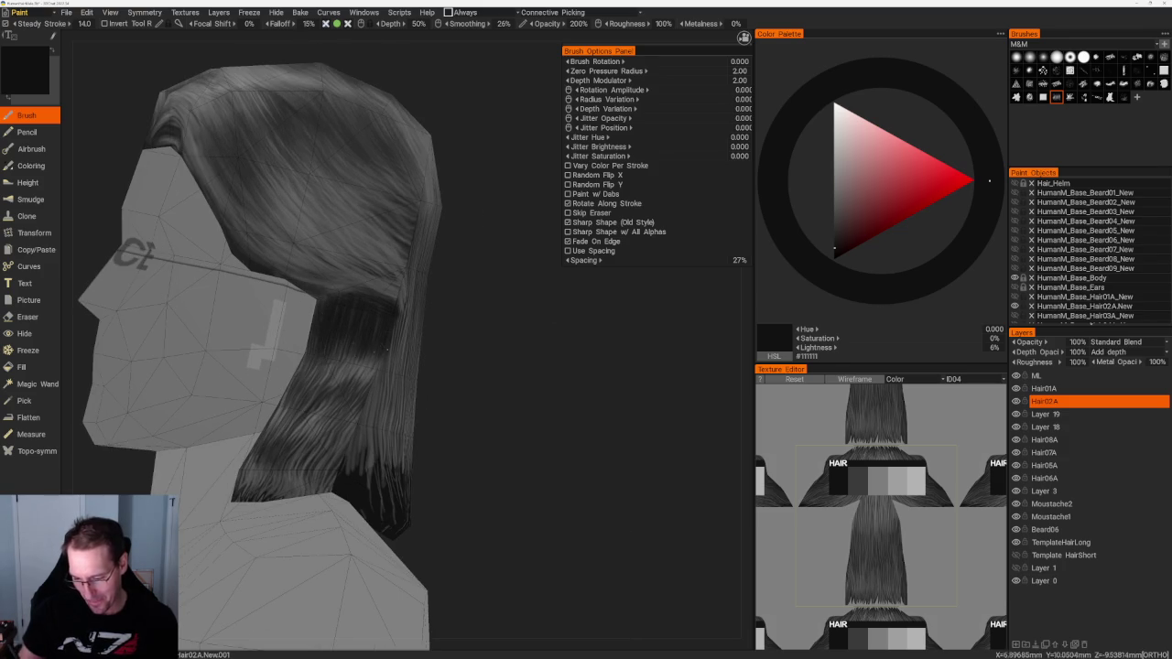
key(v)
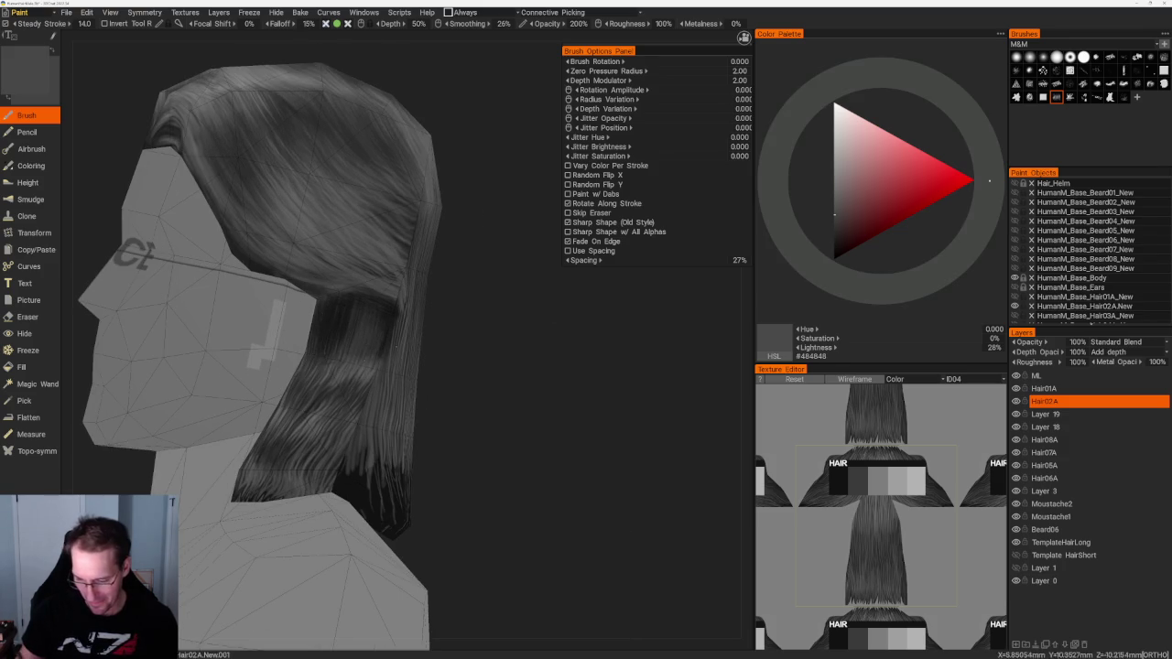
right_drag(549, 366, 476, 366)
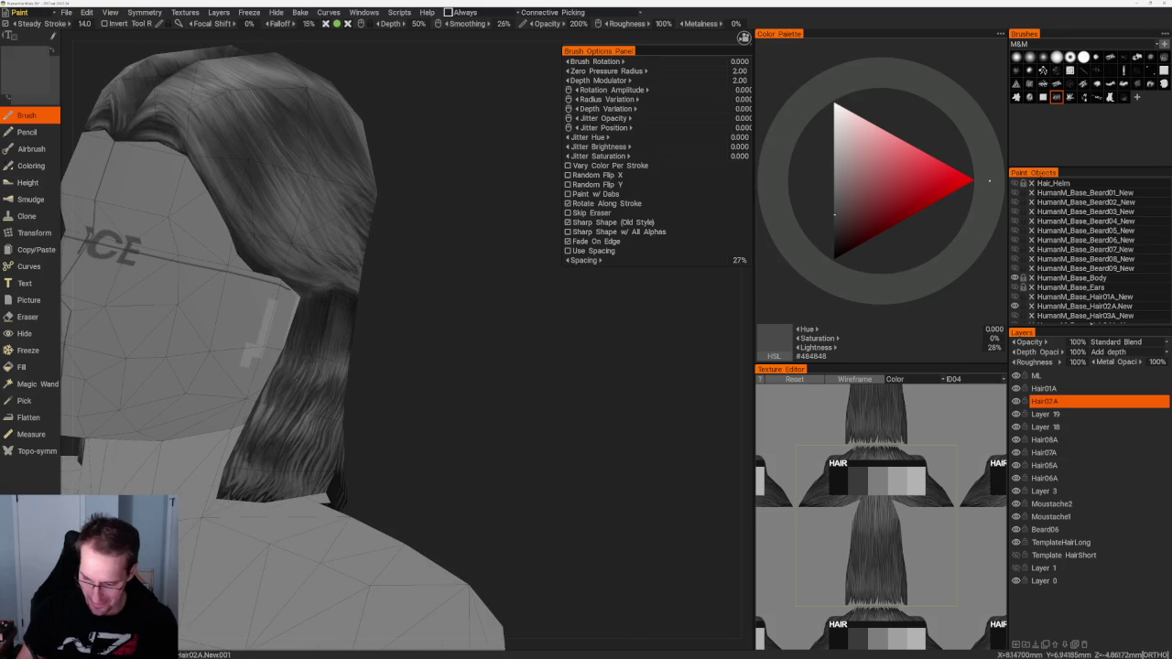
drag(374, 398, 366, 412)
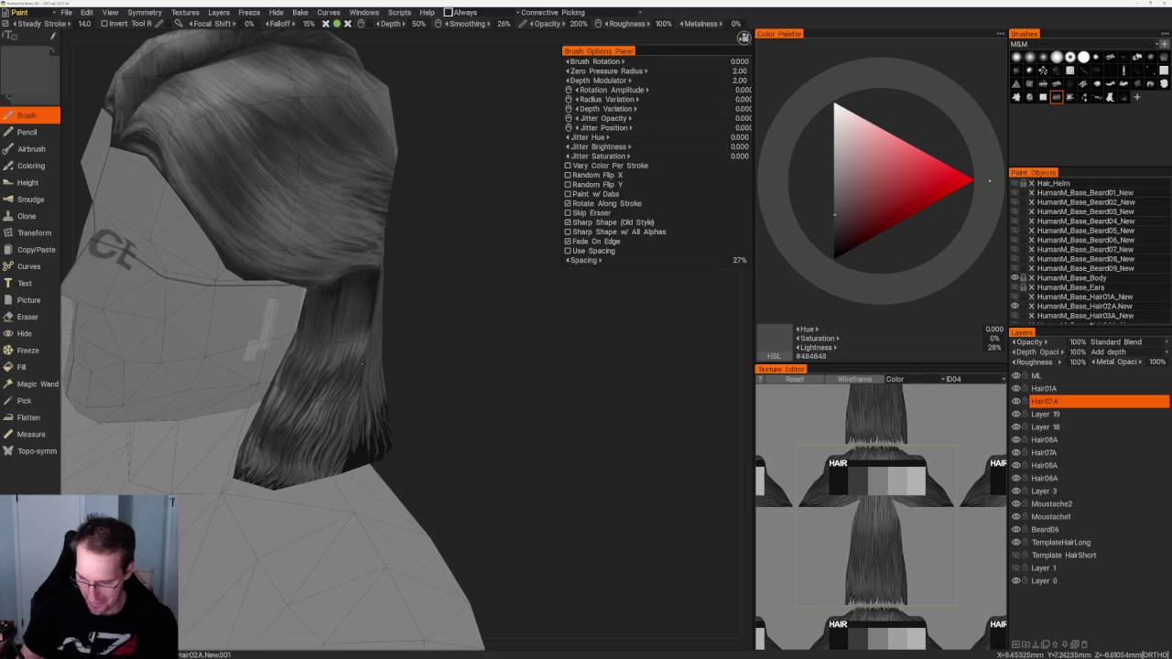
drag(497, 230, 508, 290)
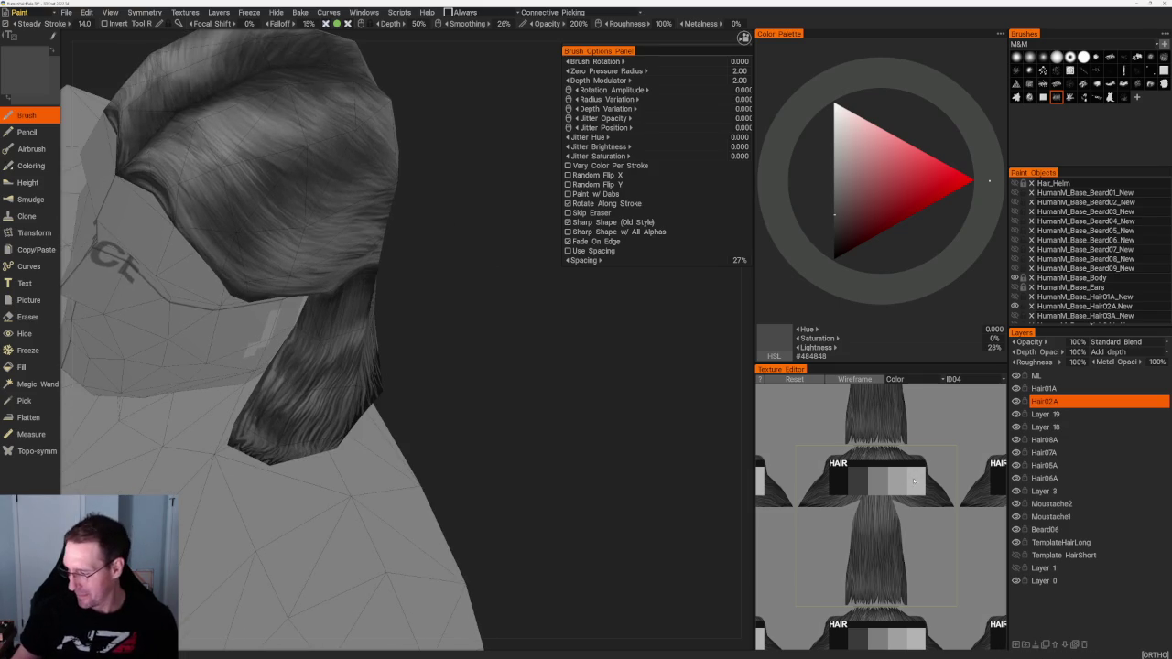
key(v)
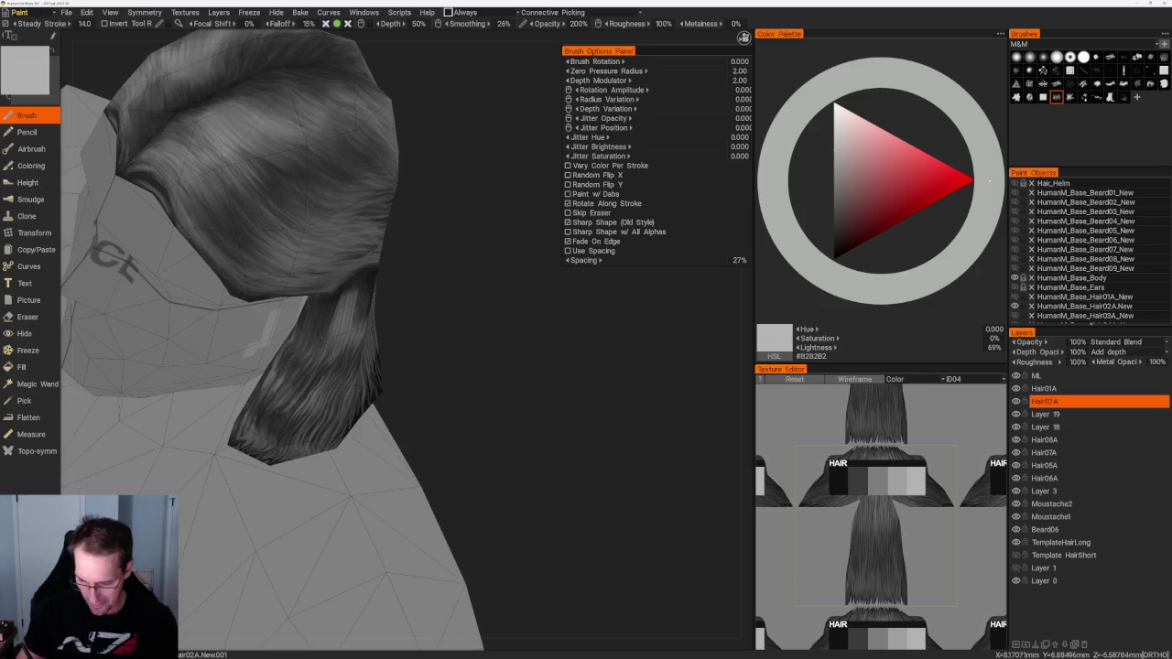
Step: Choose a finer strand brush with 10% spacing for the centre part on top
drag(406, 419, 430, 430)
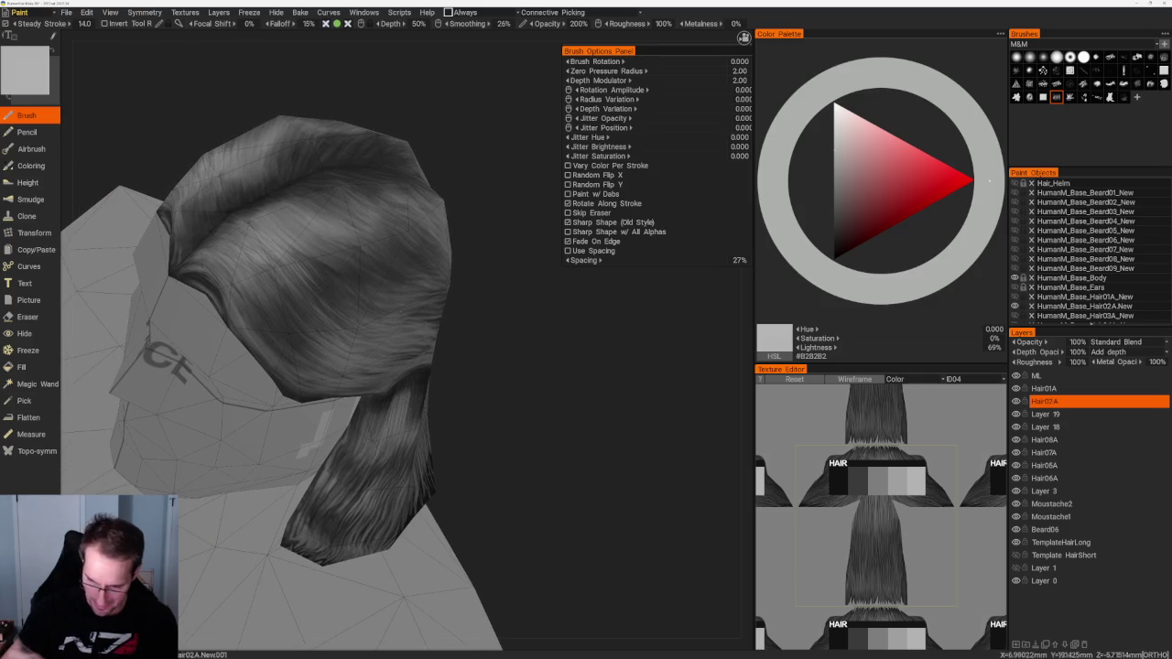
drag(245, 241, 297, 302)
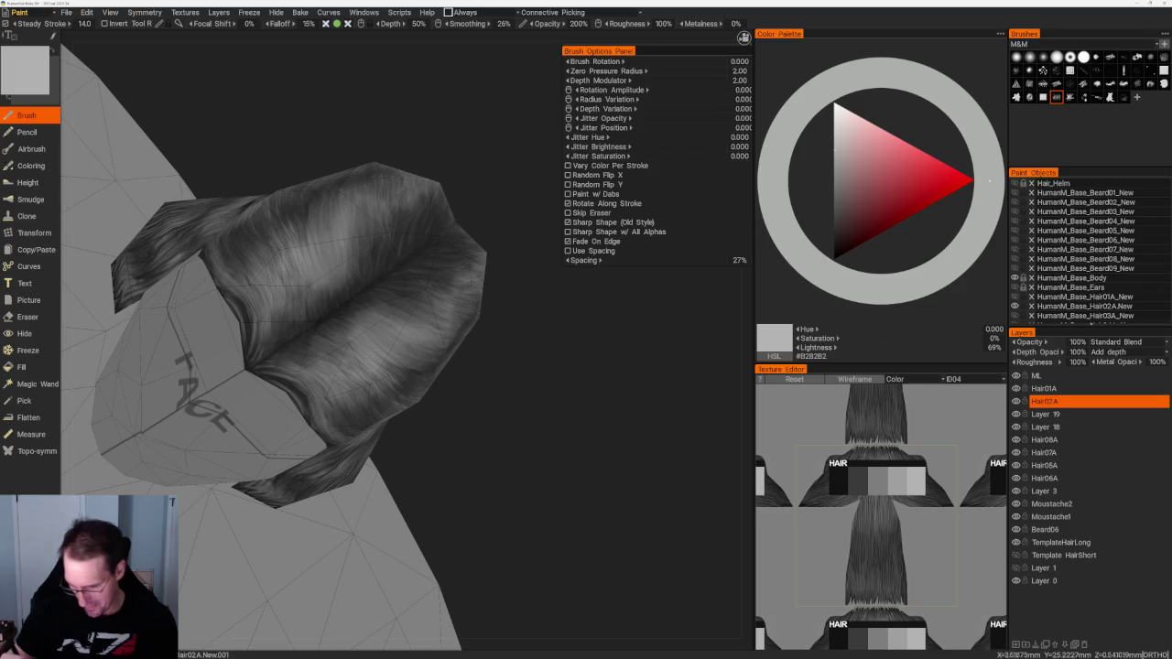
drag(523, 367, 550, 384)
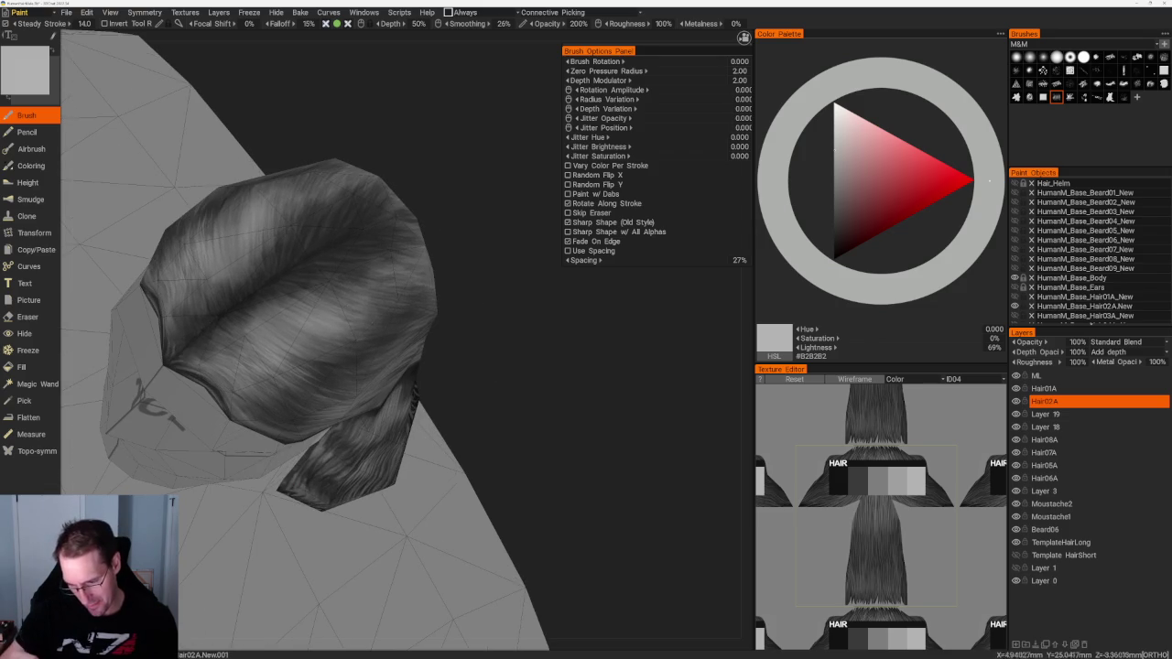
mouse_move(513, 312)
mouse_down()
mouse_move(479, 309)
mouse_move(557, 300)
mouse_up()
click(1150, 71)
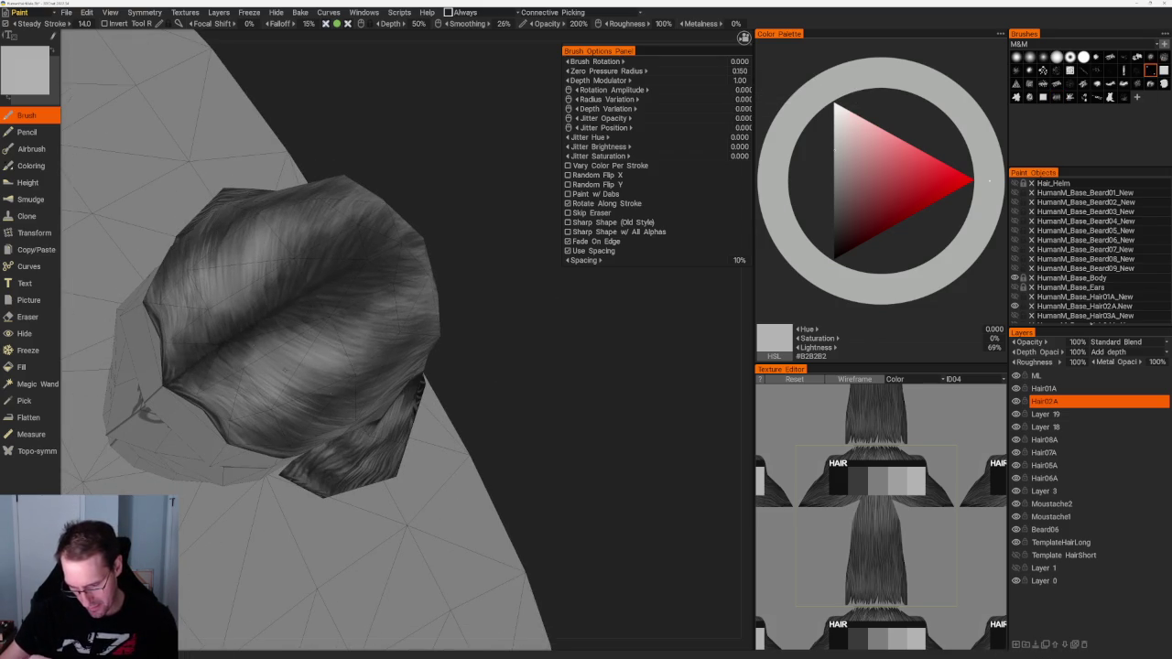
middle_drag(366, 219, 482, 367)
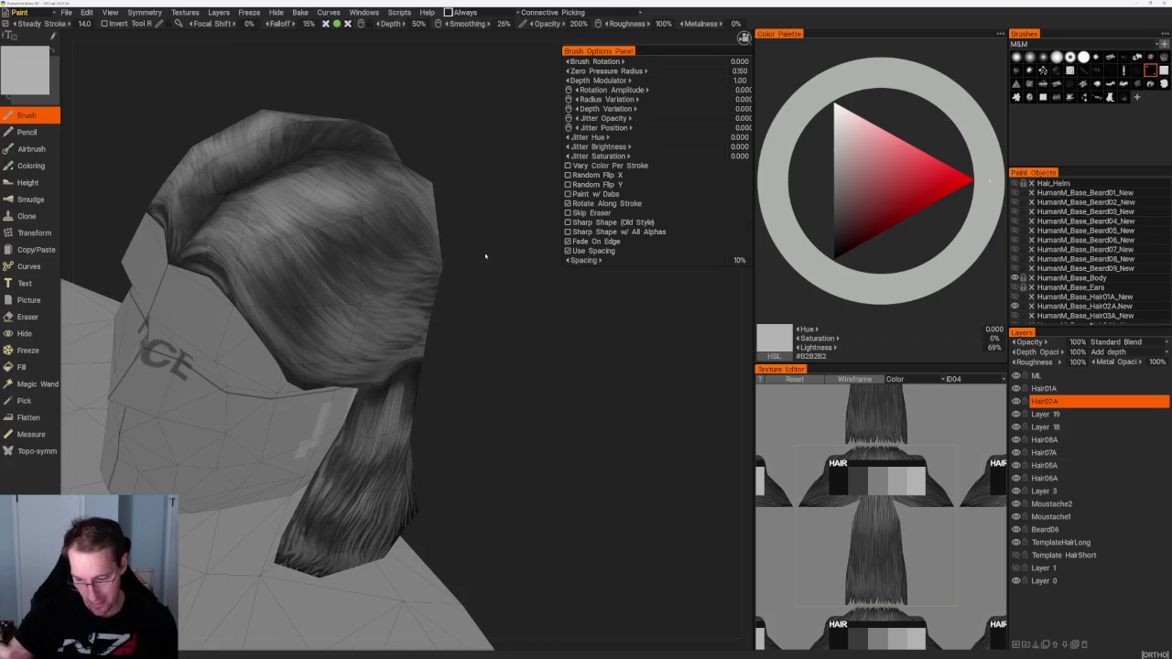
middle_drag(366, 275, 412, 293)
middle_drag(439, 366, 482, 263)
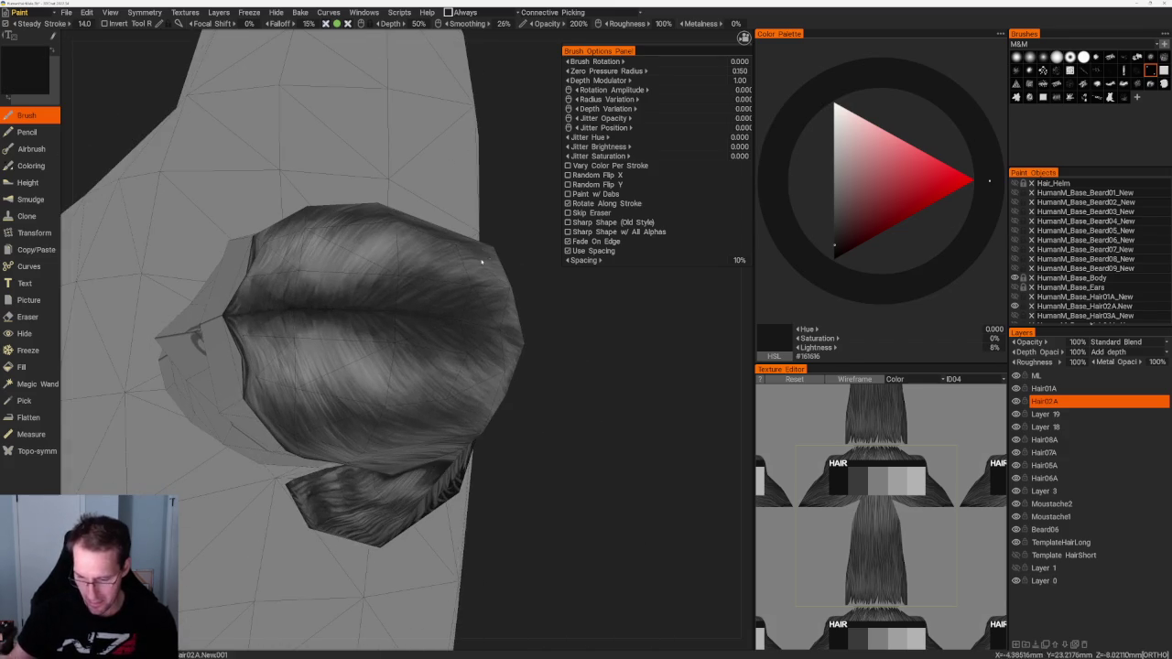
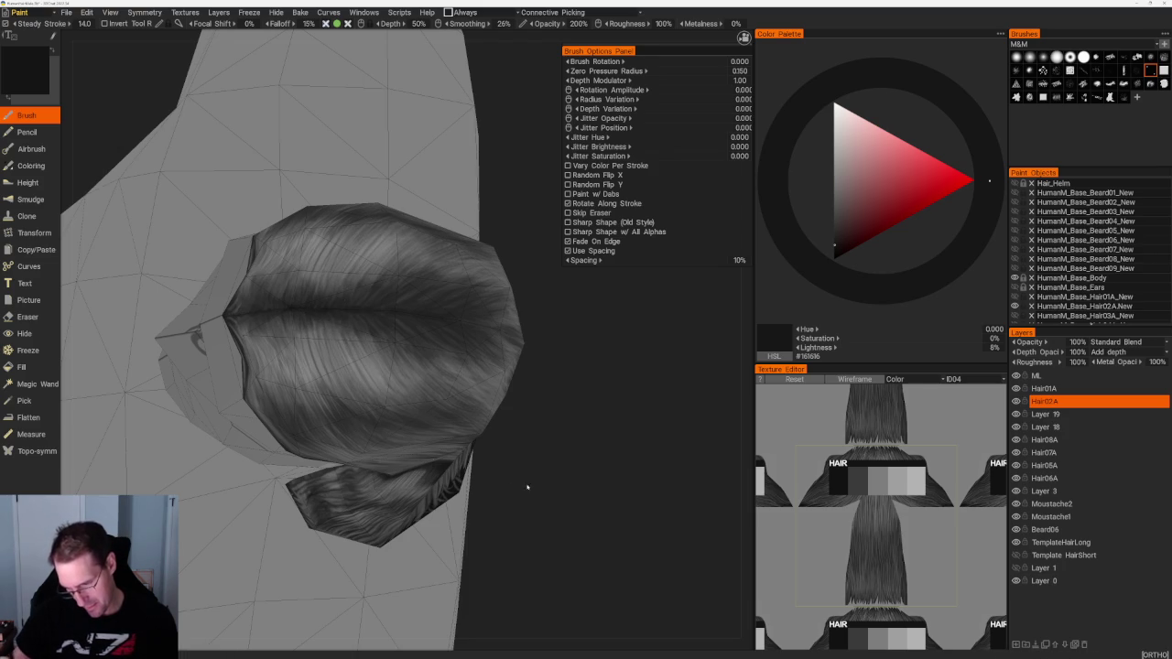
Step: Orbit and zoom around the head to inspect the hair from profile, above and front
drag(520, 488, 360, 246)
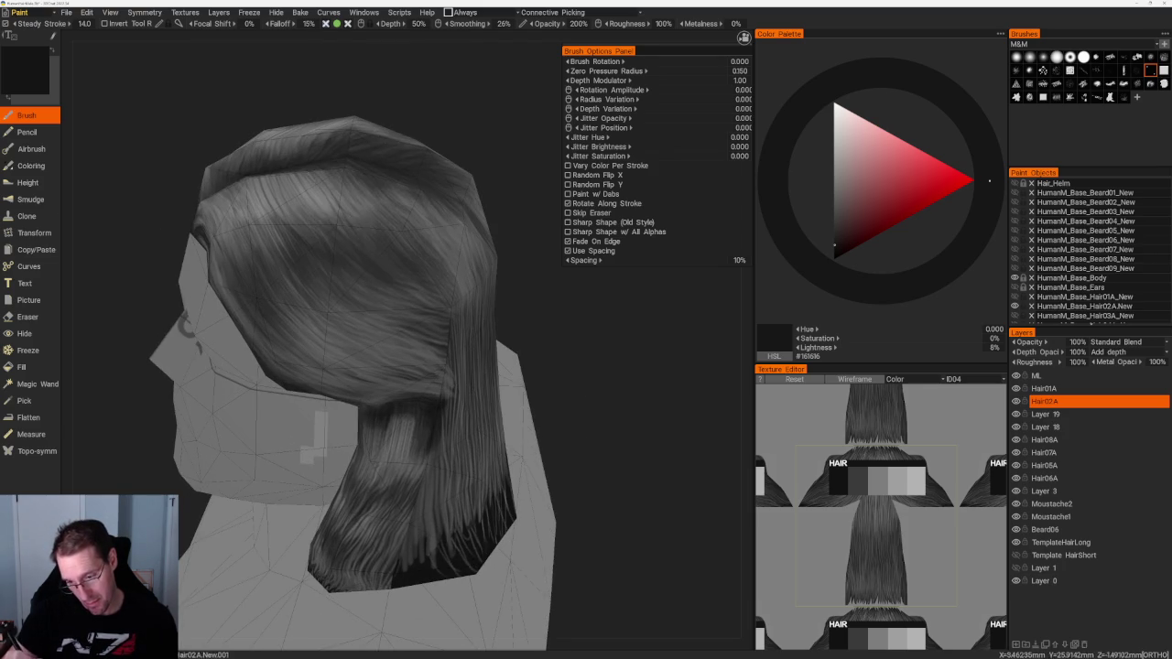
drag(641, 412, 678, 403)
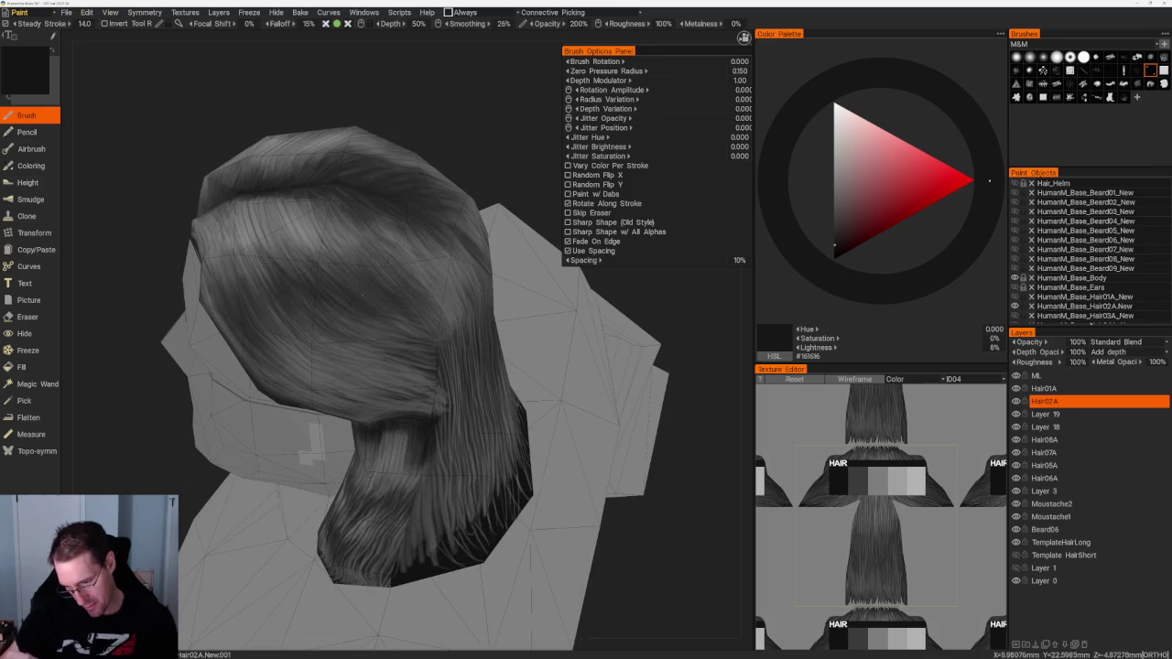
mouse_move(367, 303)
mouse_down()
mouse_move(513, 195)
mouse_move(518, 213)
mouse_up()
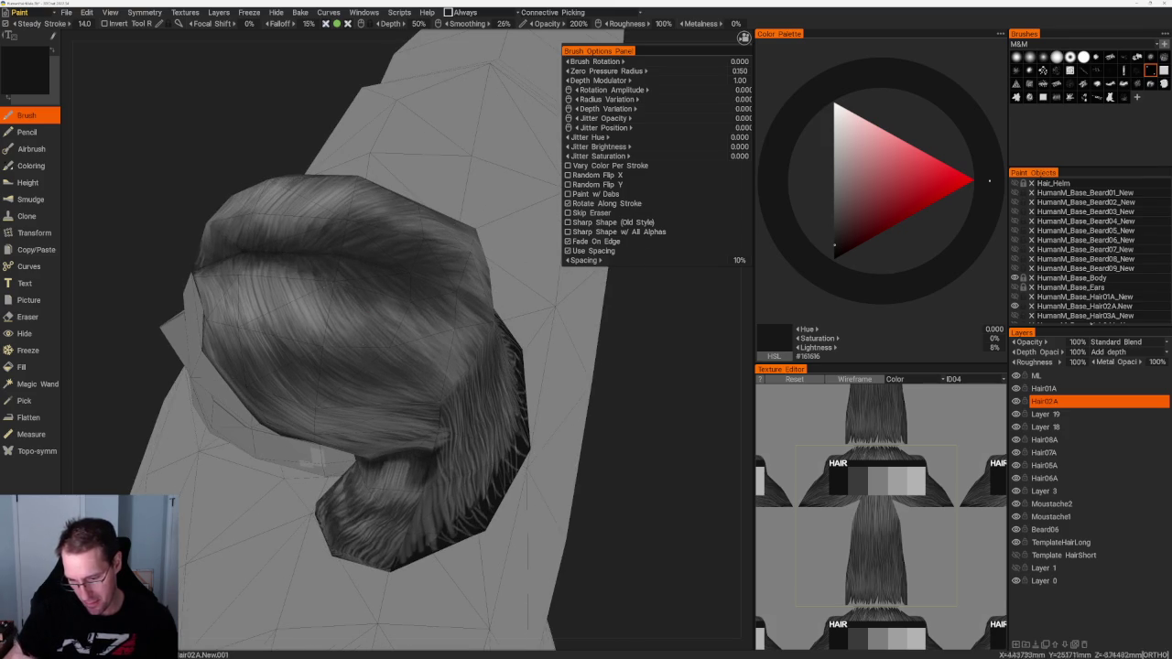
scroll(283, 209, down, 5)
drag(283, 209, 293, 204)
scroll(408, 296, up, 5)
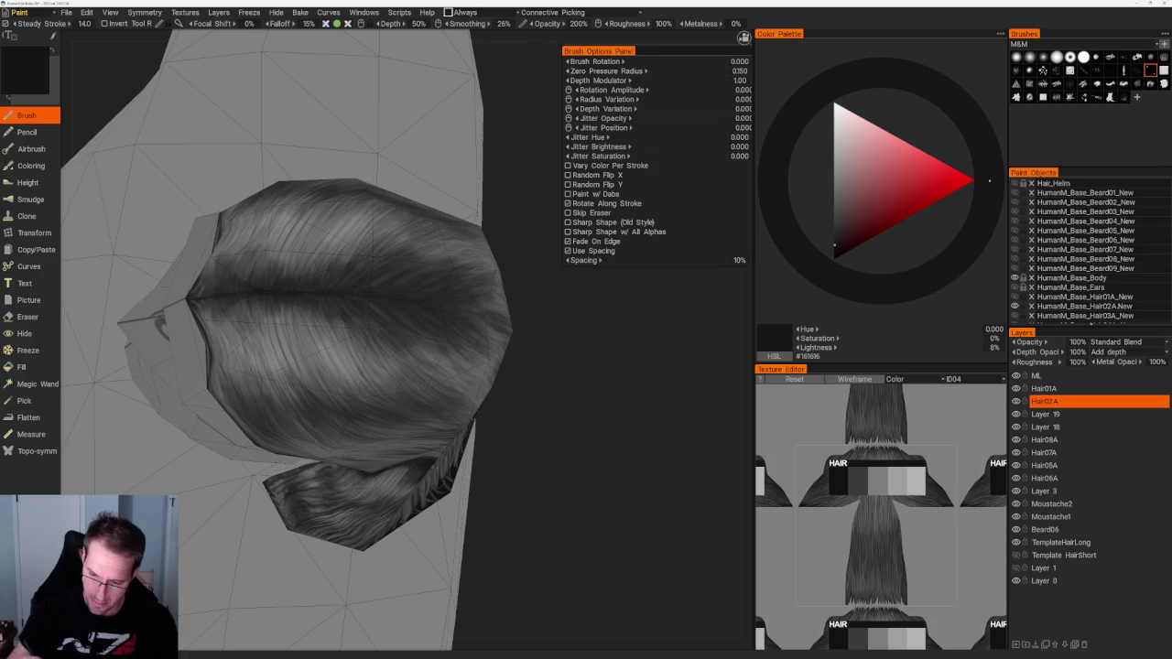
scroll(519, 371, down, 3)
drag(412, 302, 518, 372)
scroll(573, 487, up, 3)
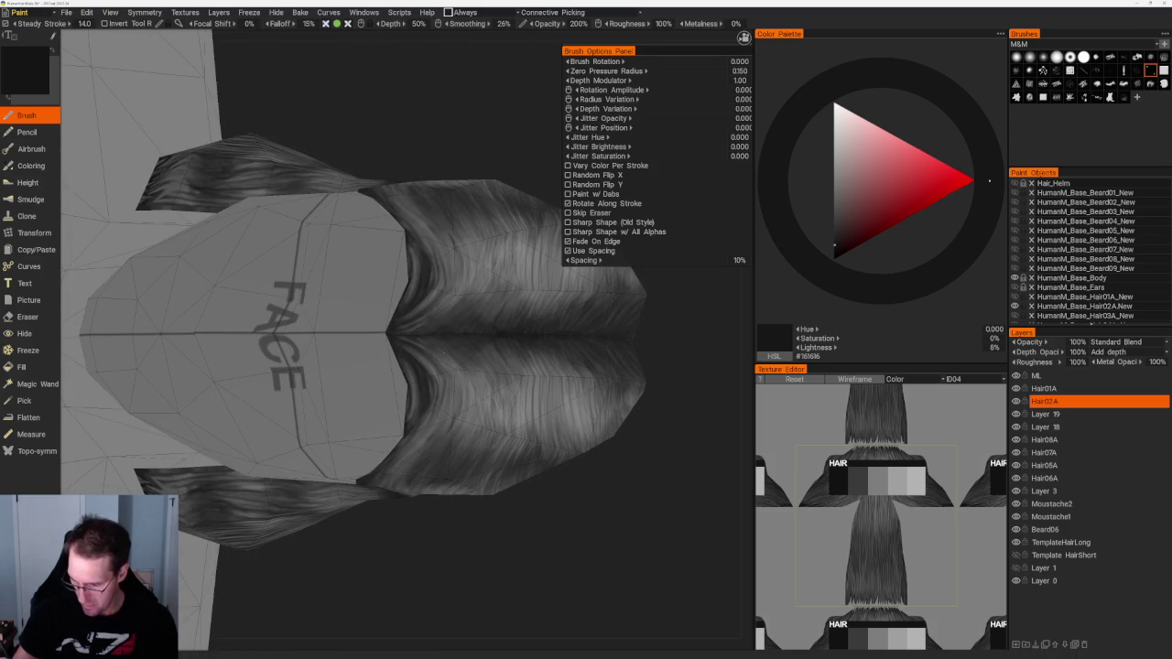
mouse_move(504, 523)
mouse_down()
mouse_move(438, 473)
mouse_move(430, 440)
mouse_up()
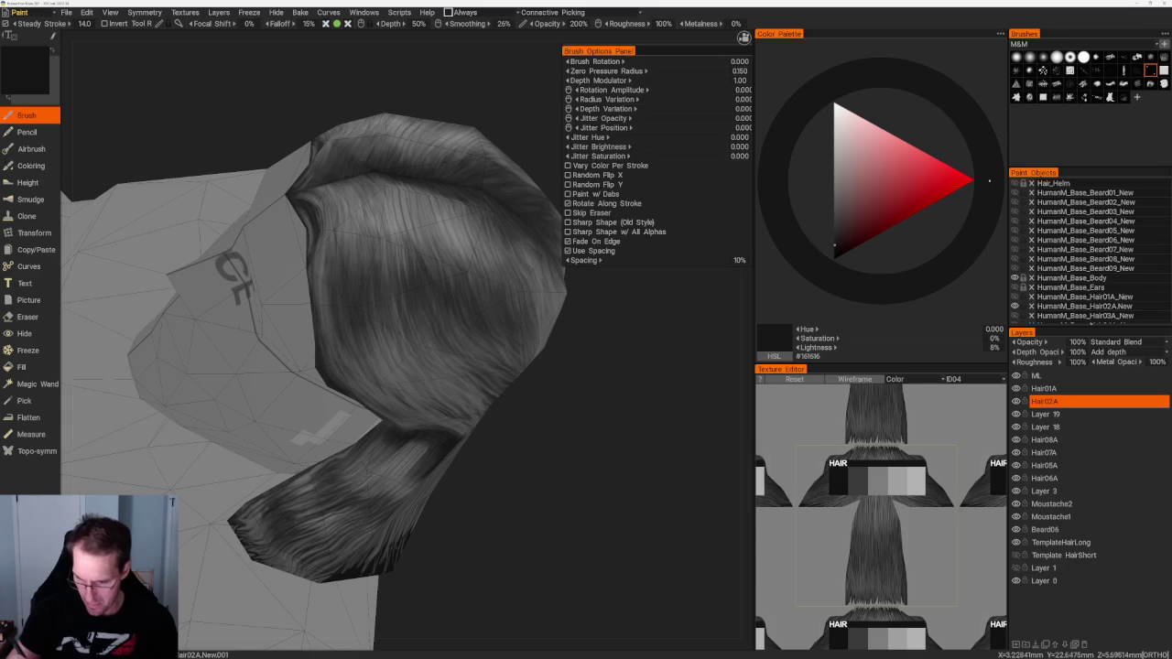
drag(520, 473, 411, 265)
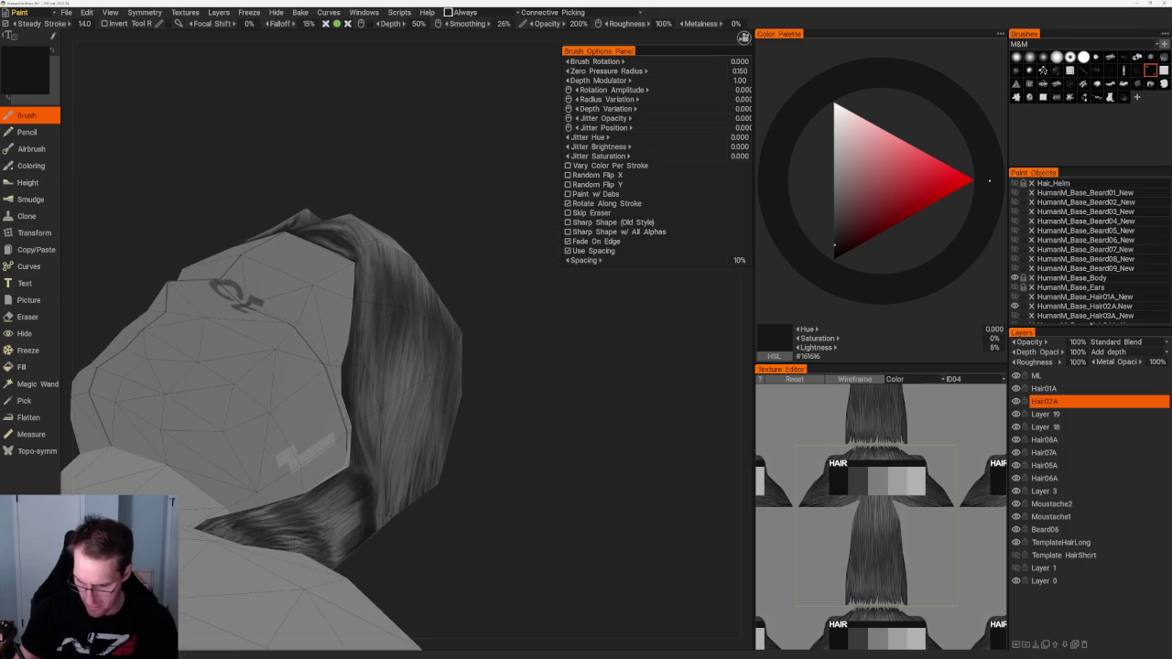
drag(466, 503, 549, 495)
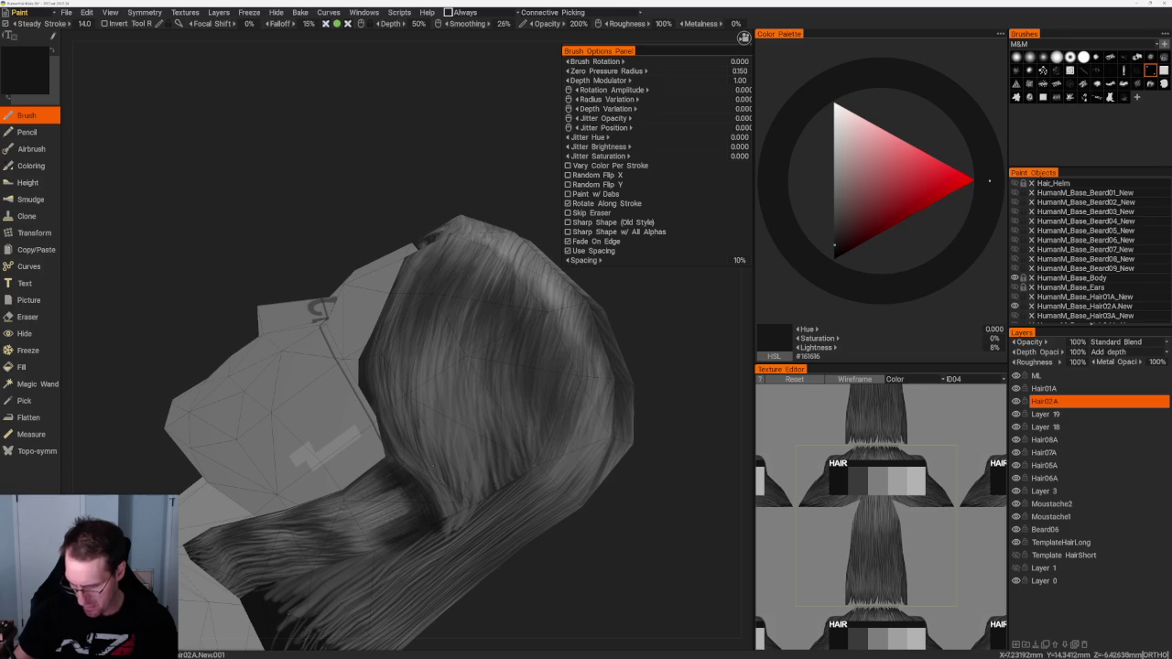
drag(229, 183, 302, 164)
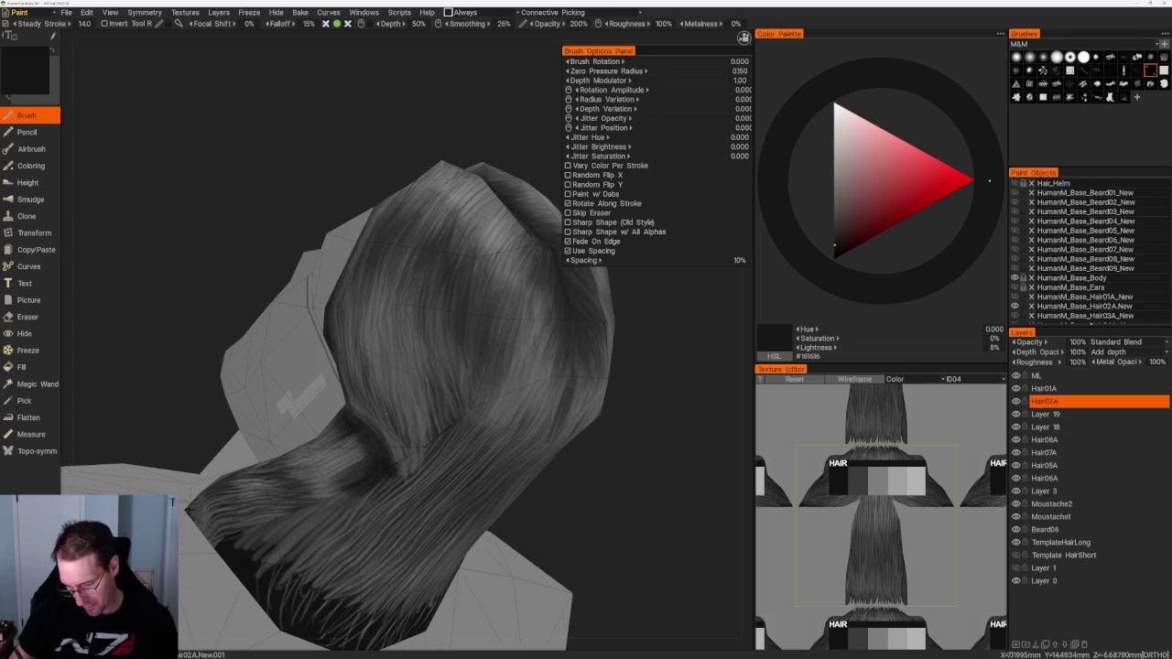
drag(507, 503, 538, 423)
scroll(538, 423, up, 2)
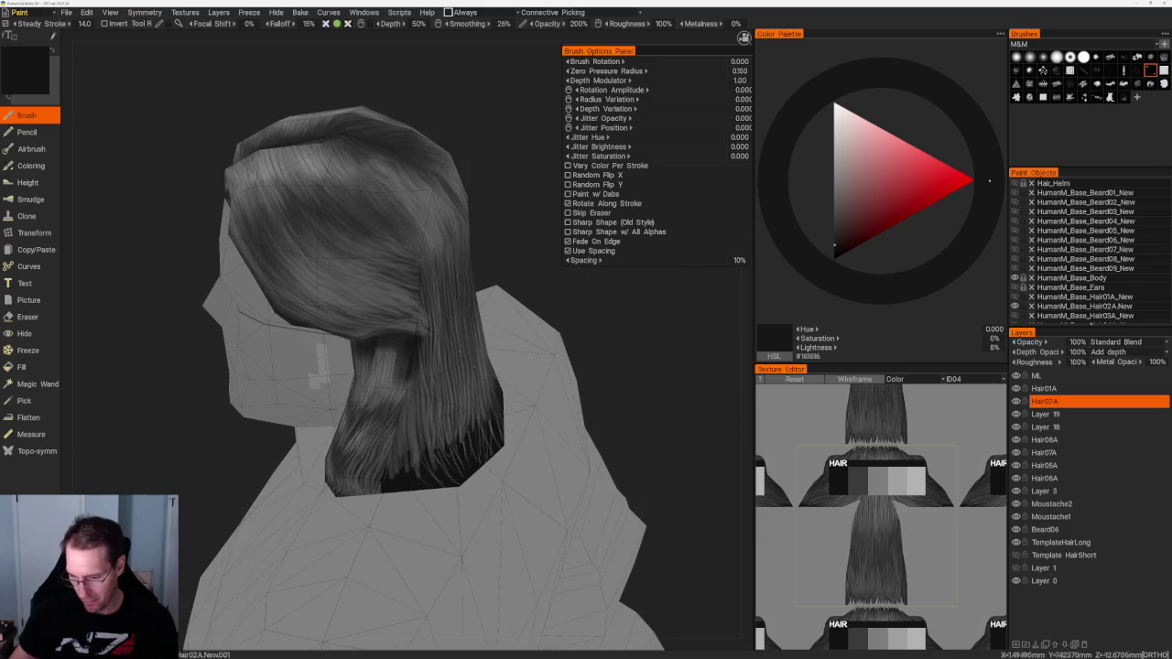
Step: Try a sharper strand brush preset, testing greys at 19%, 27%, 41% and 14% lightness
click(1056, 97)
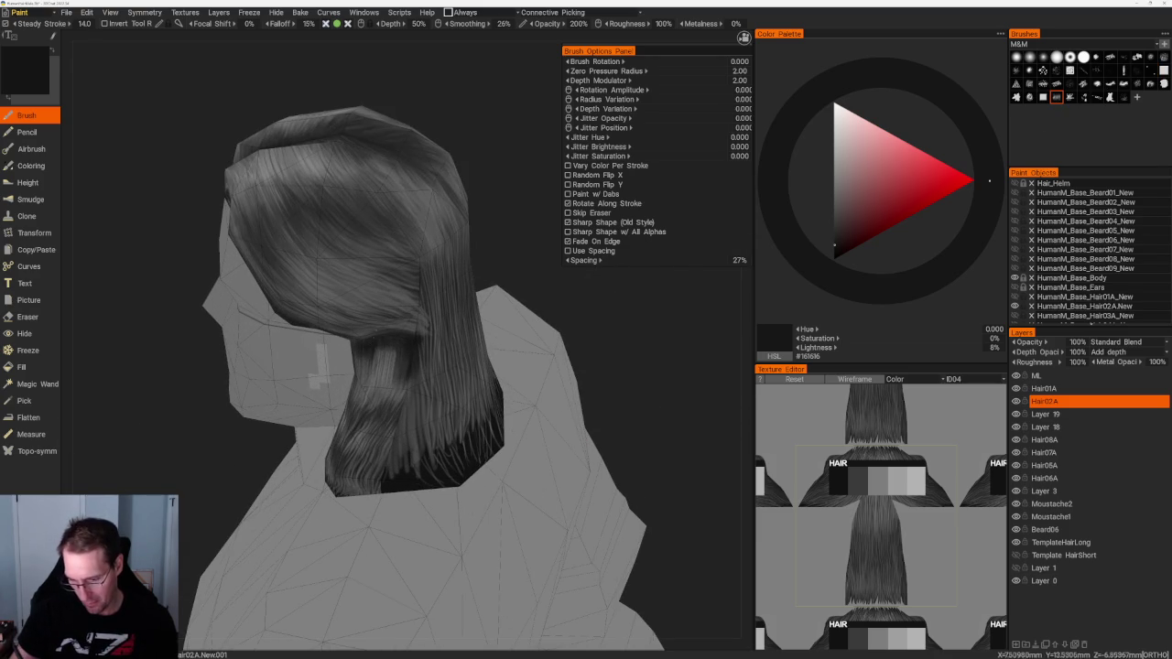
key(v)
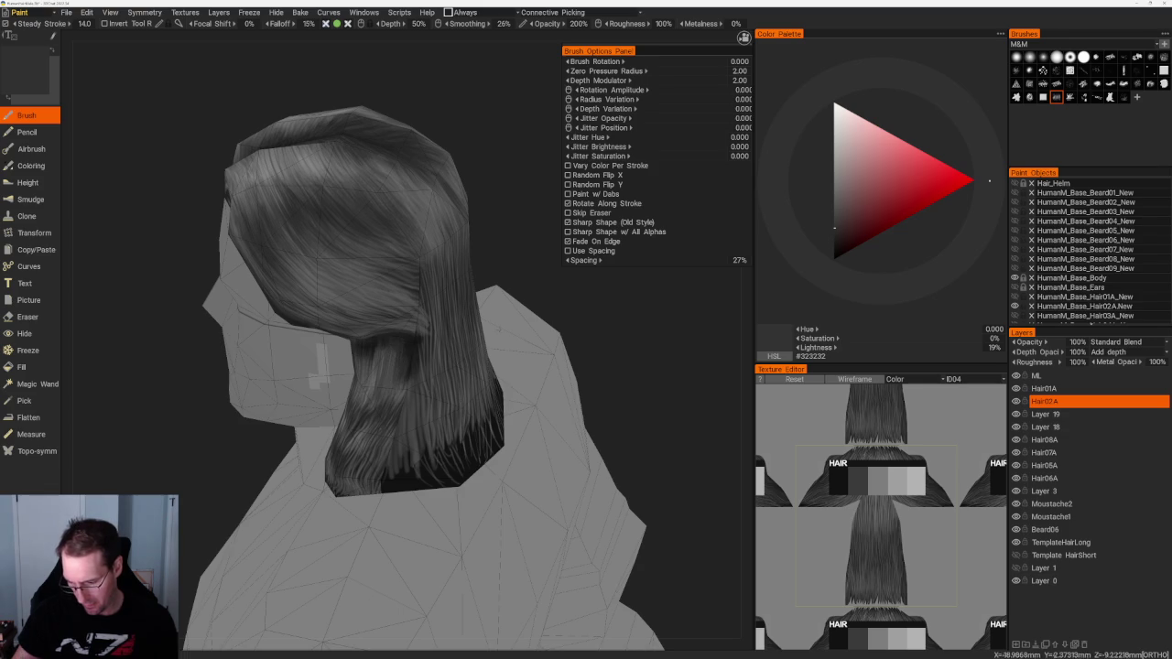
middle_drag(389, 365, 379, 368)
mouse_move(466, 356)
middle_down()
mouse_move(327, 422)
mouse_move(344, 328)
middle_up()
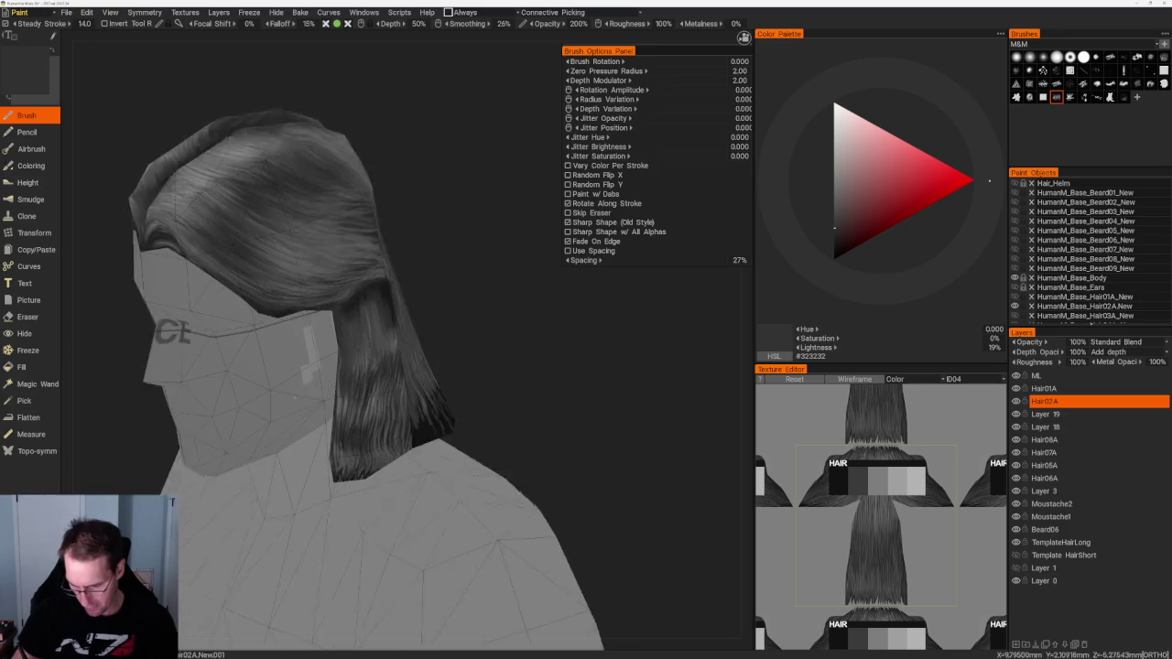
key(v)
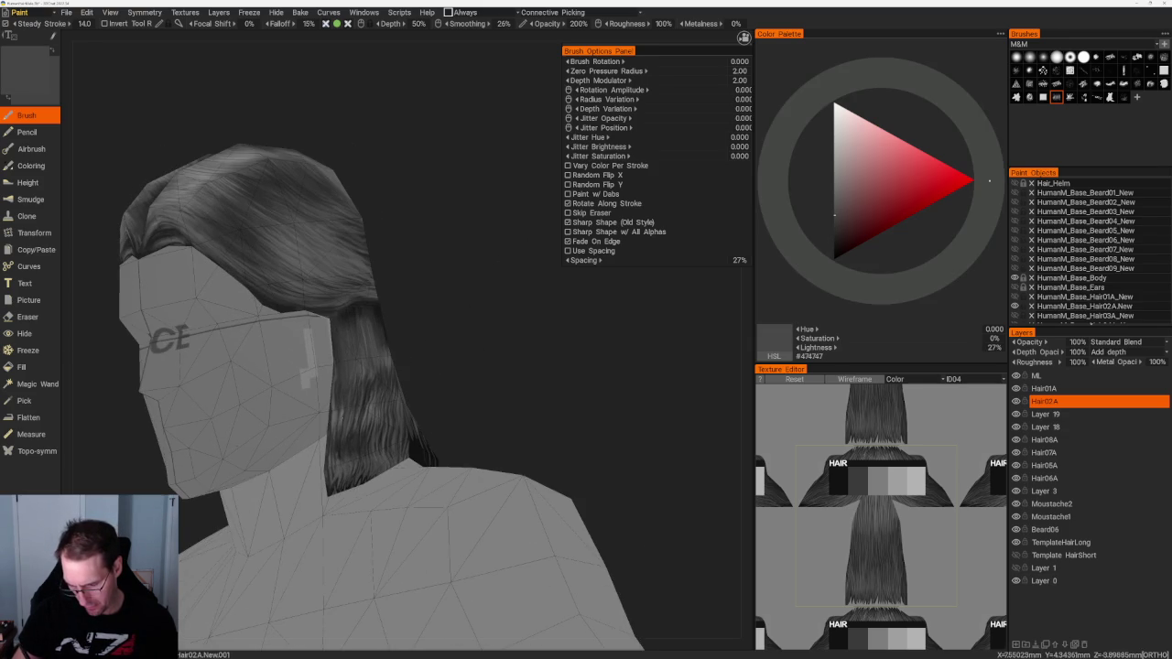
key(v)
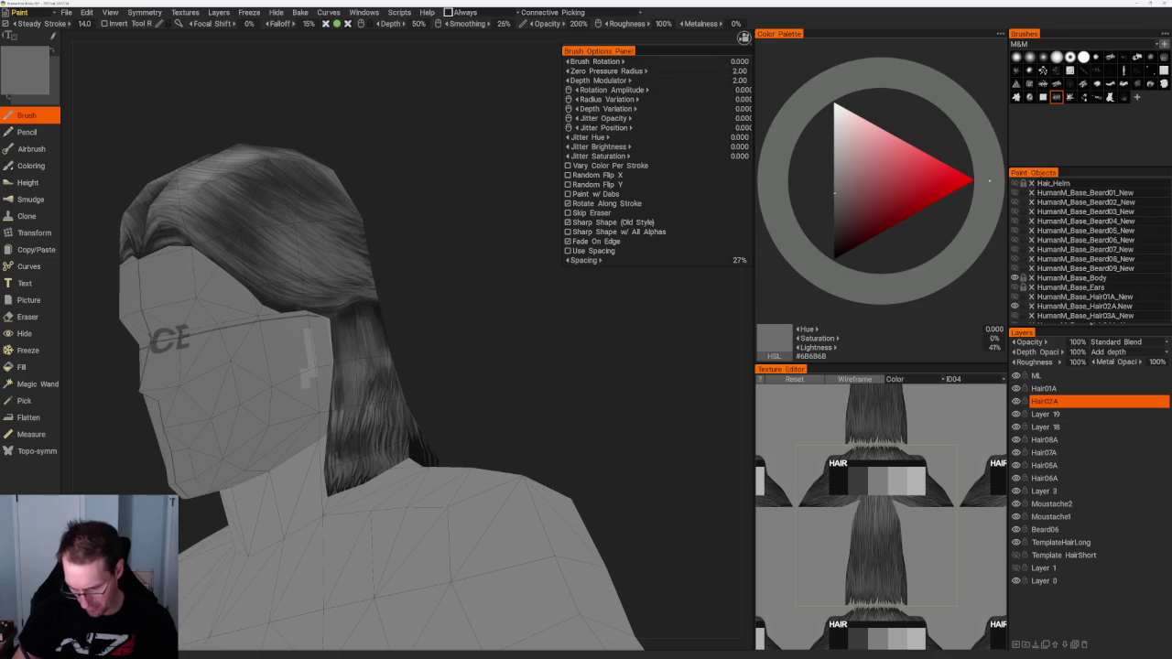
mouse_move(345, 431)
middle_down()
mouse_move(458, 361)
mouse_move(351, 449)
middle_up()
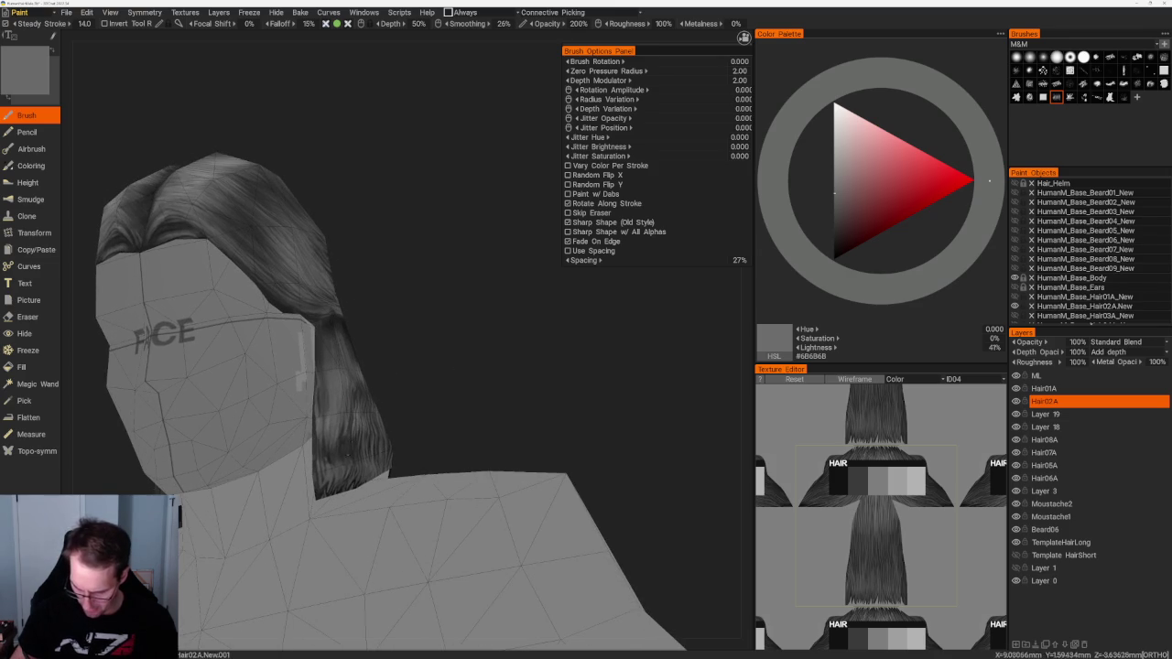
key(v)
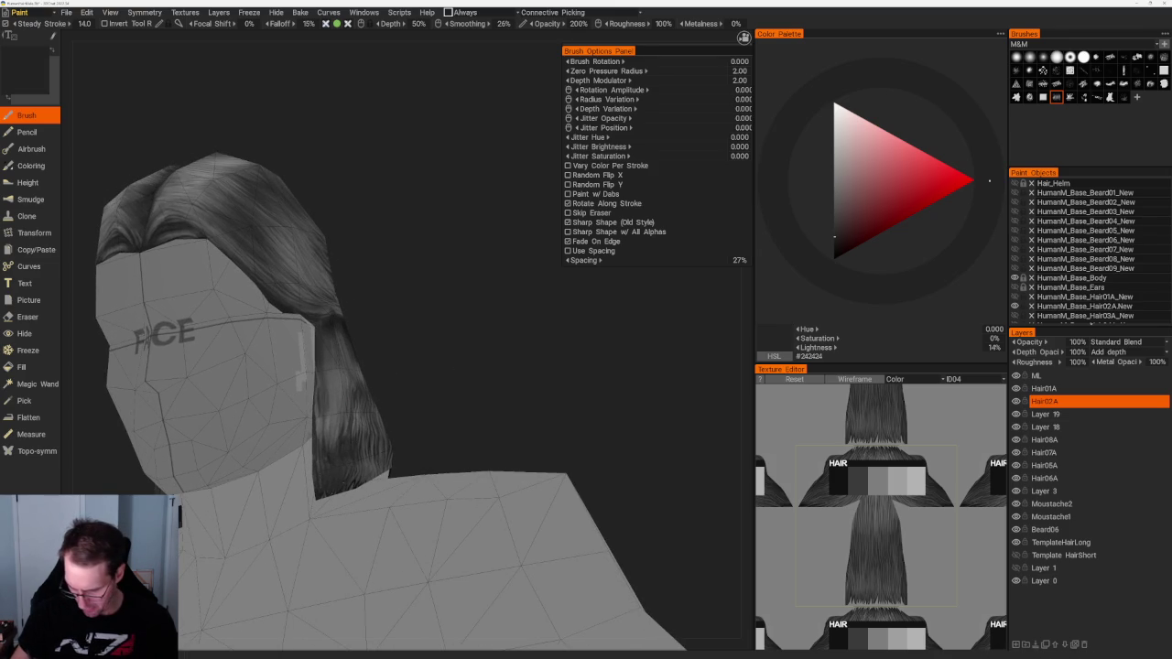
Step: Test a 37% grey, then return to the original hair brush with 11% dark grey
middle_drag(442, 419, 394, 440)
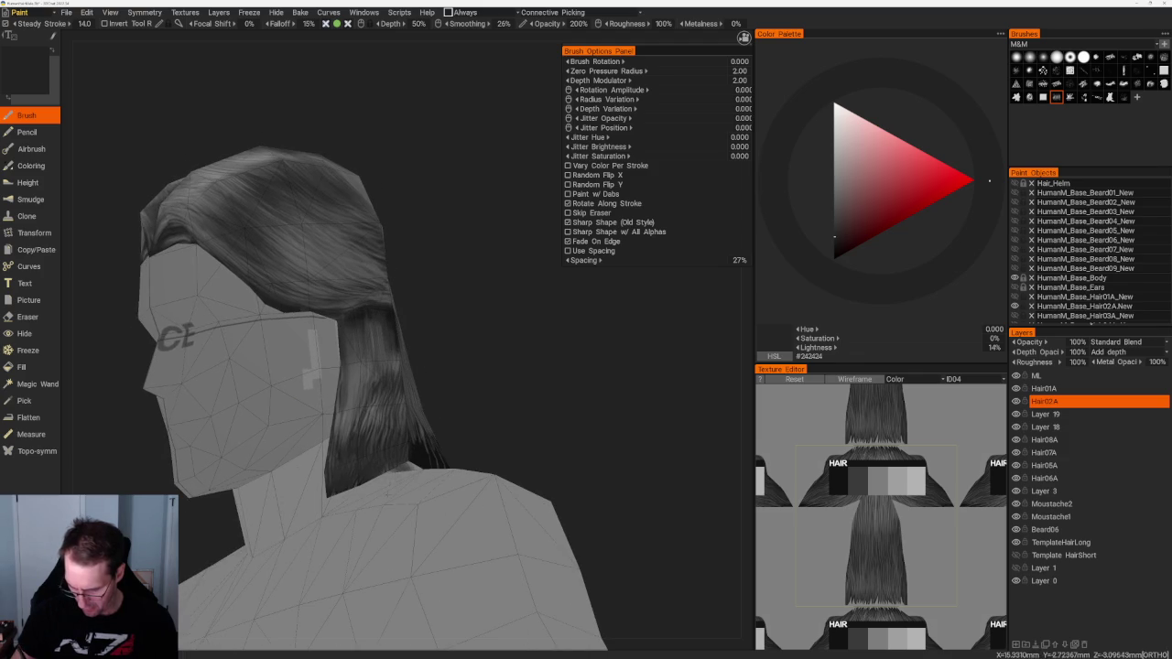
middle_drag(516, 418, 409, 435)
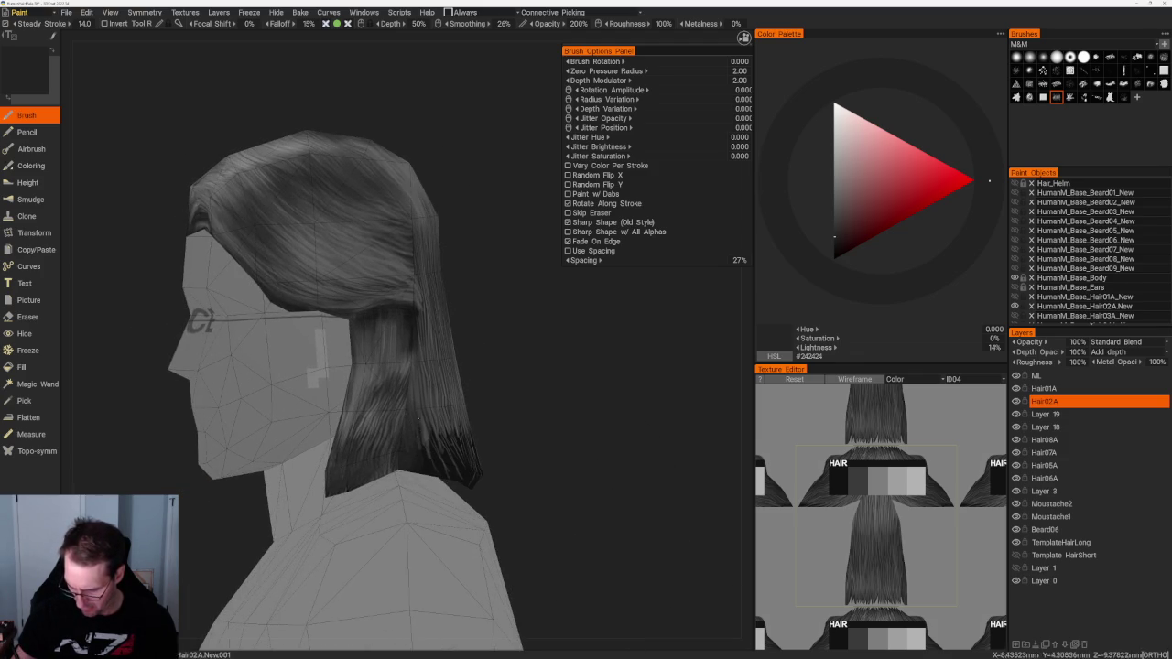
middle_drag(476, 293, 504, 327)
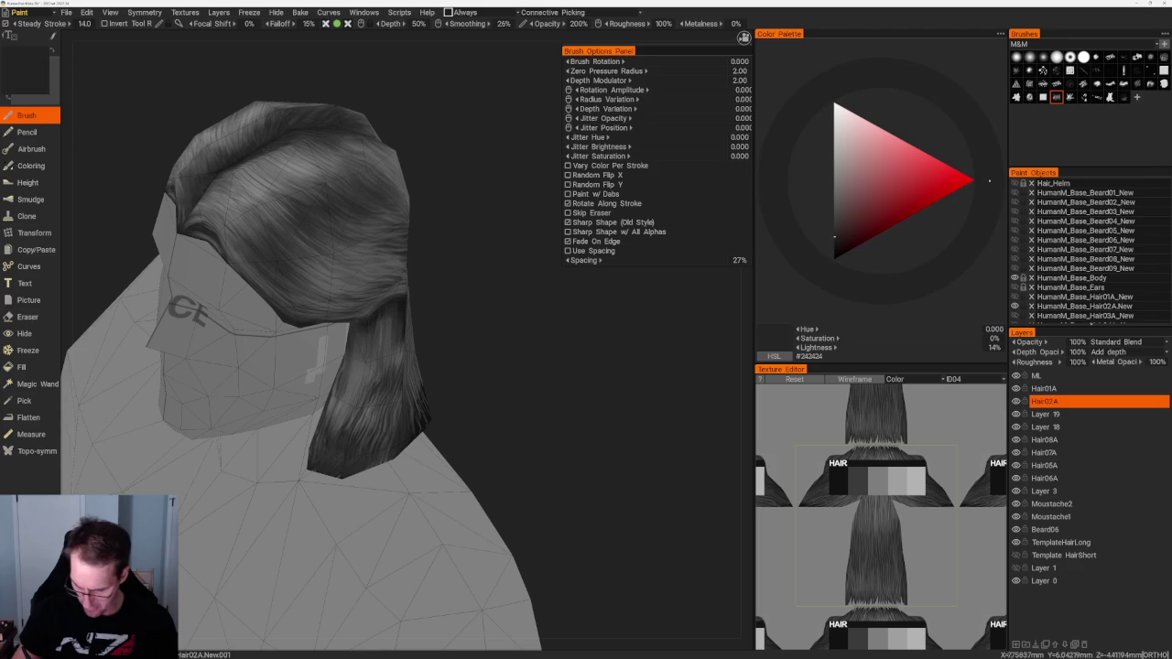
key(v)
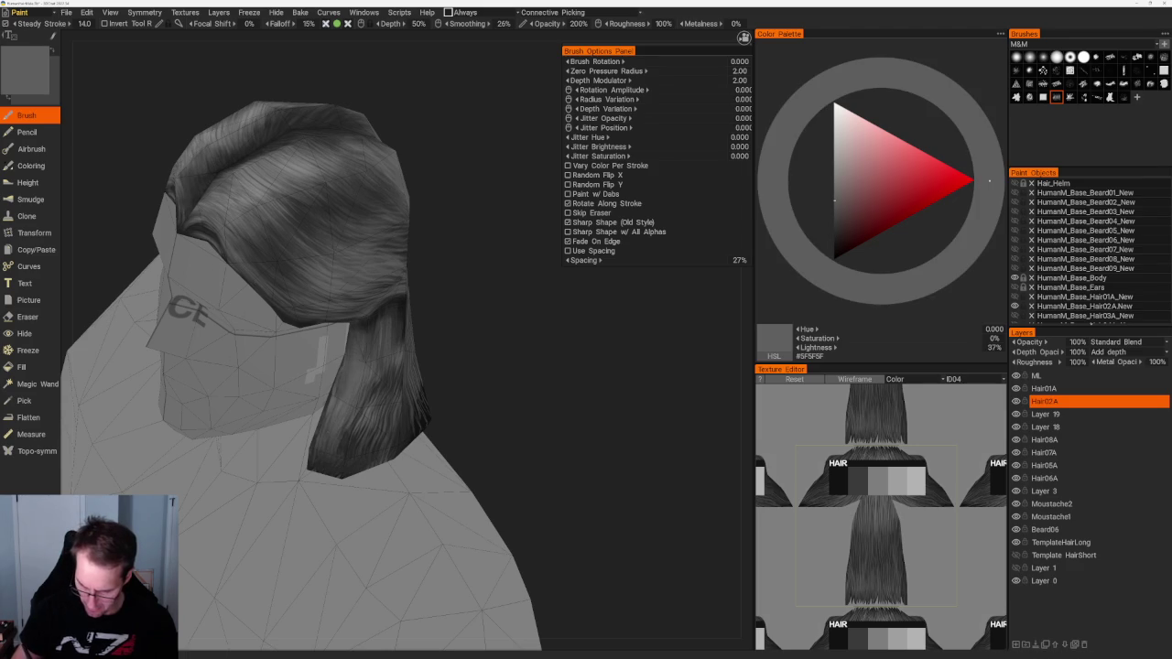
middle_drag(355, 346, 570, 317)
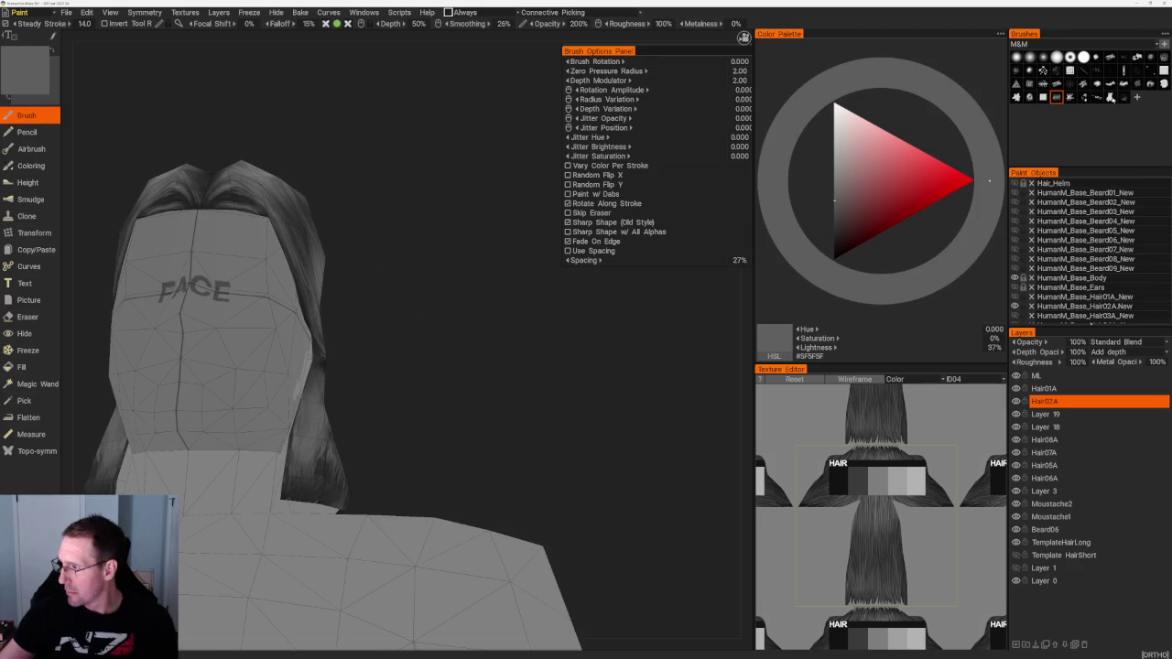
click(1150, 69)
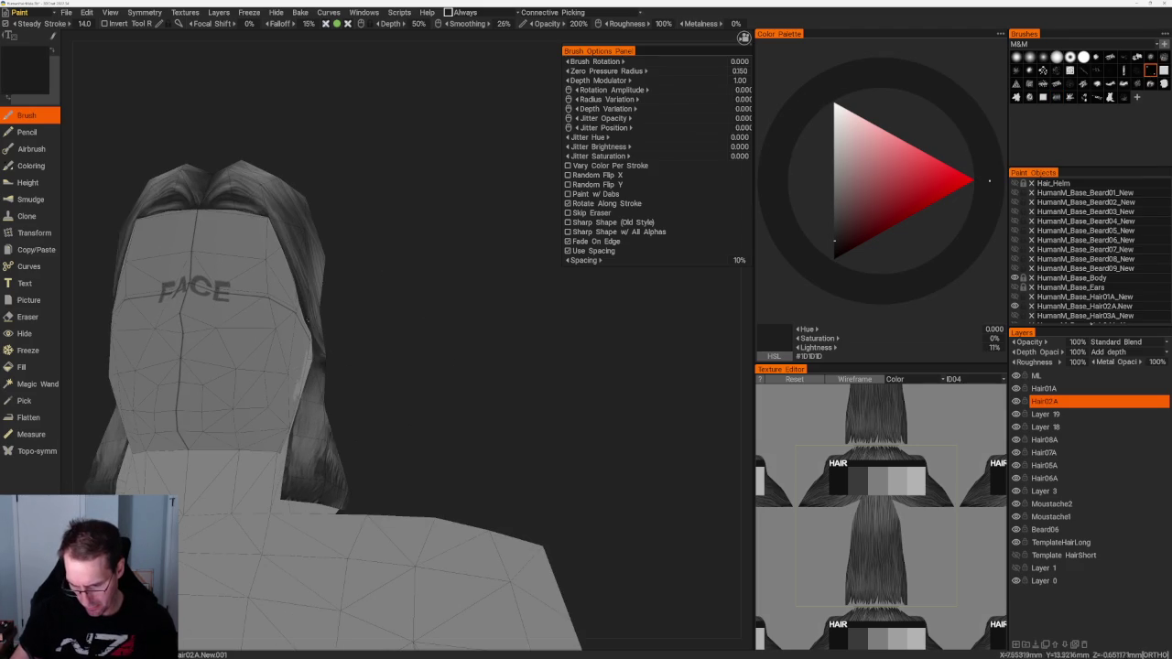
middle_drag(316, 353, 340, 331)
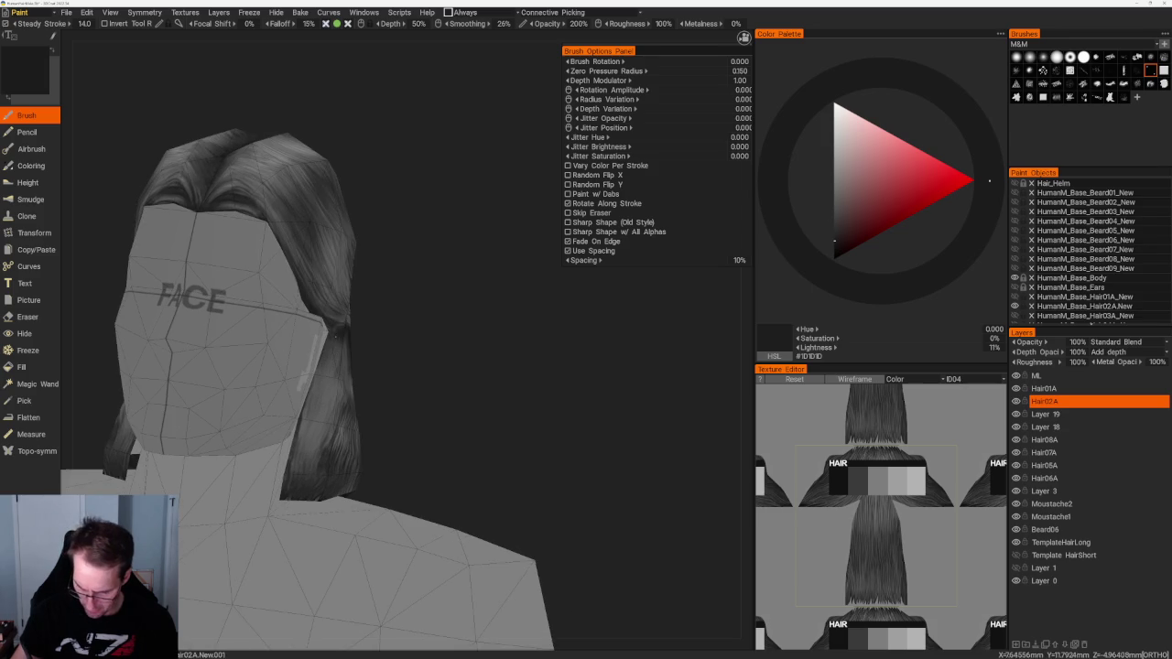
middle_drag(392, 348, 398, 385)
middle_drag(333, 413, 334, 380)
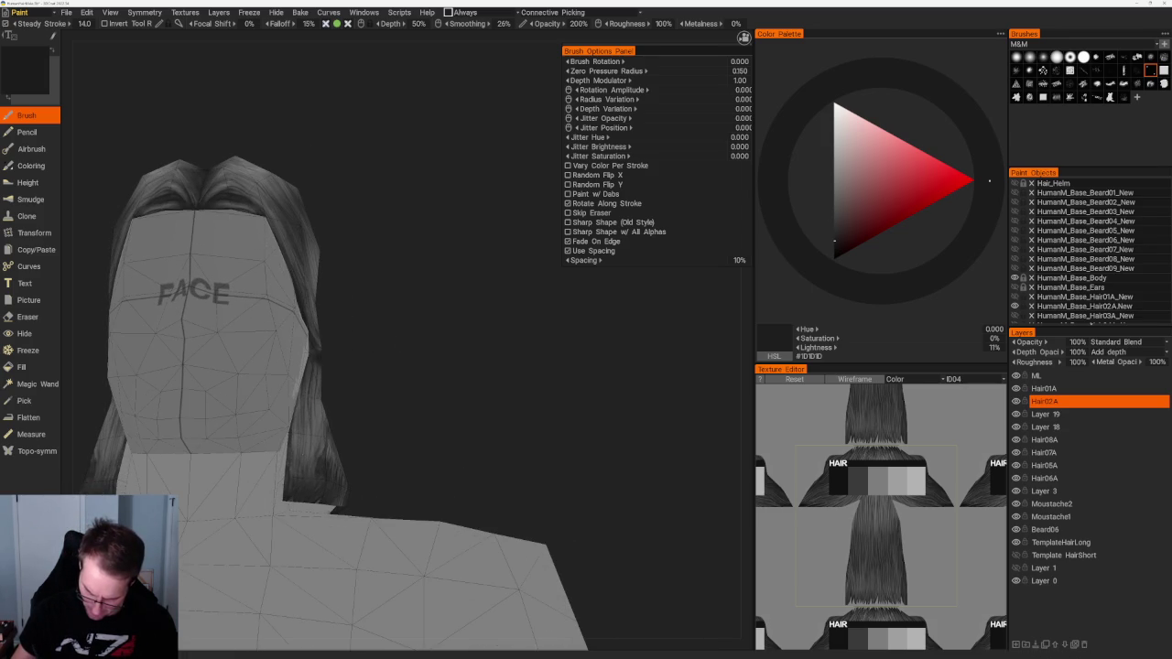
middle_drag(379, 424, 340, 455)
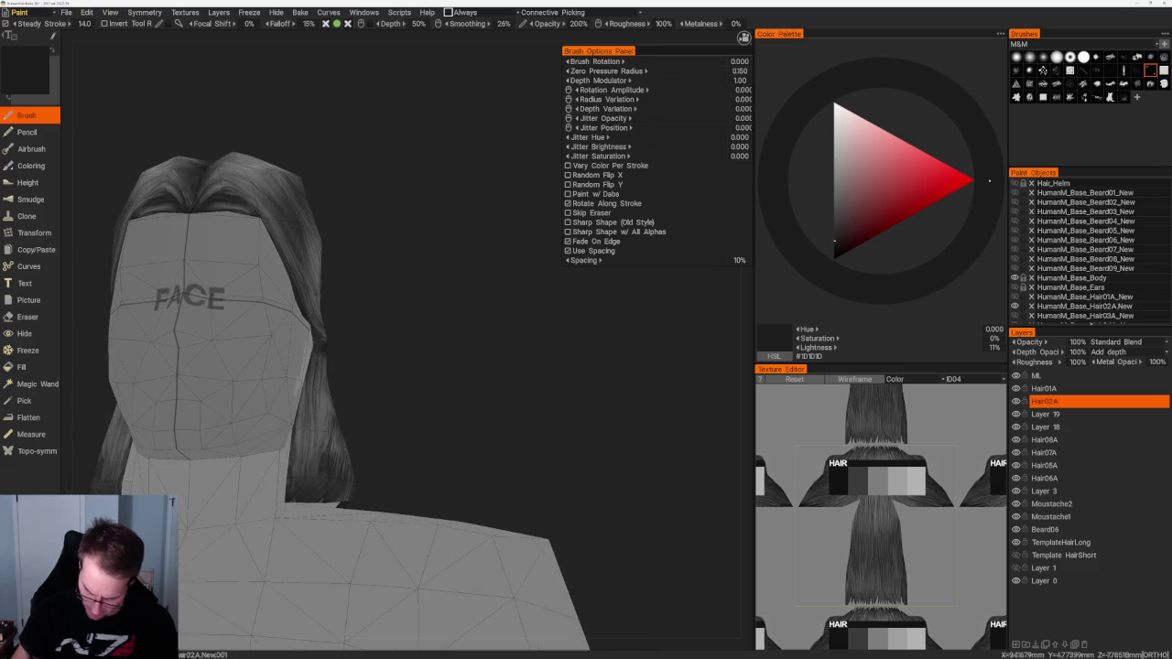
click(835, 202)
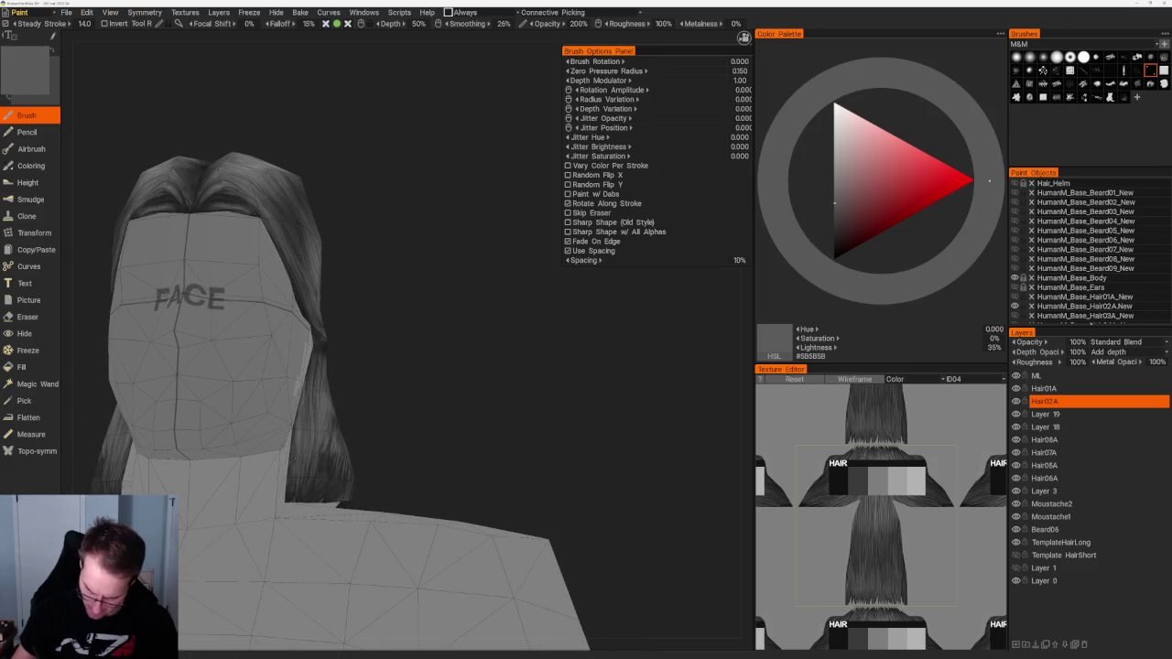
mouse_move(369, 308)
middle_down()
mouse_move(332, 254)
mouse_move(340, 317)
middle_up()
click(834, 188)
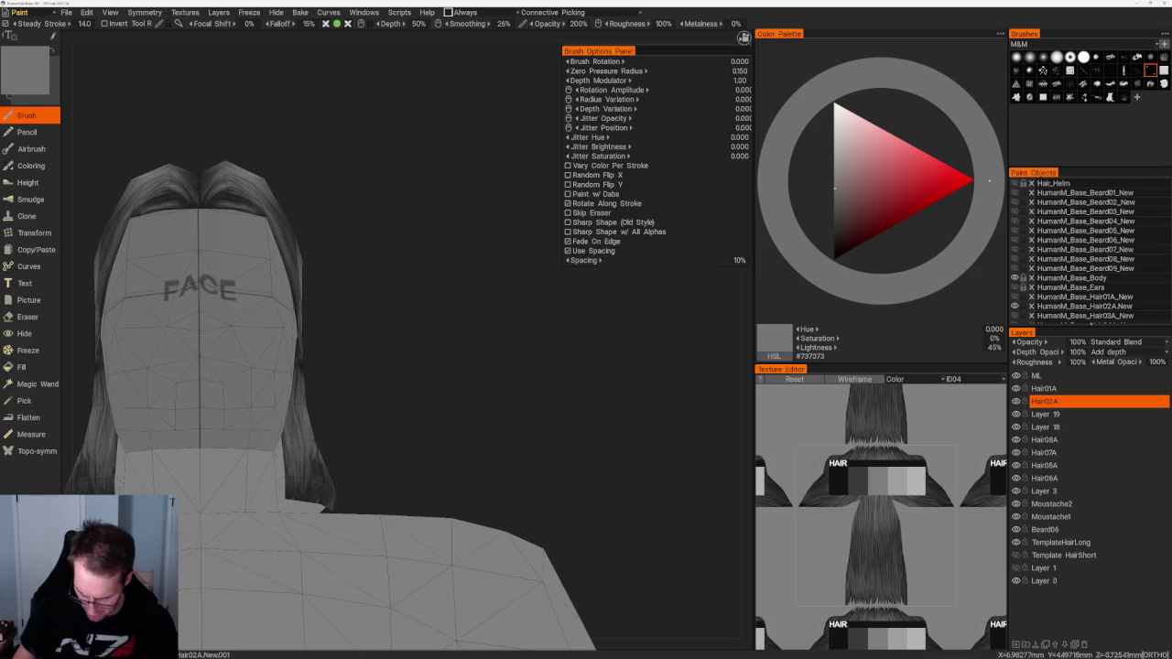
mouse_move(320, 448)
middle_down()
mouse_move(361, 449)
mouse_move(318, 362)
middle_up()
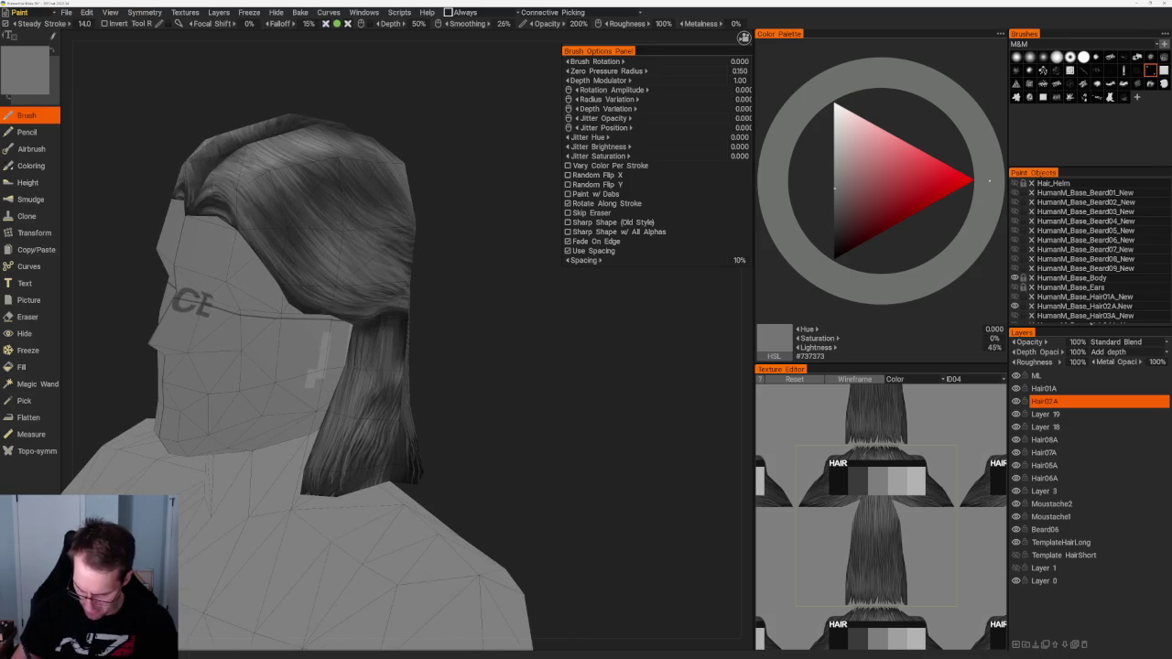
middle_drag(357, 458, 358, 379)
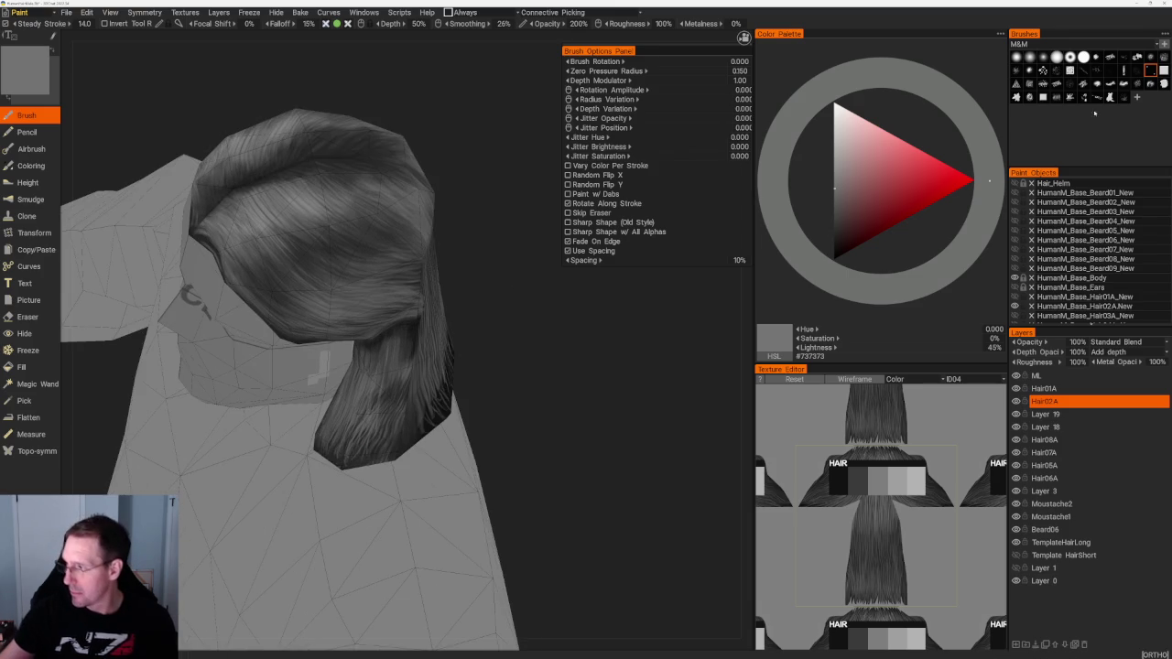
Step: With a strand brush, paint dark marks, then mid-grey strokes over the lower hair strands
click(1056, 96)
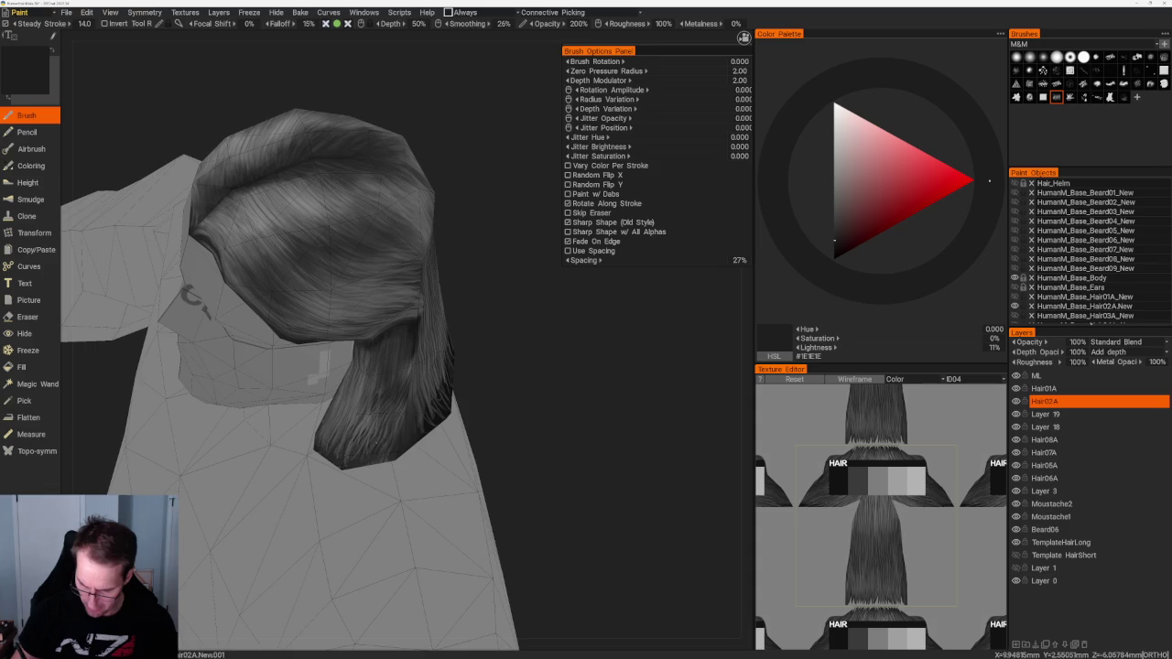
drag(526, 384, 535, 323)
drag(359, 357, 363, 410)
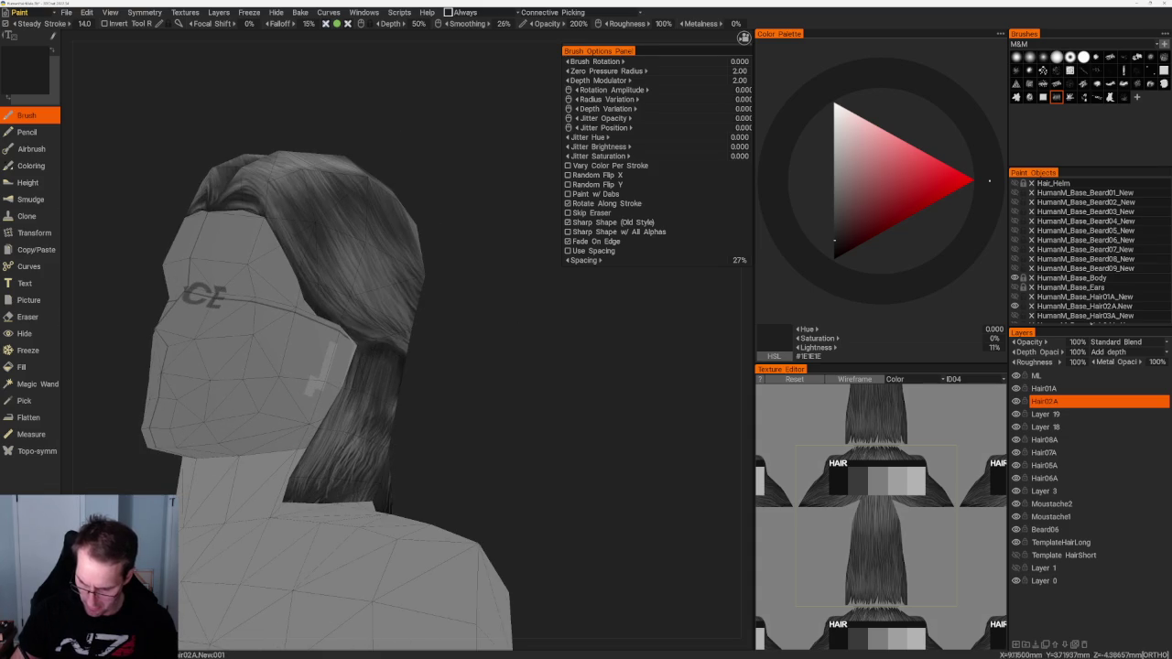
key(v)
drag(358, 369, 355, 399)
drag(445, 406, 431, 403)
drag(329, 430, 333, 481)
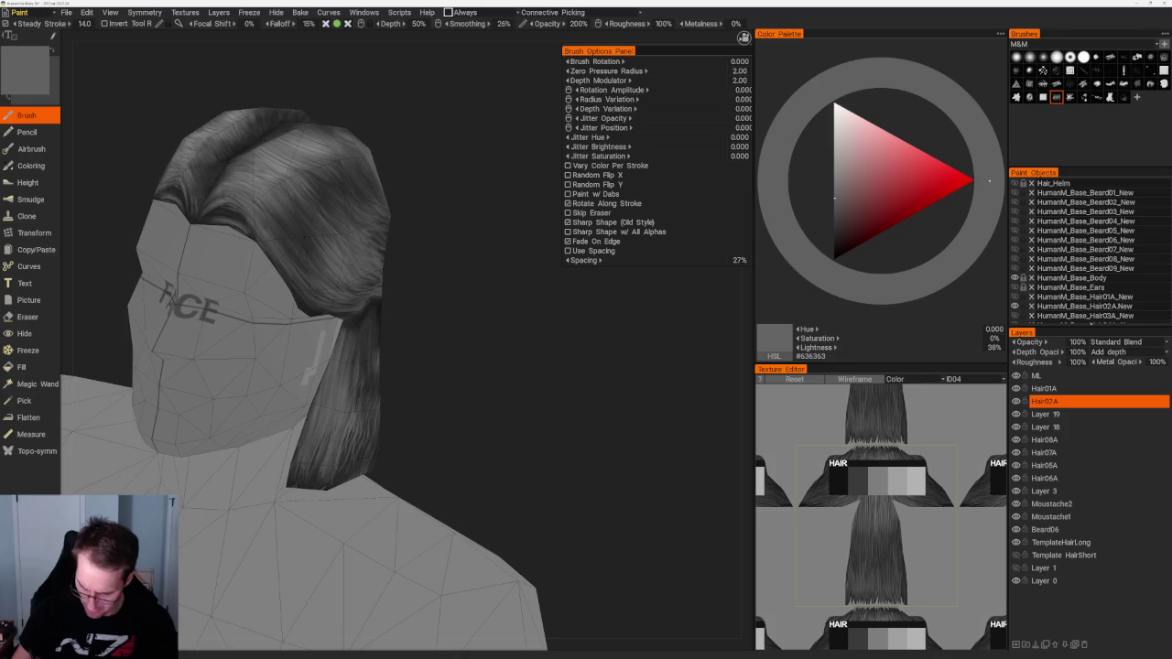
drag(380, 368, 405, 370)
mouse_move(343, 458)
mouse_down()
mouse_move(353, 481)
mouse_move(377, 479)
mouse_up()
mouse_move(373, 433)
mouse_down()
mouse_move(381, 478)
mouse_move(390, 471)
mouse_up()
Step: From the back, paint a lighter grey band down the left hair strip
key(v)
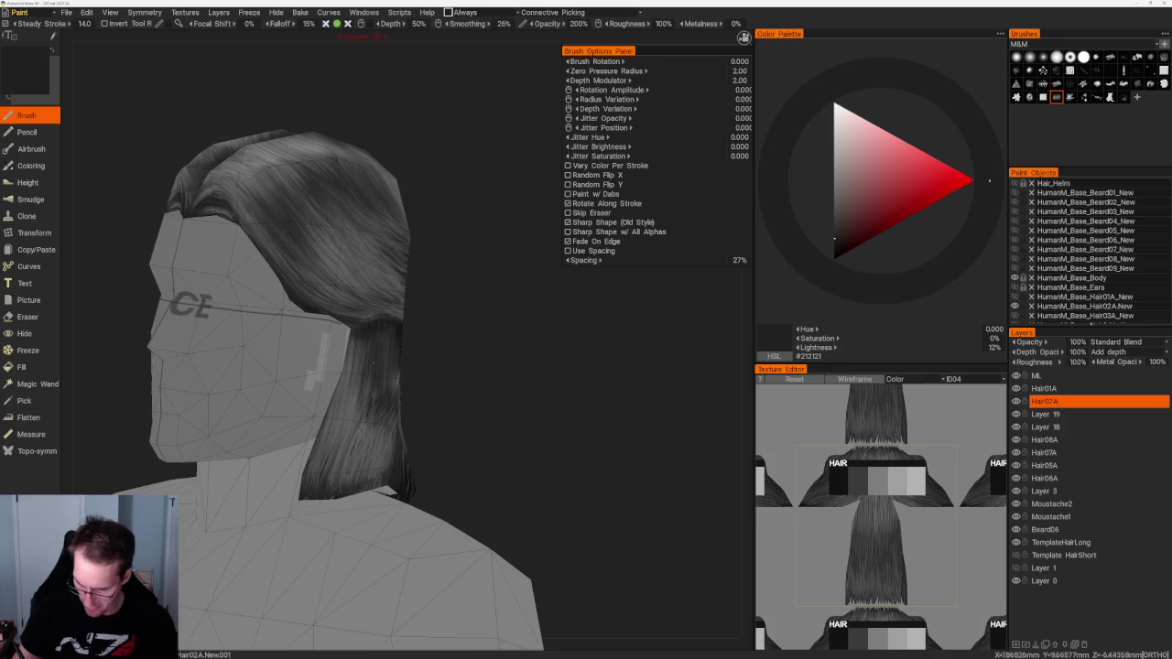
alt+drag(364, 392, 254, 416)
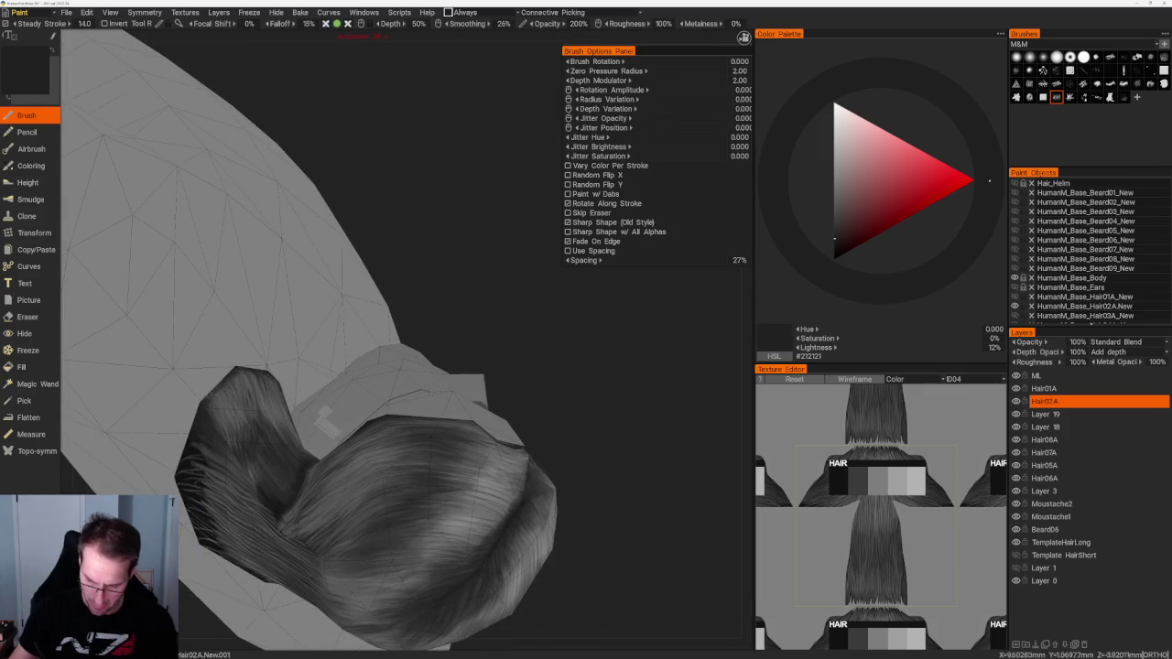
key(v)
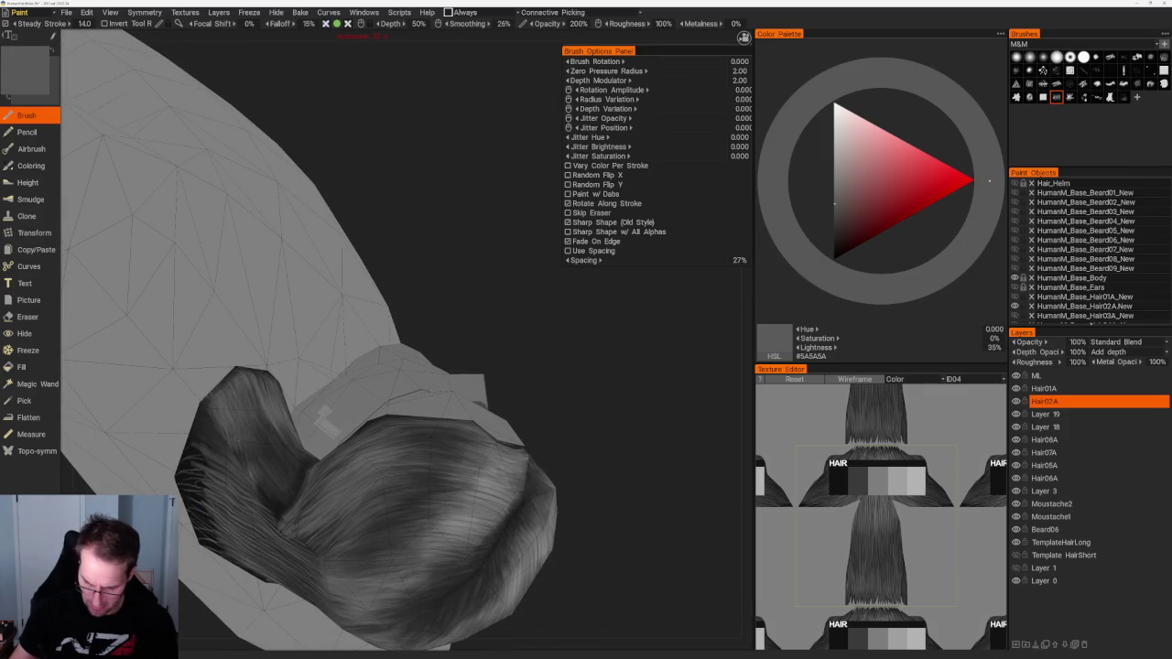
alt+drag(434, 282, 431, 302)
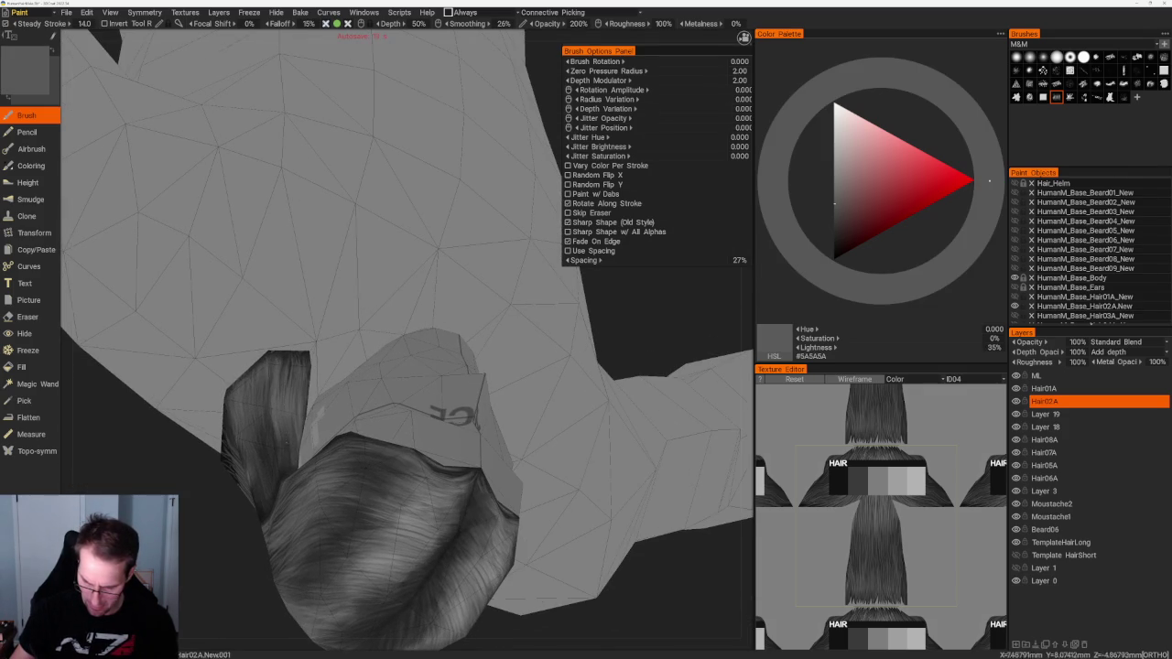
key(v)
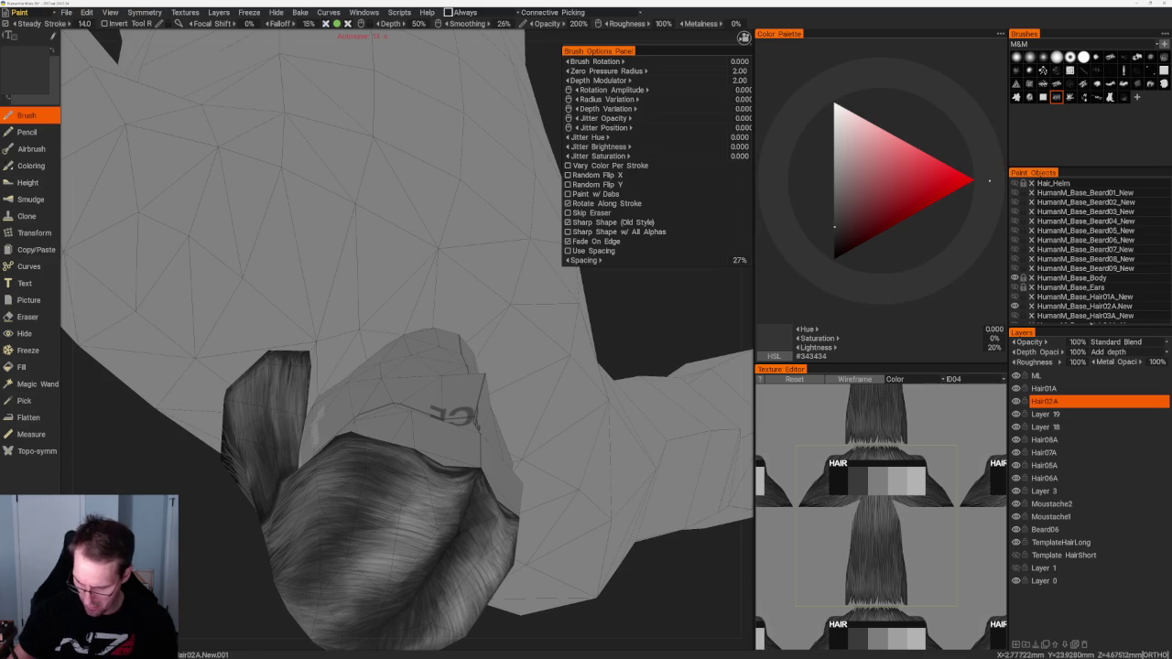
key(v)
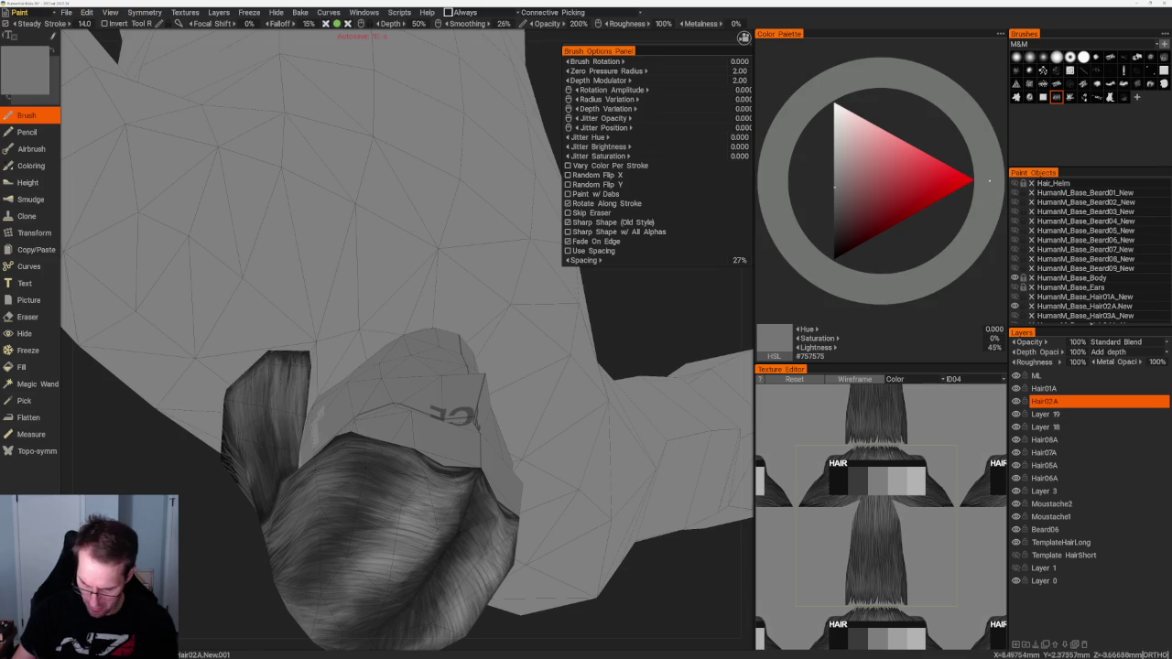
drag(274, 359, 283, 426)
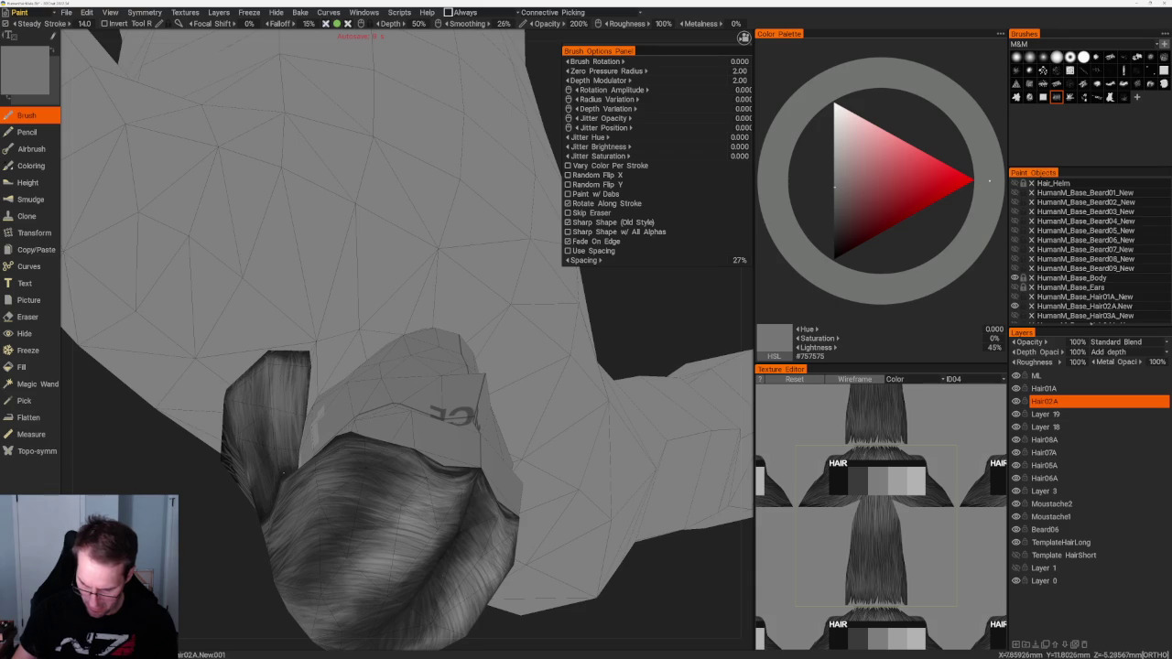
right_drag(366, 274, 422, 265)
drag(242, 371, 267, 504)
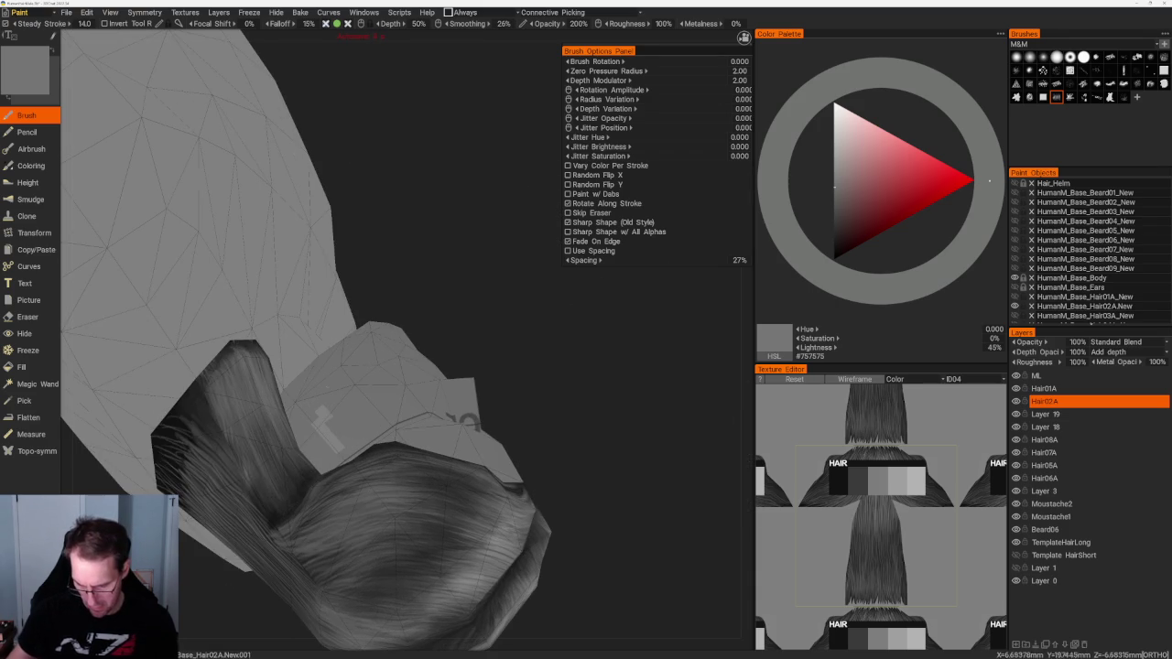
scroll(458, 314, down, 5)
mouse_move(457, 314)
right_down()
mouse_move(383, 514)
mouse_move(385, 360)
right_up()
scroll(385, 360, up, 3)
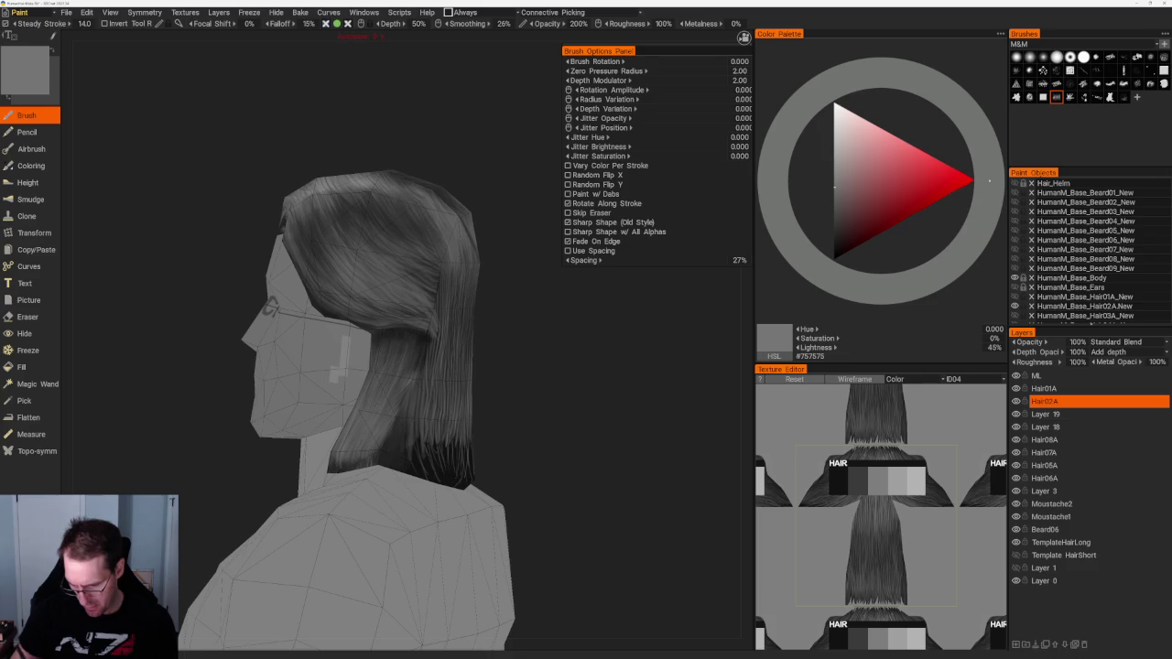
Step: Cycle through near-black and mid greys while orbiting to a straight back view of the hair
right_drag(519, 385, 581, 358)
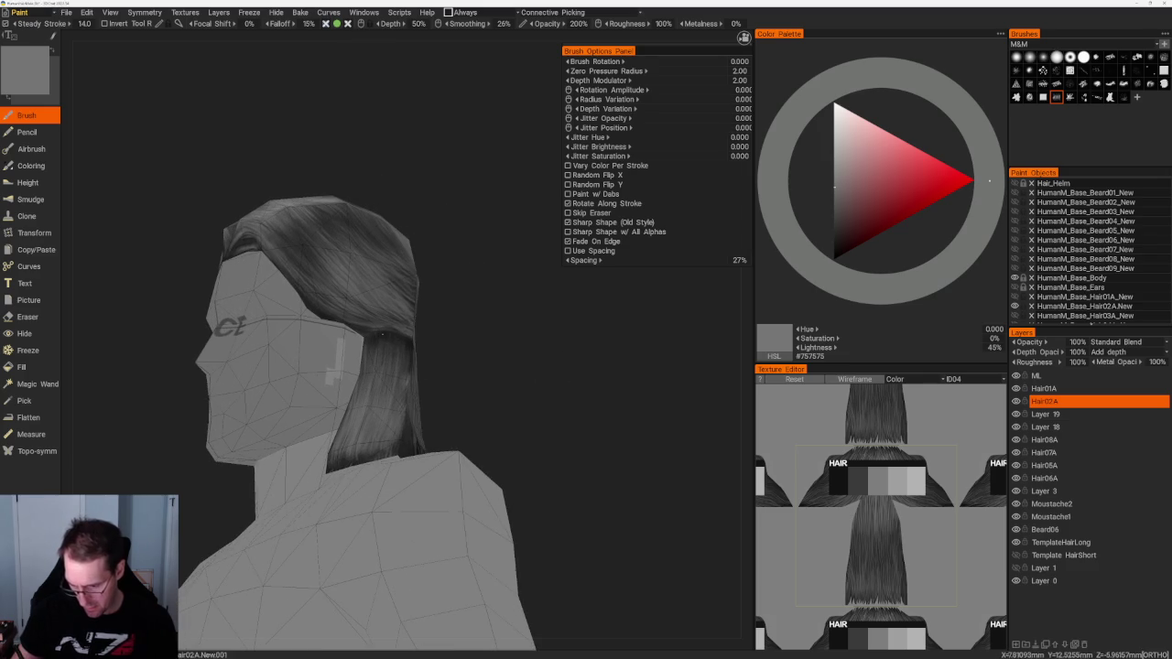
key(v)
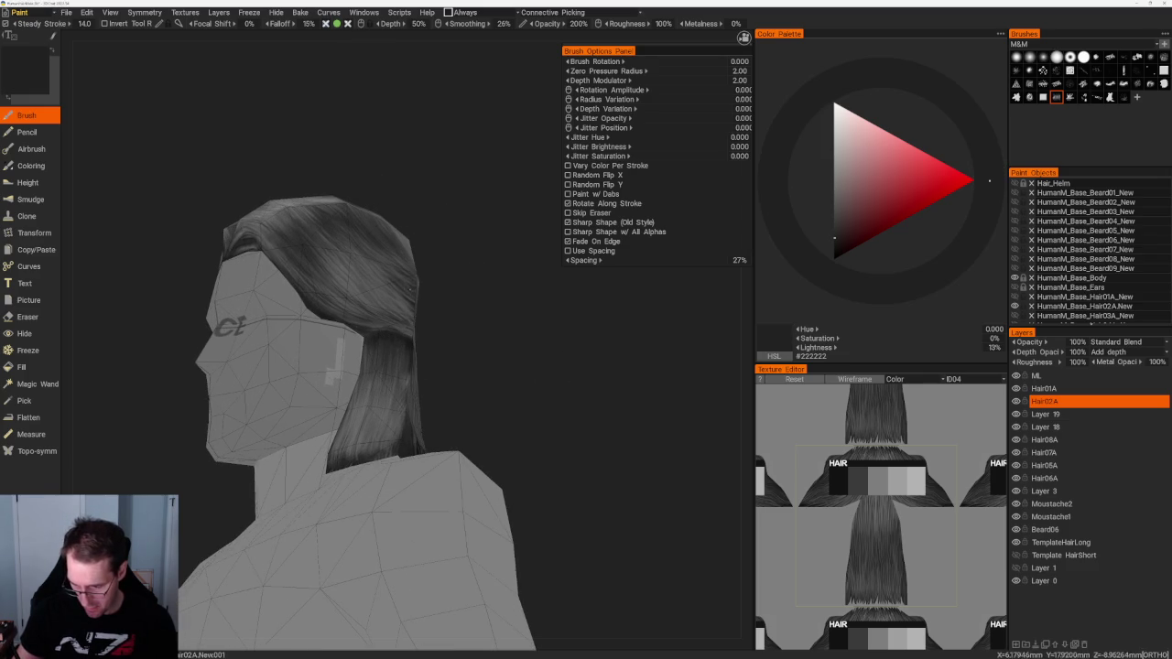
key(v)
middle_drag(430, 421, 484, 427)
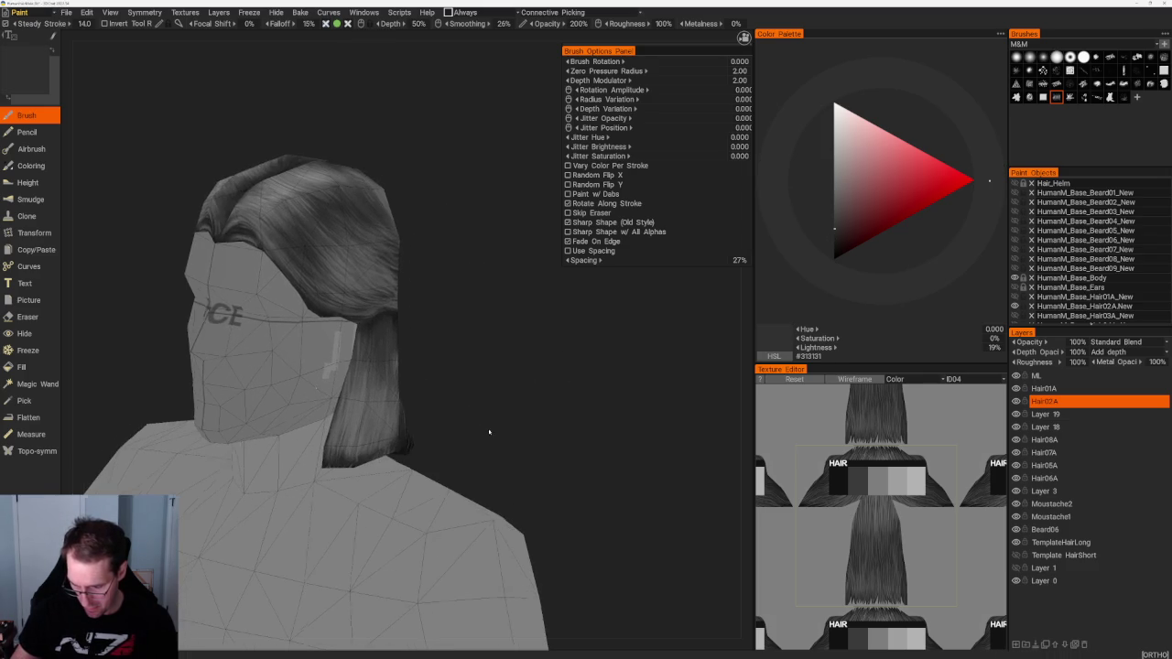
key(v)
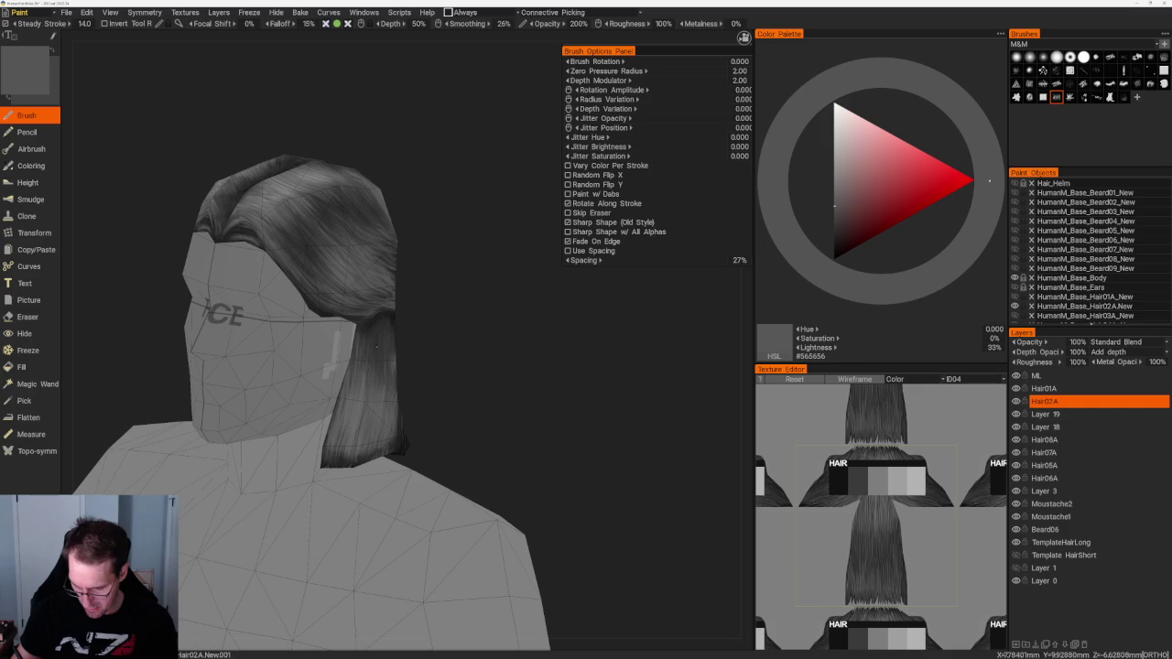
mouse_move(454, 391)
middle_down()
mouse_move(394, 362)
mouse_move(419, 366)
middle_up()
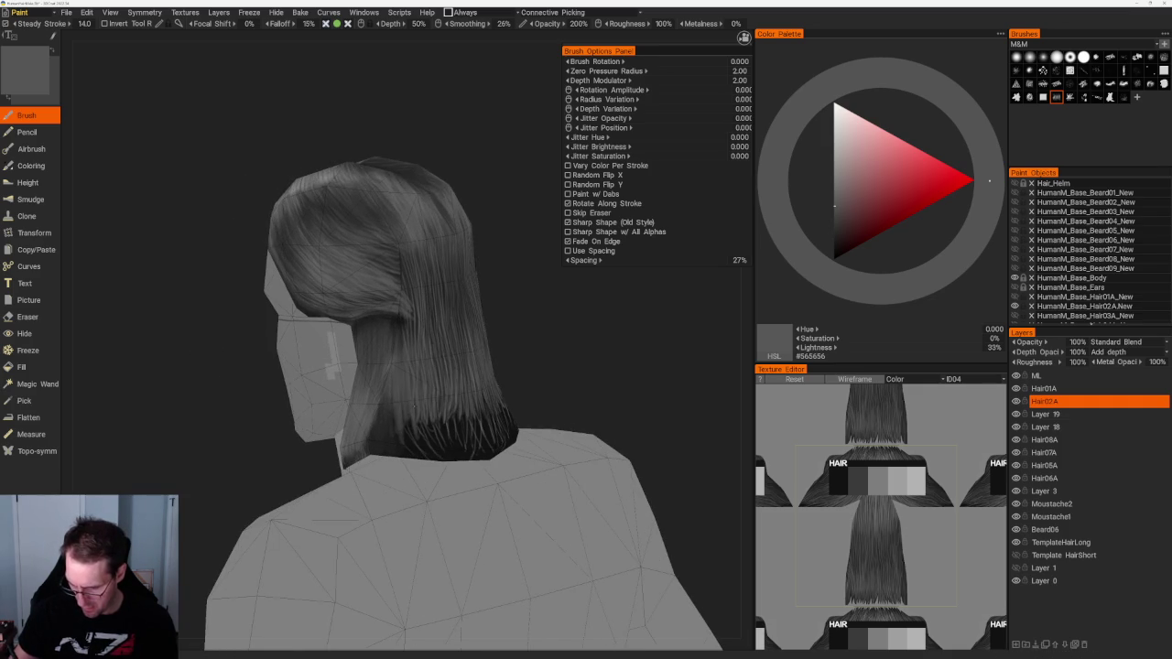
middle_drag(432, 321, 458, 330)
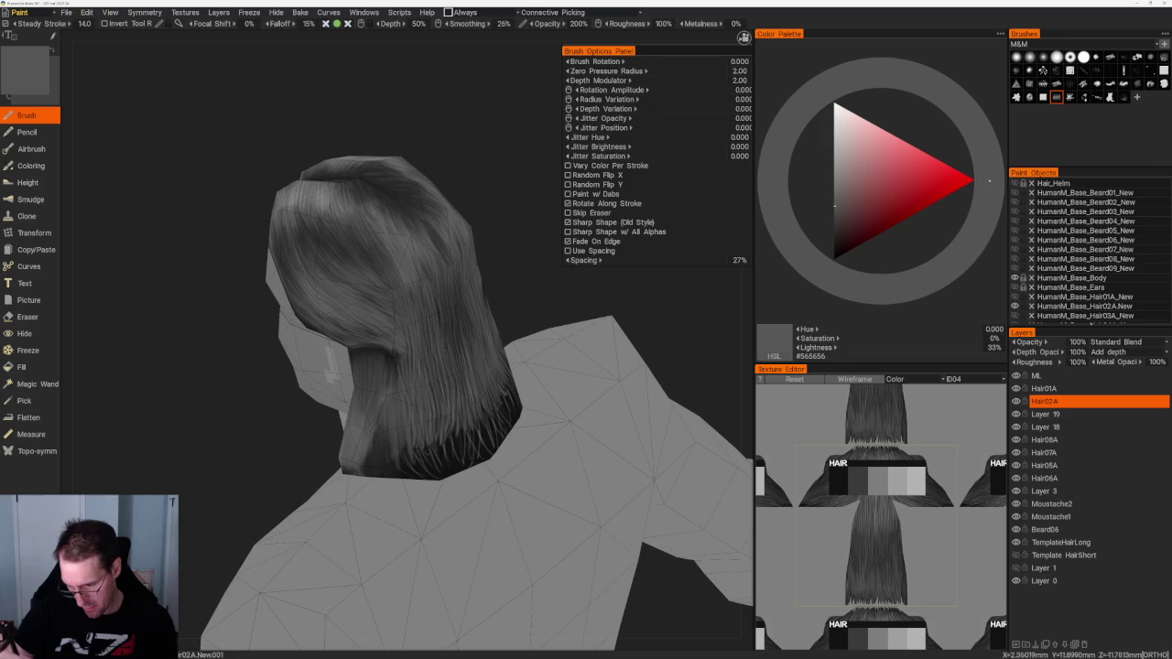
middle_drag(483, 261, 505, 259)
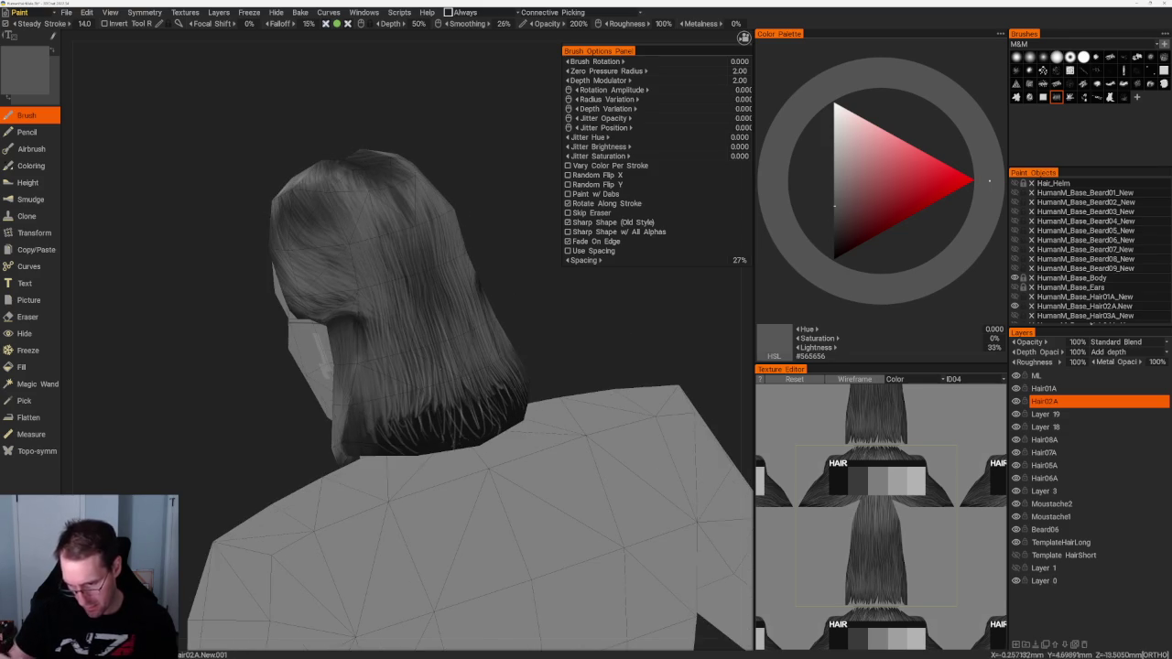
key(v)
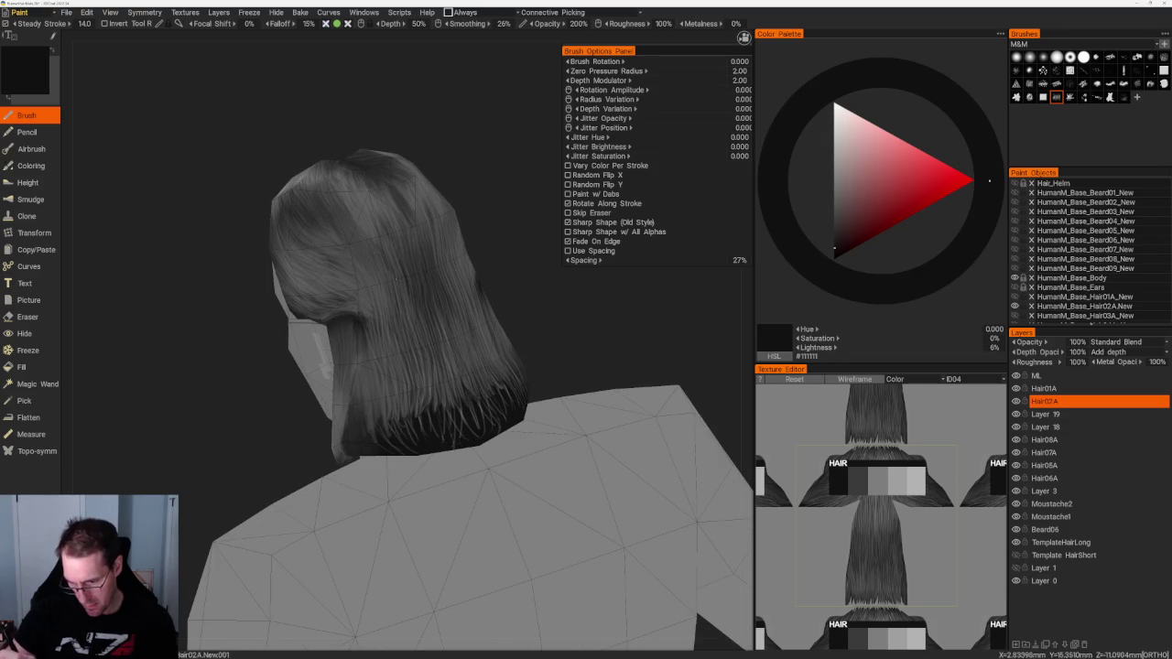
drag(549, 247, 496, 227)
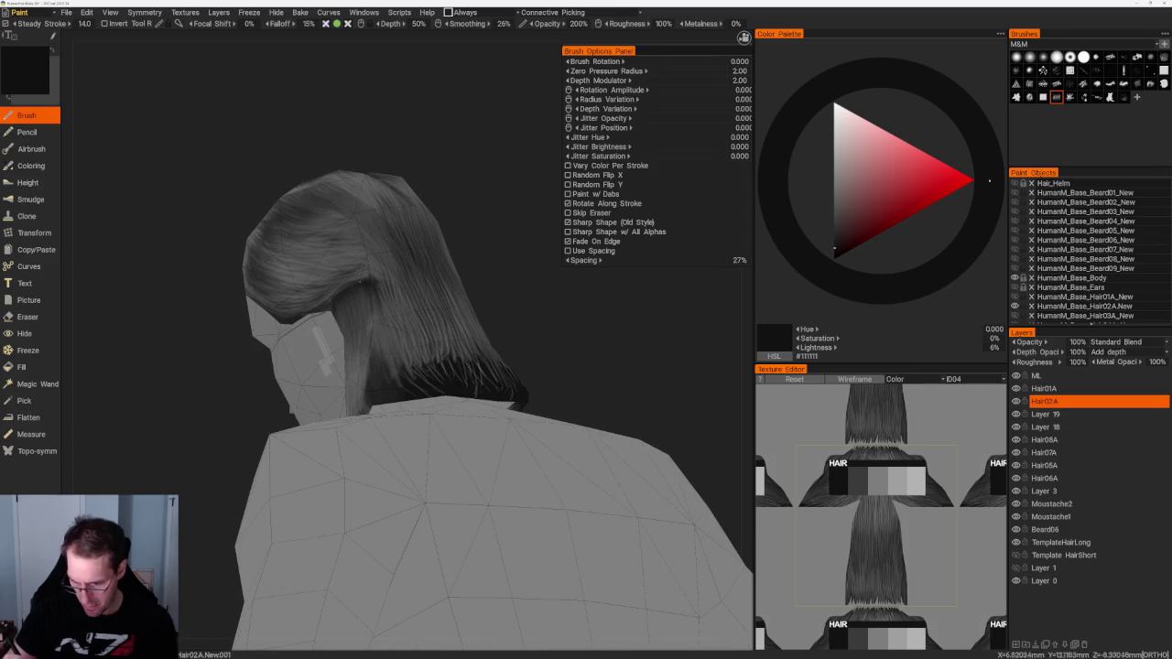
mouse_move(486, 296)
mouse_down()
mouse_move(439, 403)
mouse_move(393, 357)
mouse_up()
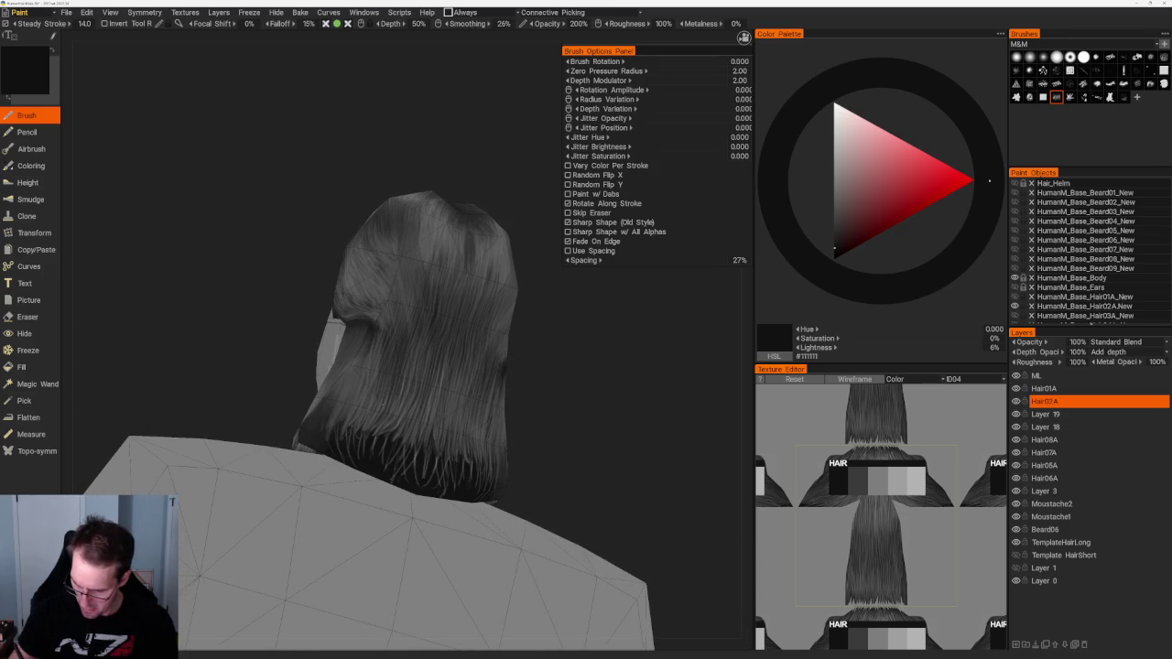
shift+drag(467, 392, 618, 417)
shift+drag(489, 406, 398, 327)
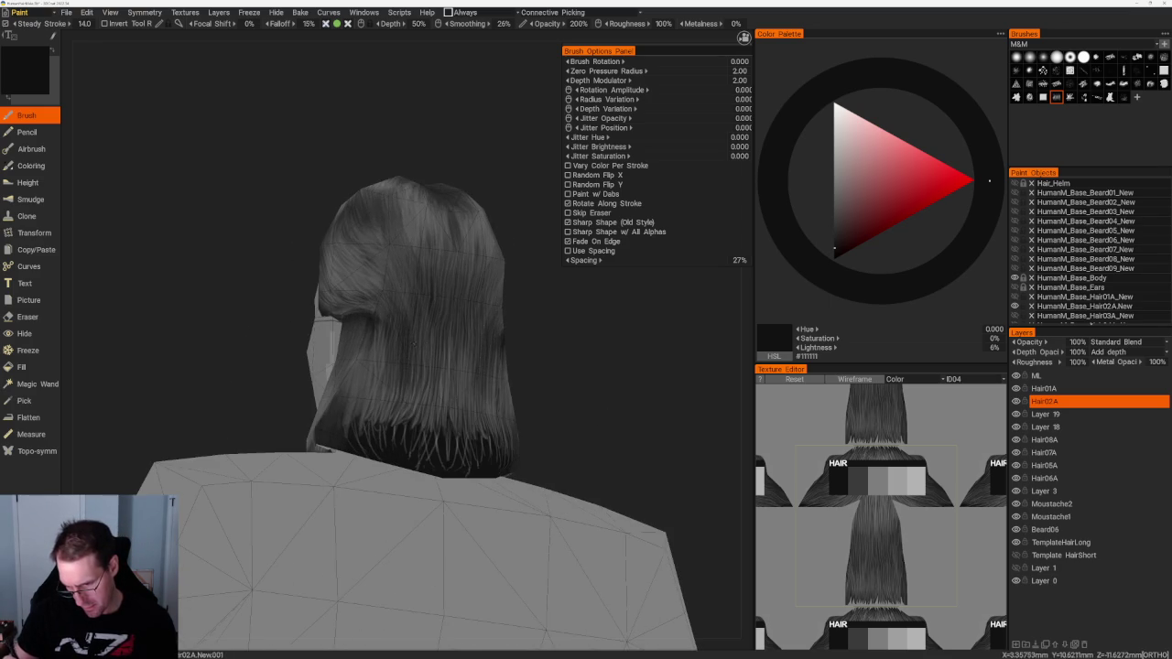
mouse_move(448, 394)
shift+mouse_down()
mouse_move(561, 434)
mouse_move(540, 437)
shift+mouse_up()
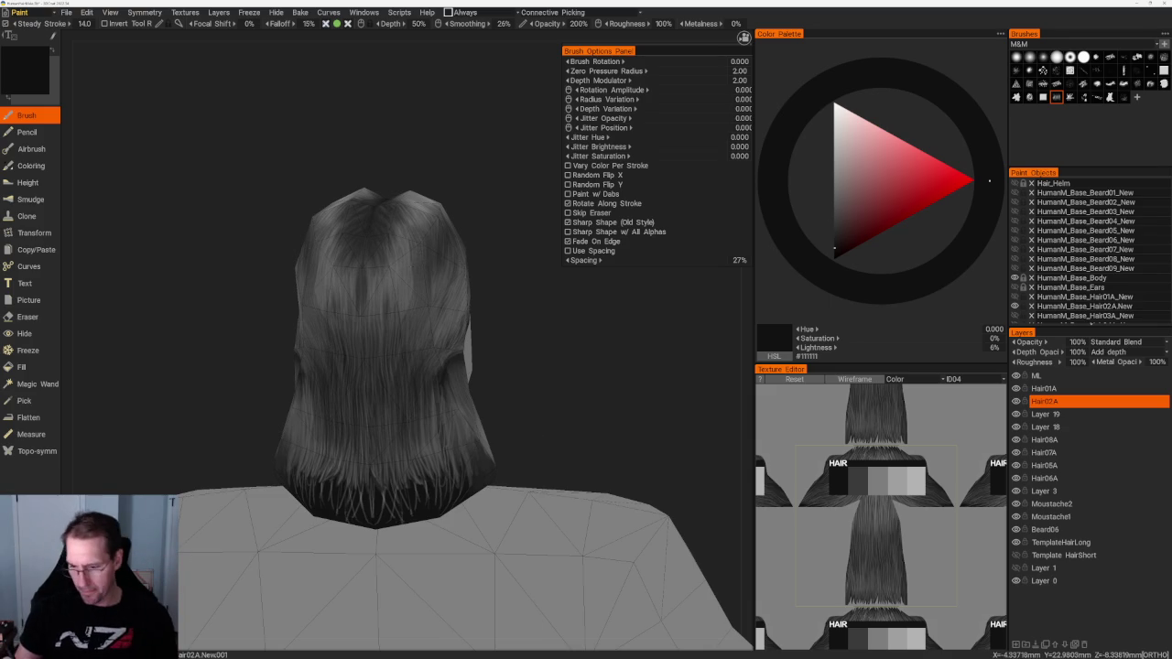
Step: Pick a mid grey and paint bright strands on the hair crown from behind
key(v)
right_drag(430, 366, 445, 280)
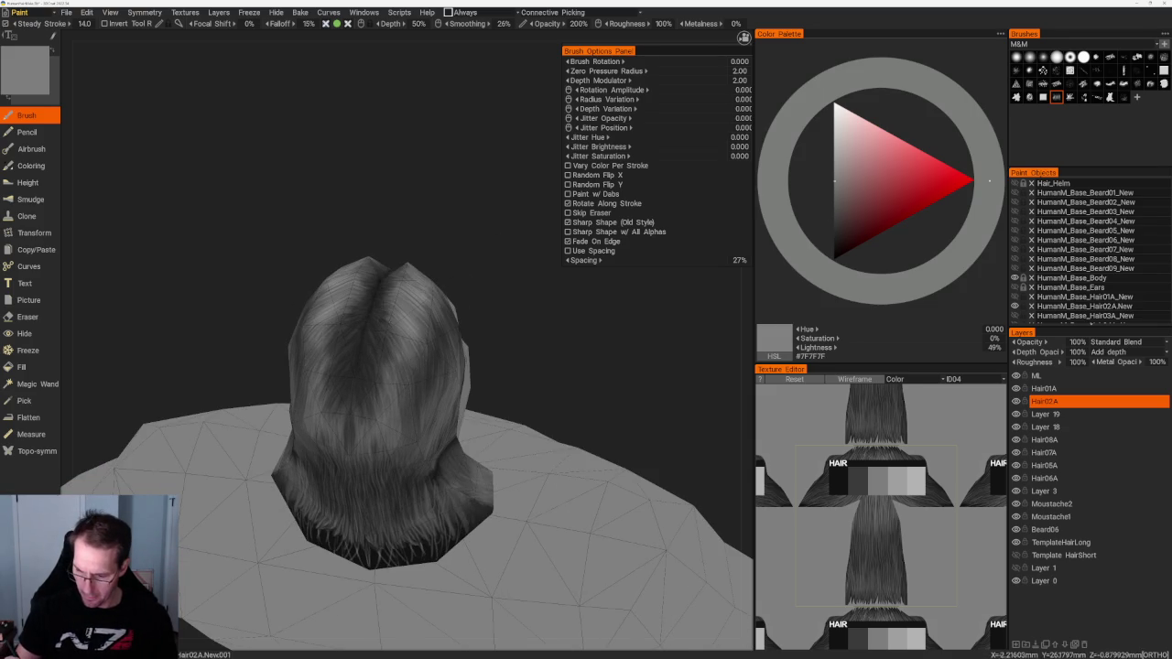
right_drag(356, 211, 355, 253)
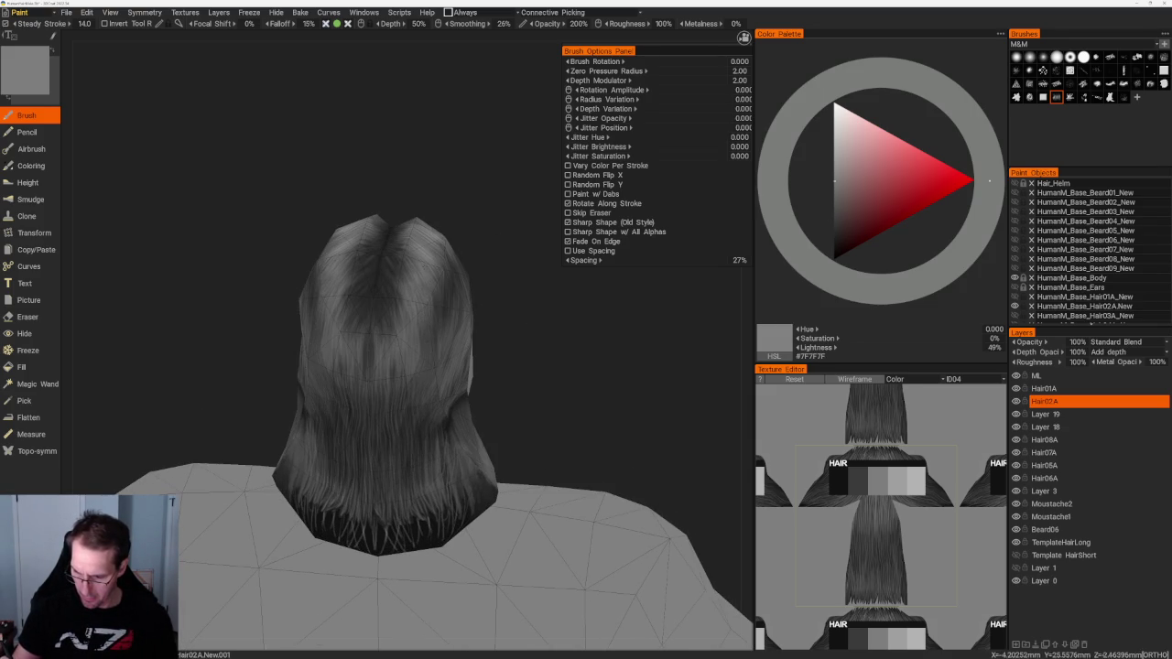
drag(352, 284, 351, 327)
drag(352, 284, 352, 327)
right_drag(497, 348, 427, 369)
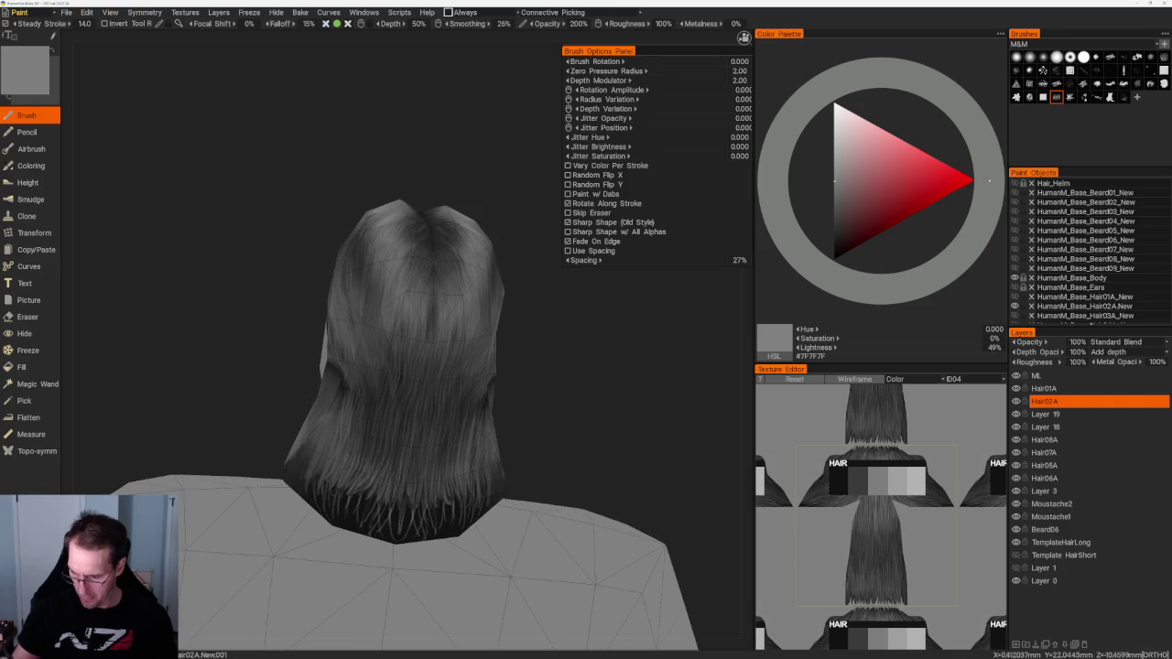
right_drag(434, 275, 488, 350)
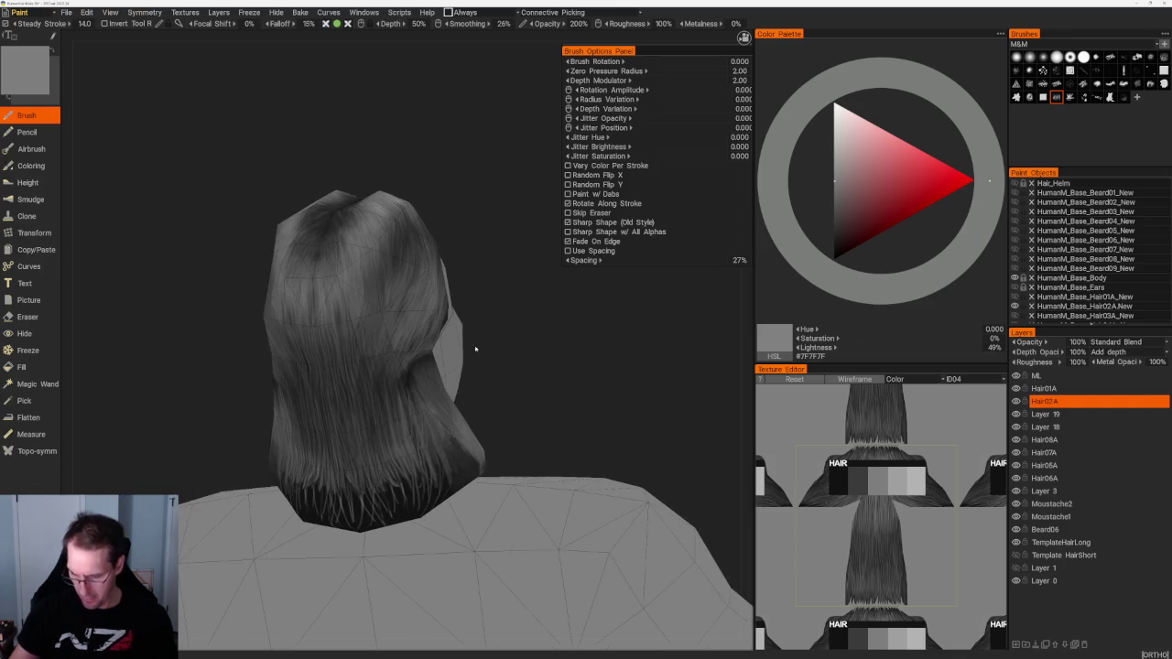
Step: Shift the paint grey between darker and near-black shades while viewing the back of the head
key(v)
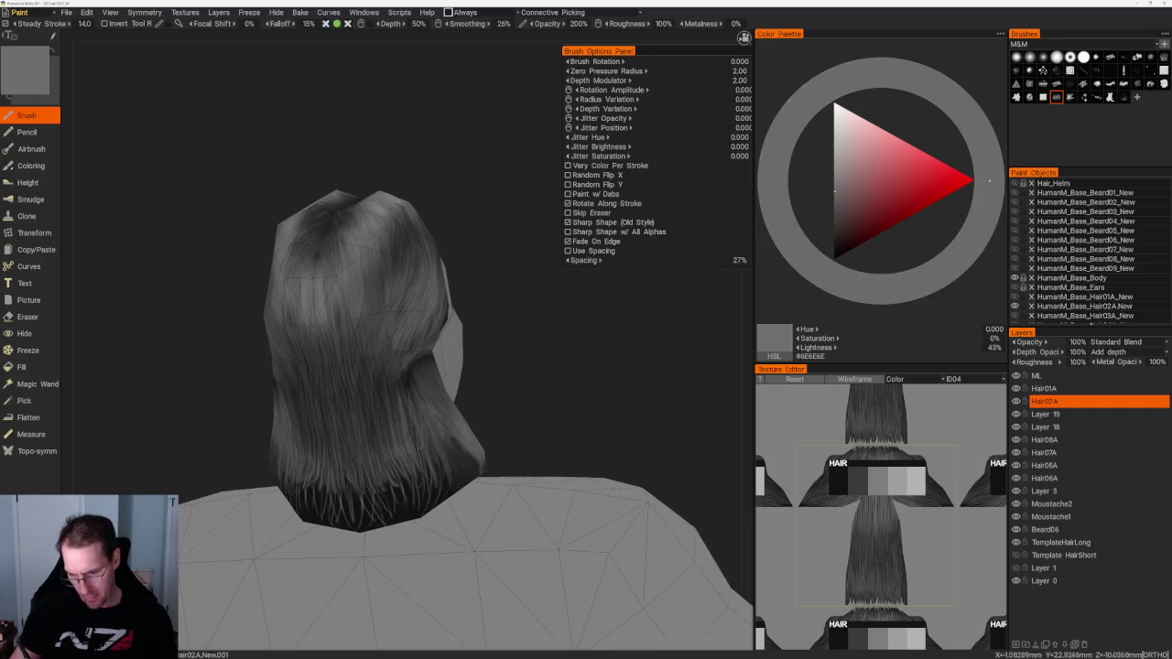
right_drag(476, 348, 528, 335)
key(v)
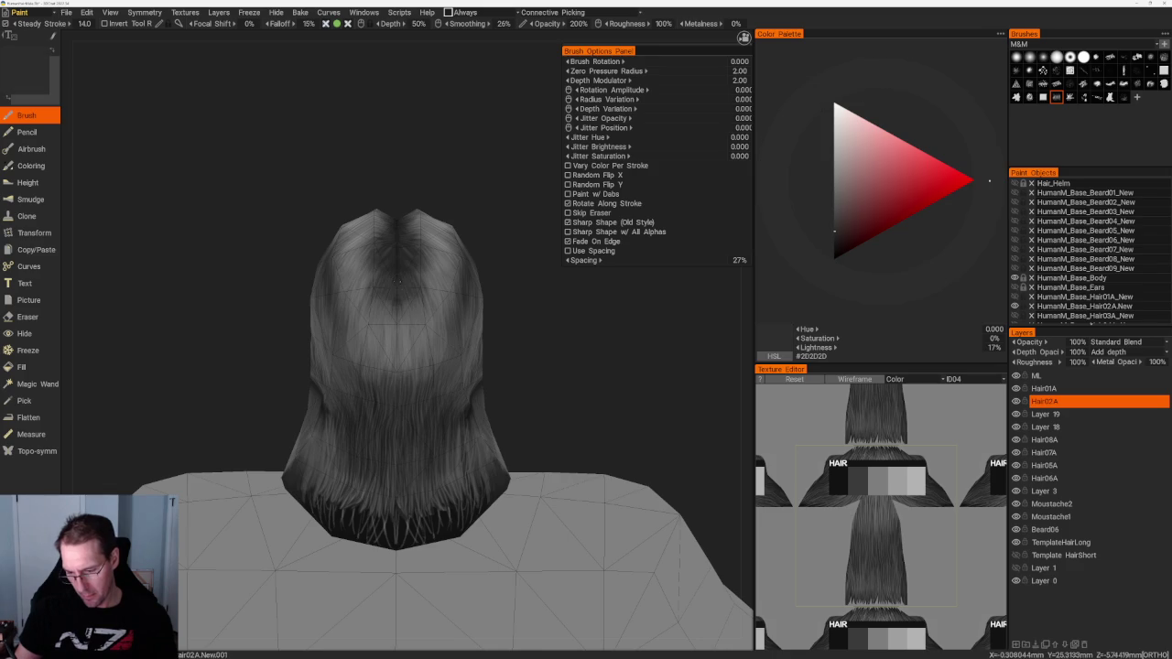
key(v)
key(v)
key(v)
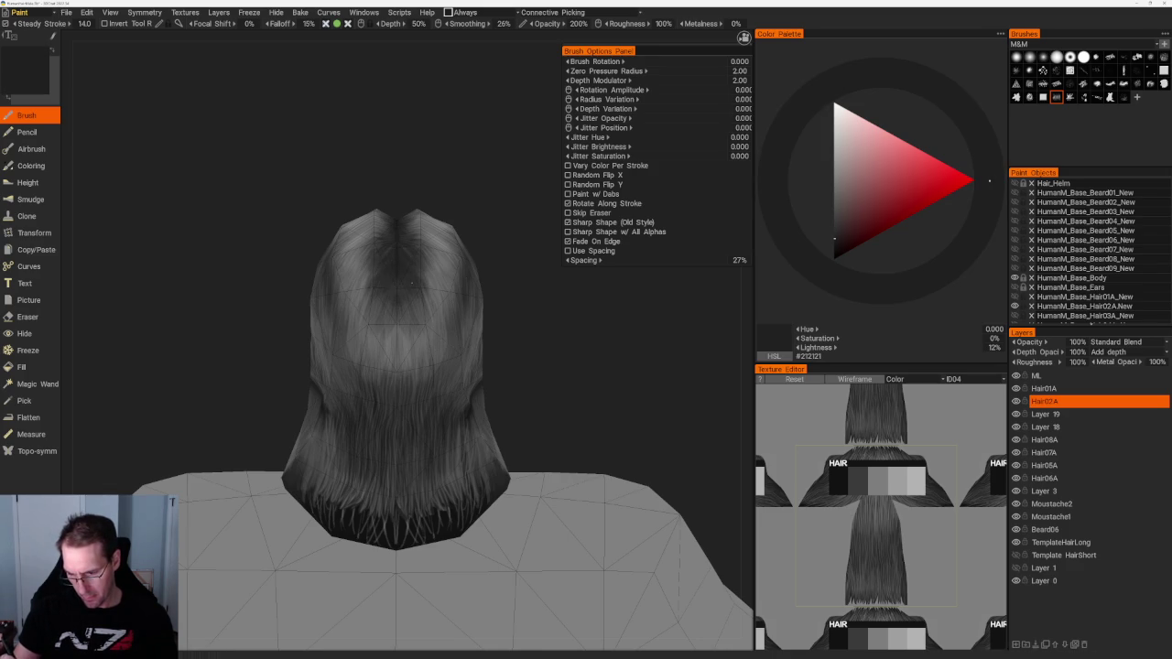
right_drag(403, 266, 403, 302)
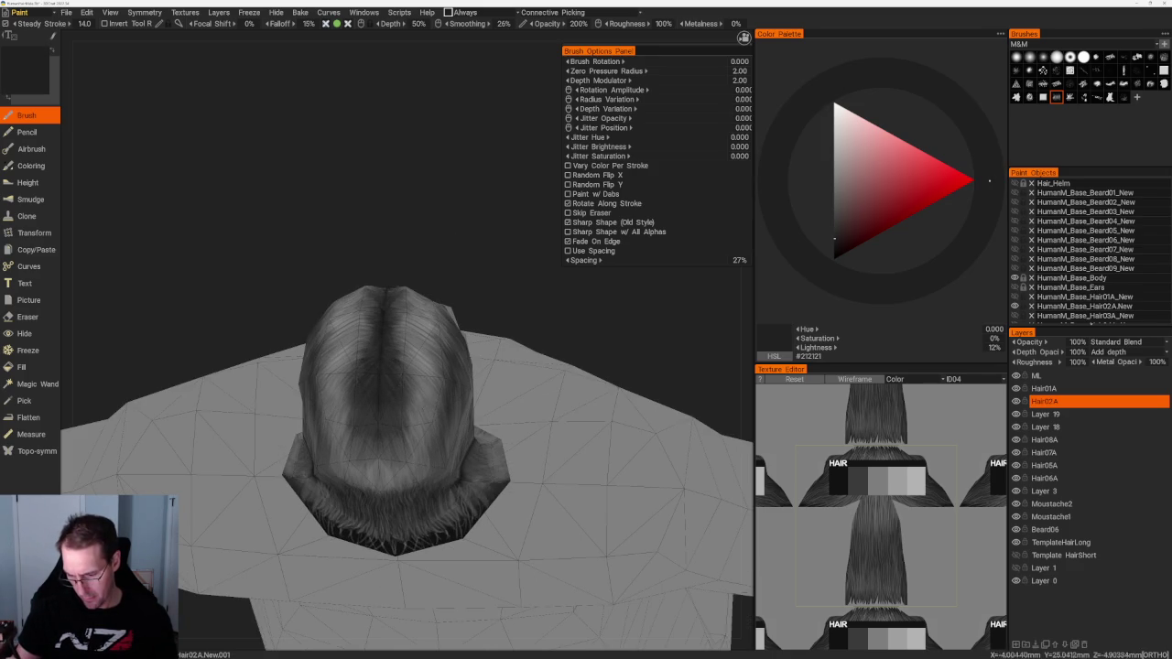
key(v)
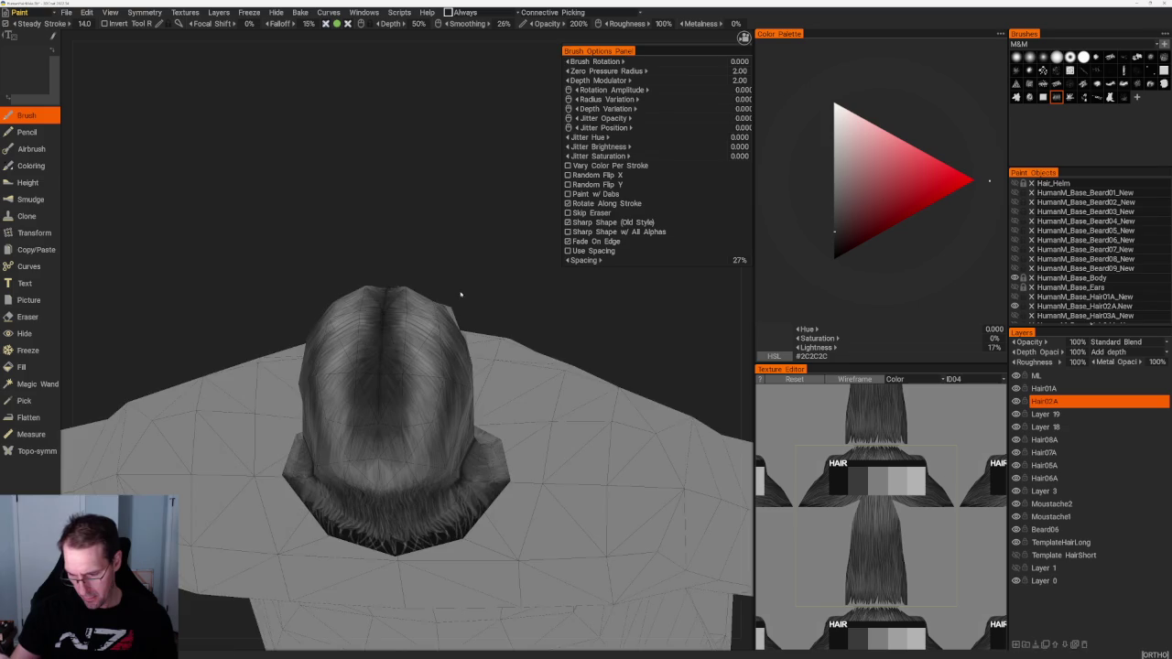
right_drag(403, 348, 394, 339)
mouse_move(548, 548)
right_down()
mouse_move(504, 497)
mouse_move(504, 410)
mouse_move(537, 333)
mouse_move(510, 406)
mouse_move(554, 418)
mouse_move(547, 380)
mouse_move(579, 404)
mouse_move(604, 456)
right_up()
Step: Sample a lighter, then a near-black grey, and zoom out to see the whole body
key(v)
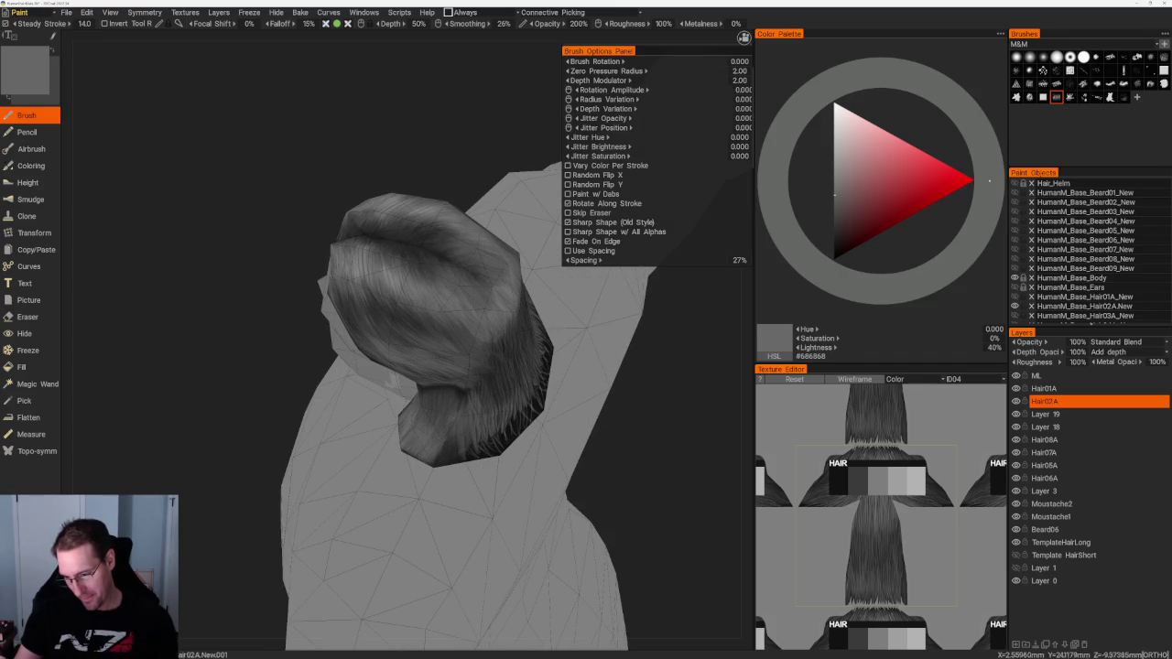
right_drag(430, 366, 558, 413)
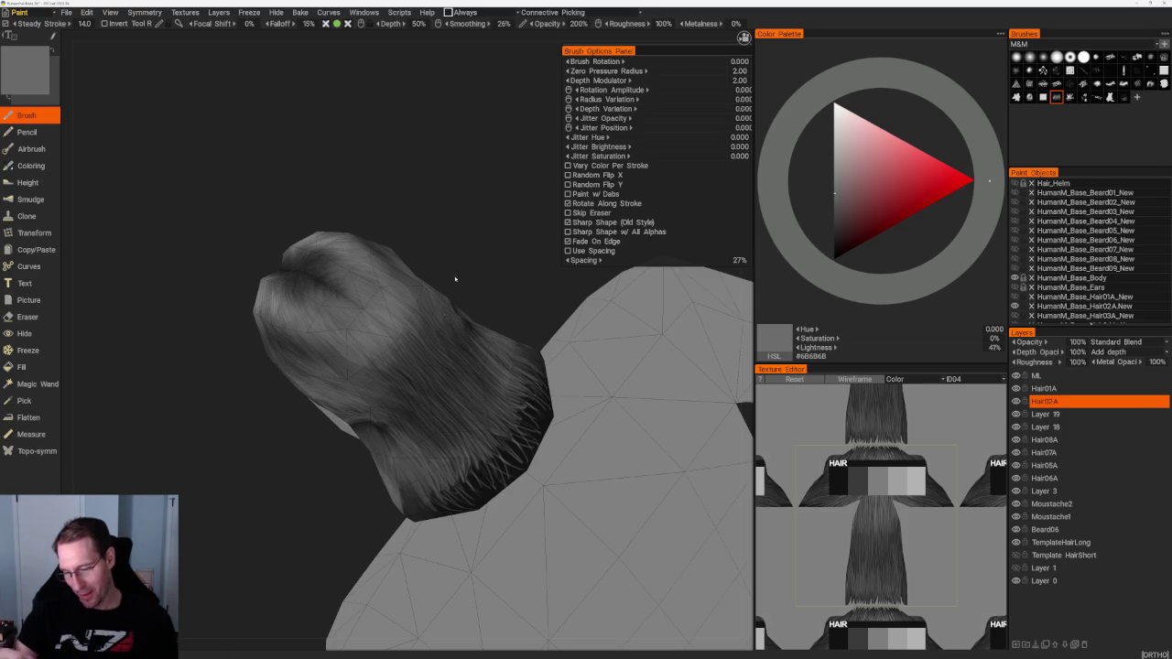
drag(394, 229, 411, 234)
key(v)
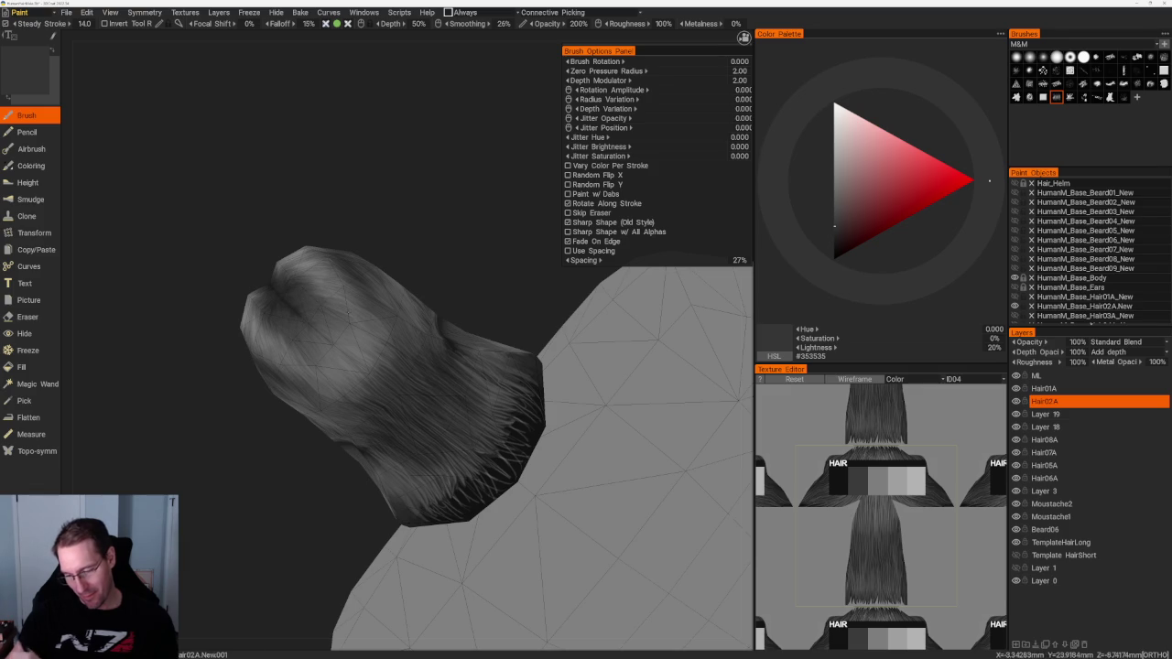
key(v)
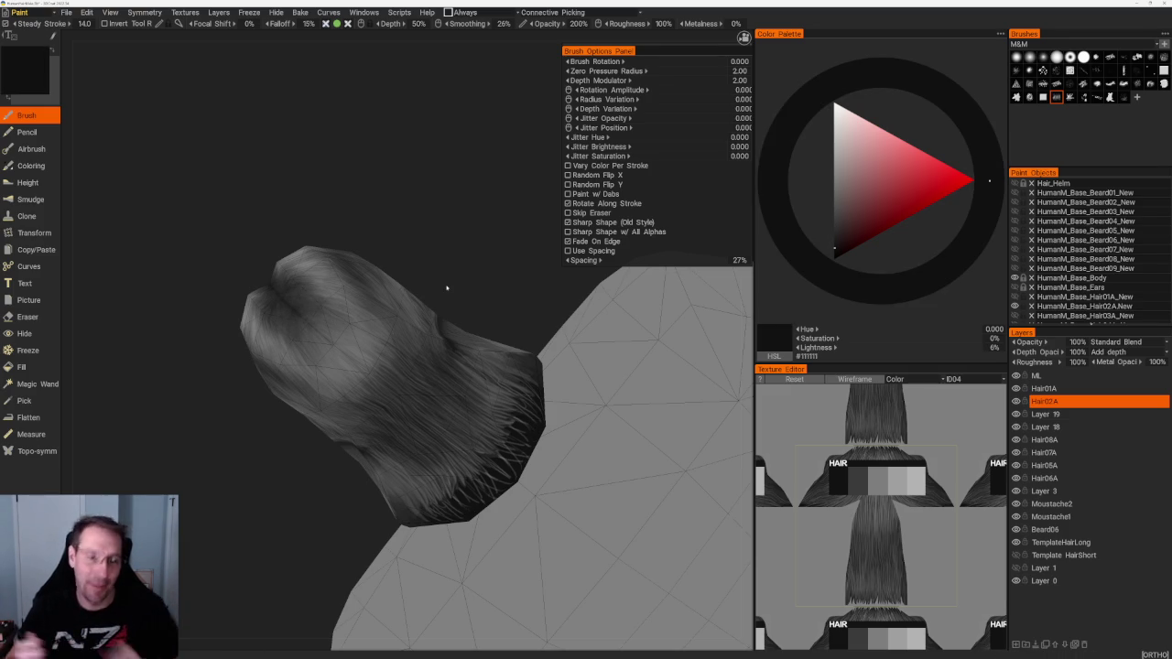
mouse_move(447, 288)
mouse_down()
mouse_move(379, 214)
mouse_move(395, 239)
mouse_move(365, 338)
mouse_up()
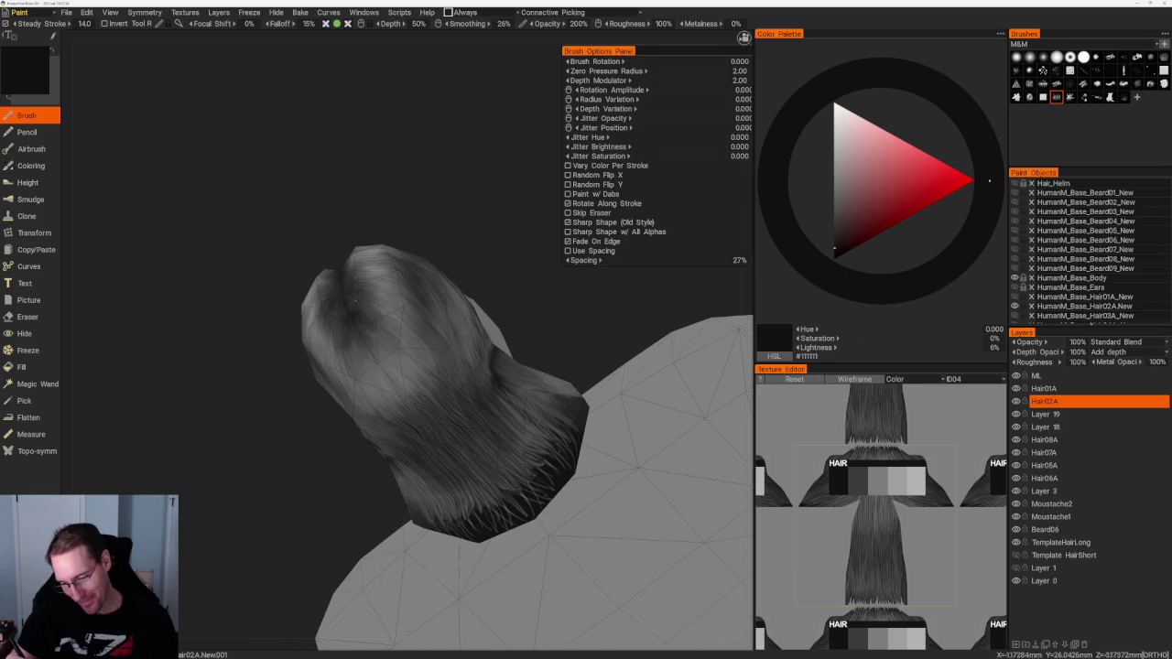
mouse_move(367, 301)
mouse_down()
mouse_move(427, 248)
mouse_move(434, 222)
mouse_up()
scroll(434, 223, up, 1)
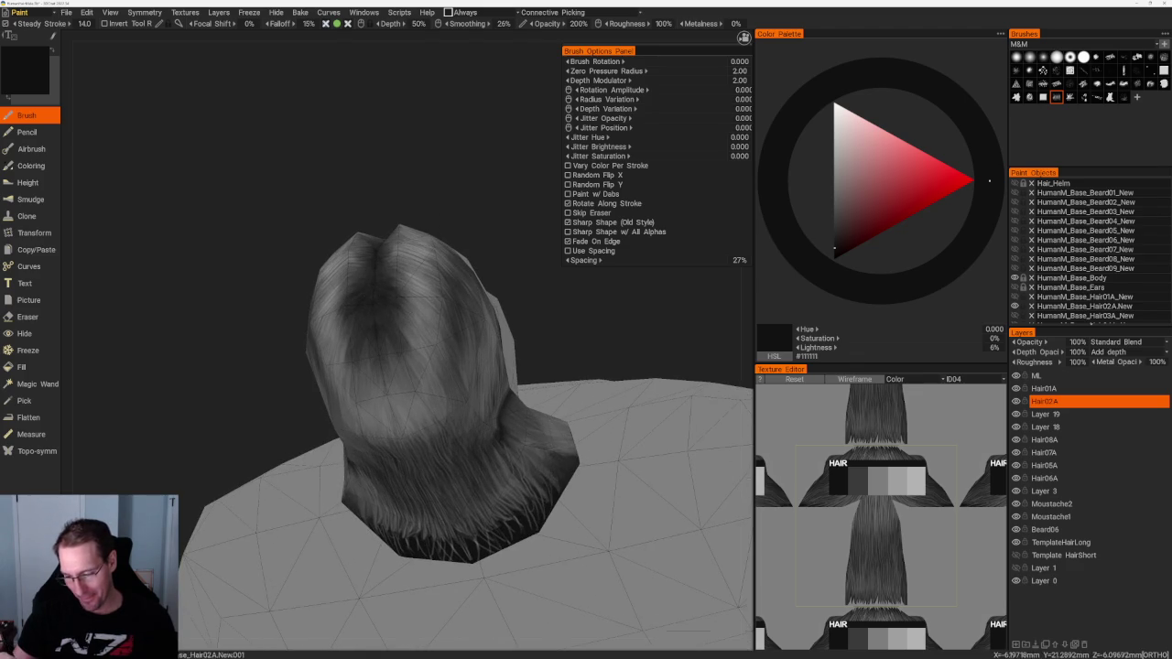
scroll(434, 222, down, 5)
drag(411, 228, 432, 226)
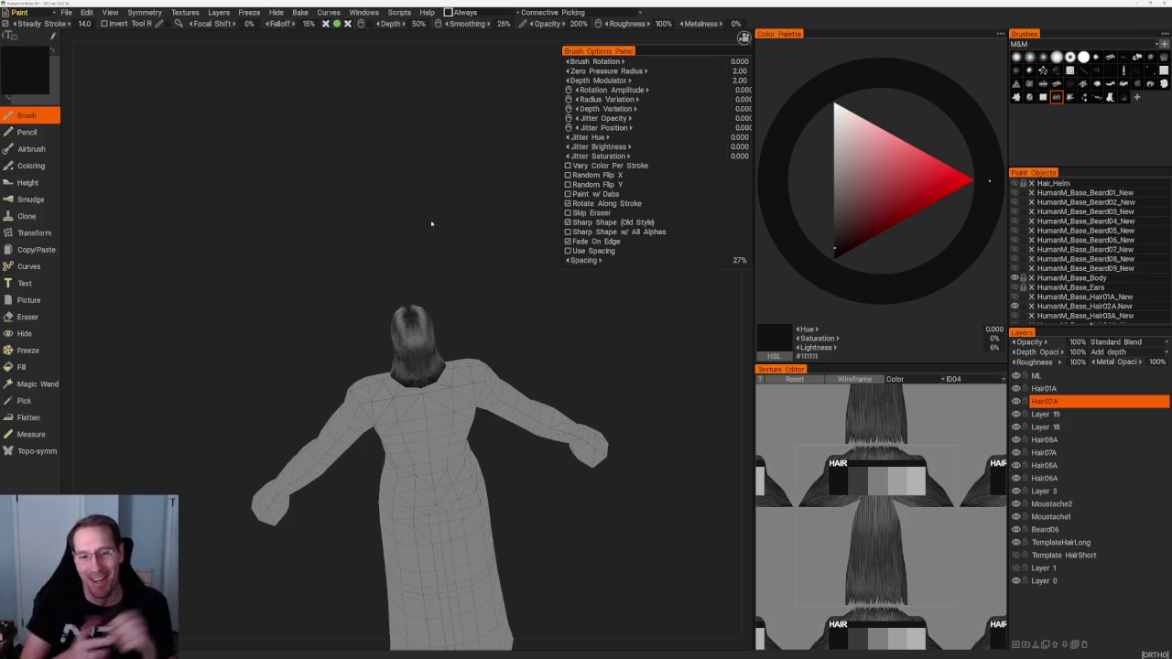
Step: Paint a dark grey streak and a light stroke on the lower hair from behind
scroll(411, 241, up, 5)
drag(445, 330, 381, 340)
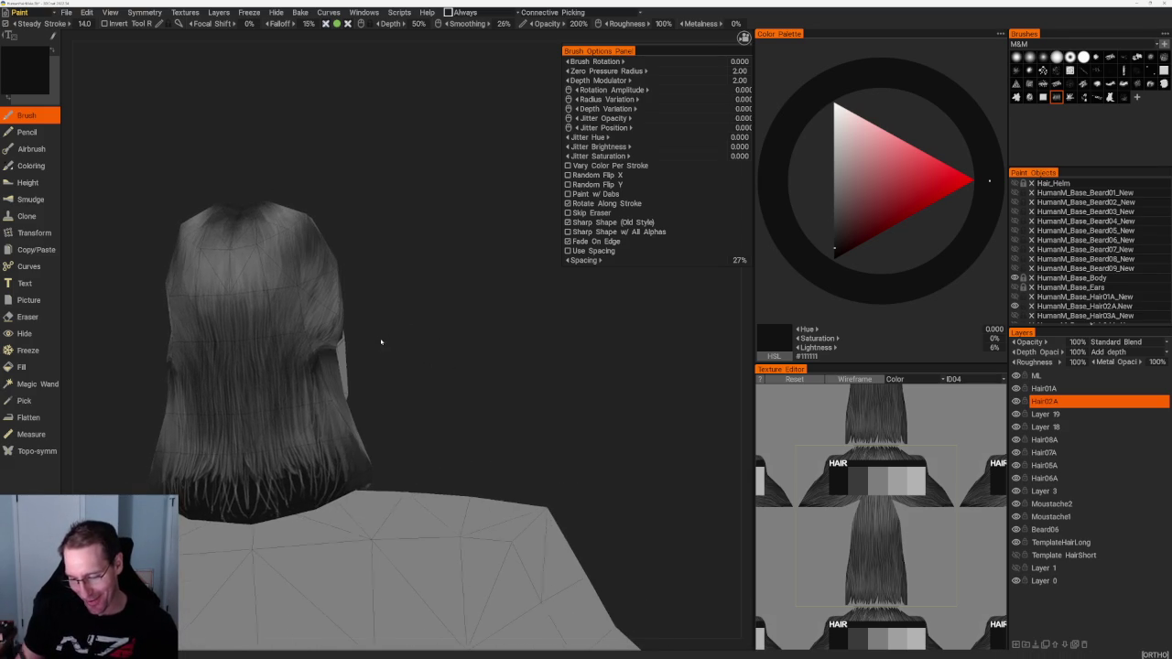
mouse_move(435, 371)
mouse_down()
mouse_move(418, 377)
mouse_move(430, 374)
mouse_move(430, 333)
mouse_up()
key(v)
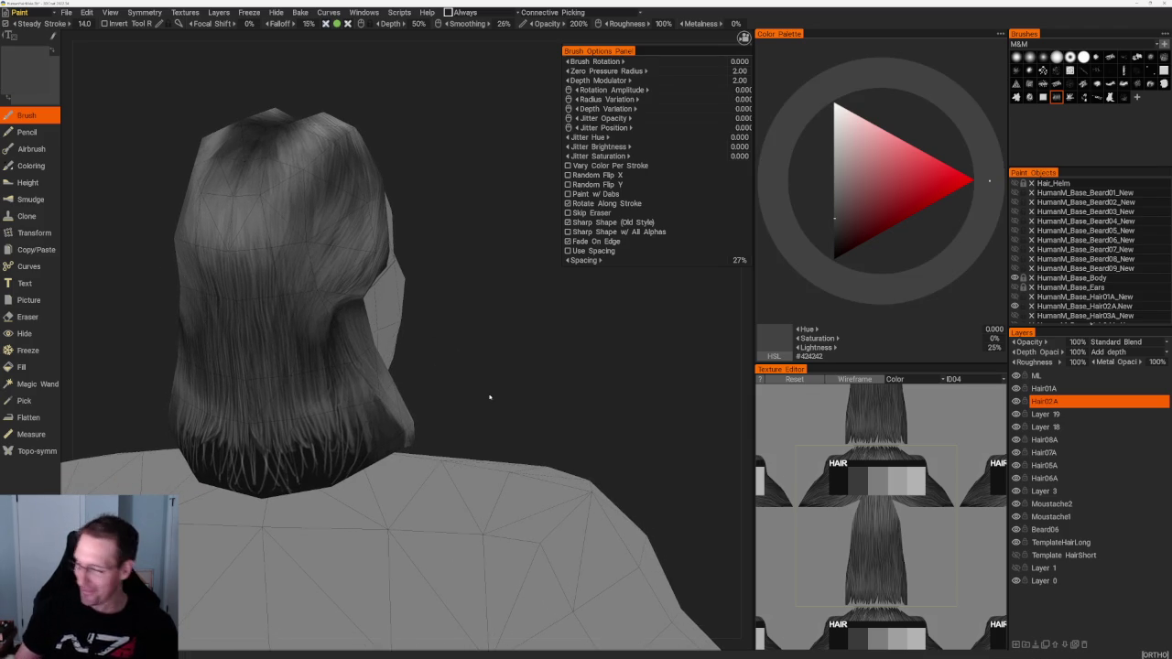
mouse_move(390, 433)
mouse_down()
mouse_move(403, 411)
mouse_move(397, 342)
mouse_up()
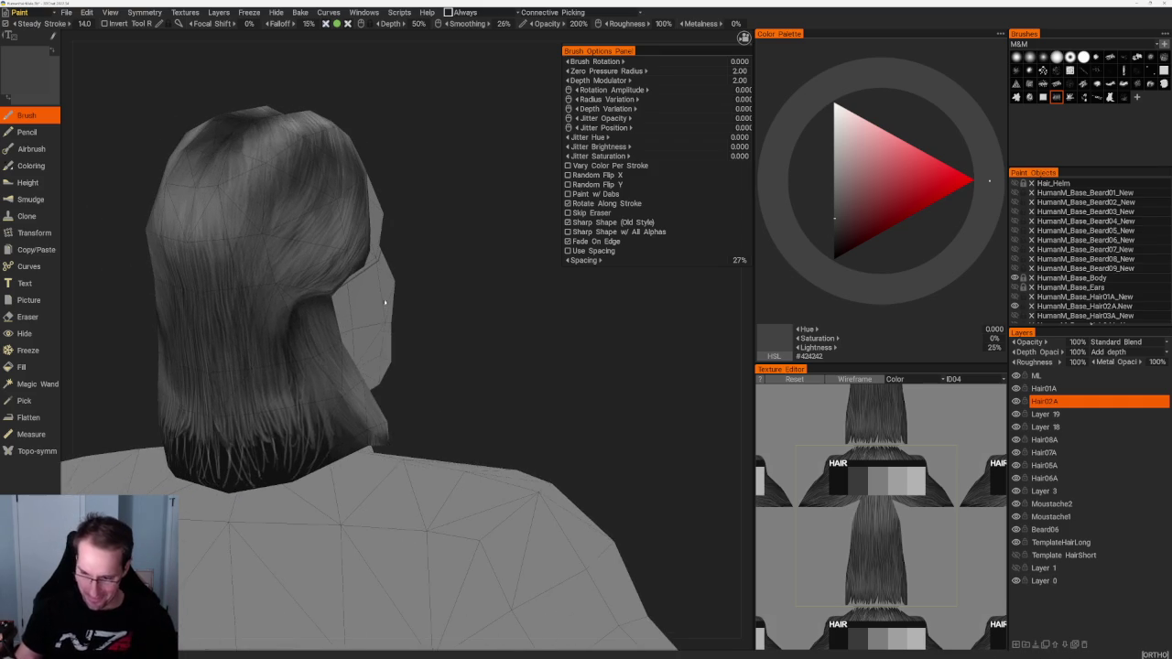
key(v)
drag(315, 385, 340, 451)
key(v)
drag(321, 343, 352, 423)
Step: Paint several light grey strands across the lower hair ends
mouse_move(448, 431)
mouse_down()
mouse_move(434, 321)
mouse_move(466, 412)
mouse_move(462, 349)
mouse_up()
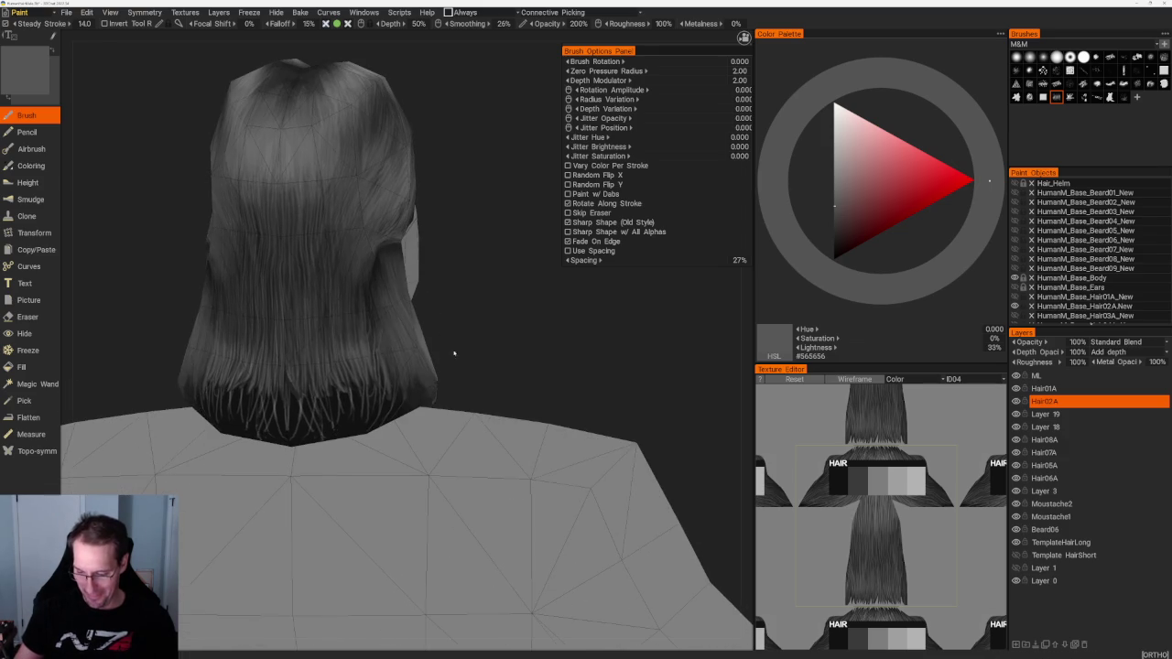
mouse_move(394, 363)
mouse_down()
mouse_move(395, 393)
mouse_move(371, 417)
mouse_up()
mouse_move(355, 361)
mouse_down()
mouse_move(356, 419)
mouse_move(335, 418)
mouse_up()
drag(312, 362, 302, 427)
drag(293, 384, 293, 417)
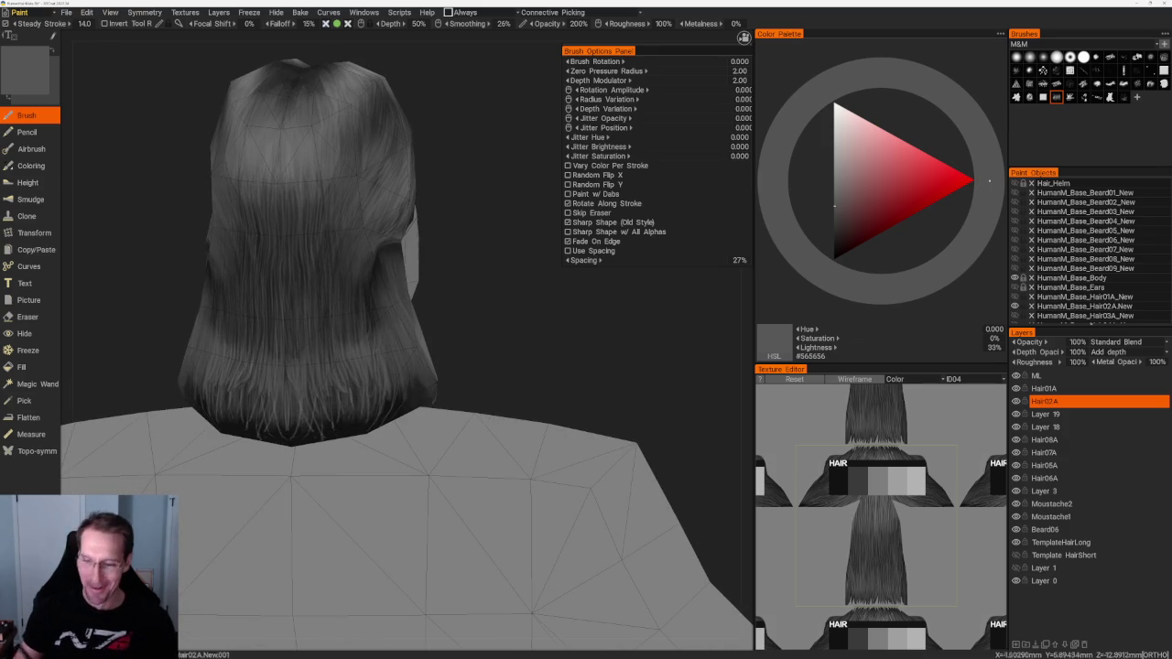
key(v)
mouse_move(288, 366)
mouse_down()
mouse_move(289, 431)
mouse_move(311, 434)
mouse_up()
mouse_move(326, 375)
mouse_down()
mouse_move(326, 434)
mouse_move(356, 414)
mouse_up()
Step: In orthographic view, add lighter strands along the lower and back hair
key(KP_5)
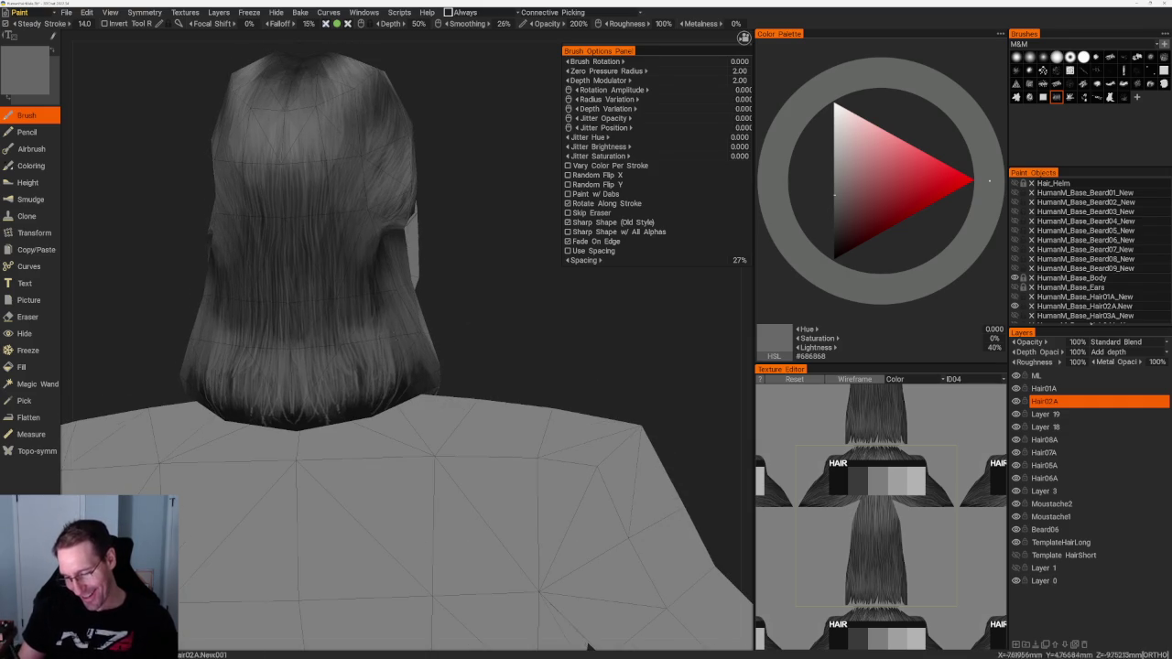
middle_drag(497, 321, 488, 363)
mouse_move(488, 362)
mouse_down()
mouse_move(350, 403)
mouse_move(384, 412)
mouse_up()
drag(284, 375, 284, 430)
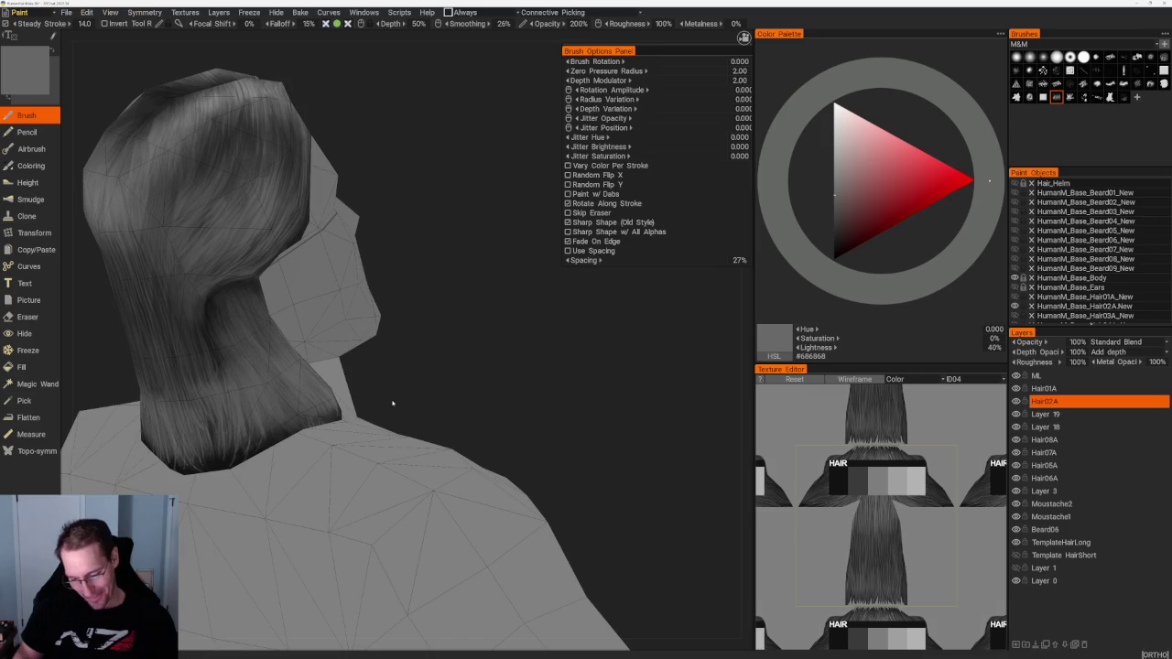
drag(366, 348, 440, 313)
drag(329, 297, 331, 385)
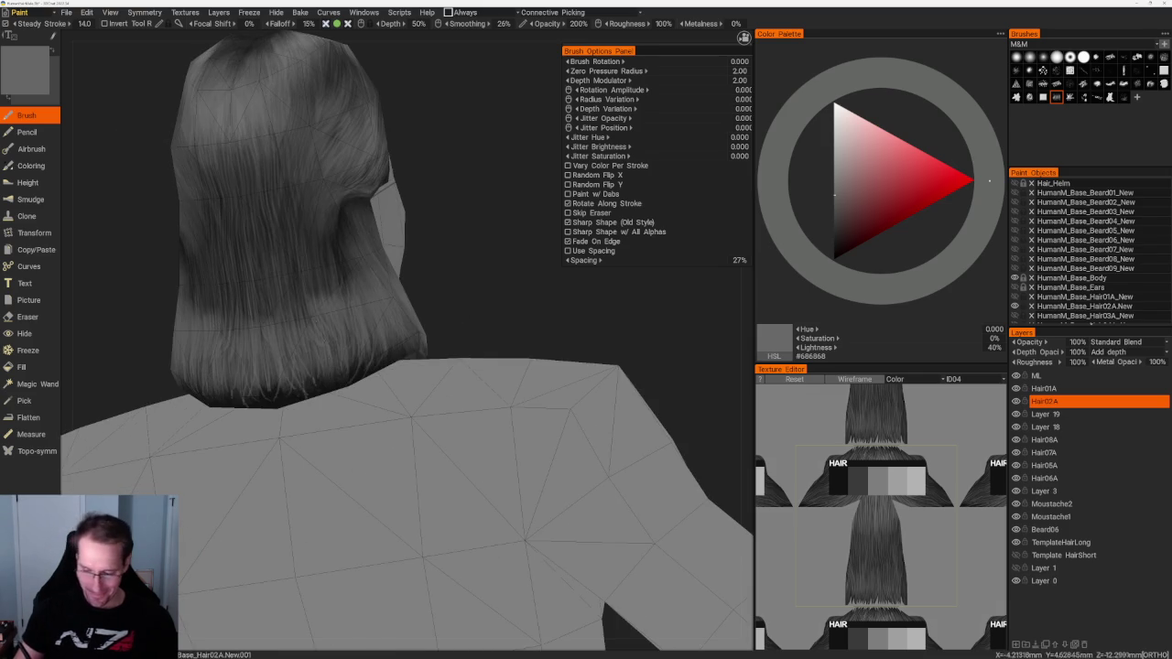
drag(504, 277, 281, 221)
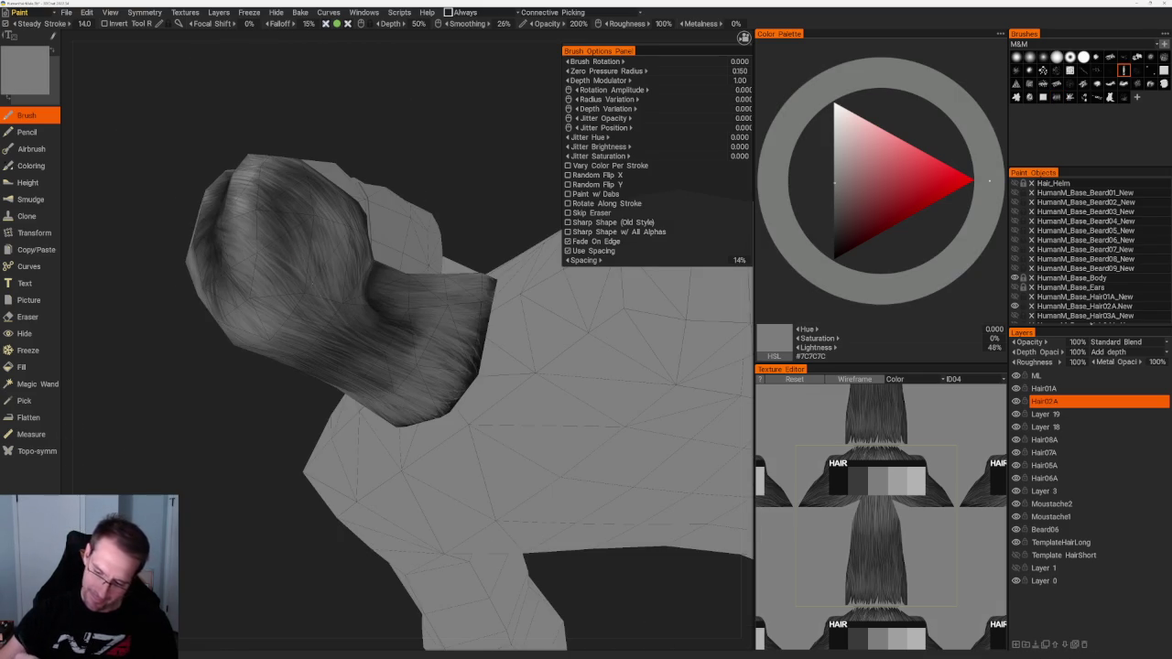
Step: Paint light strands on the top of the hair, then view the upright body from behind
drag(338, 300, 361, 329)
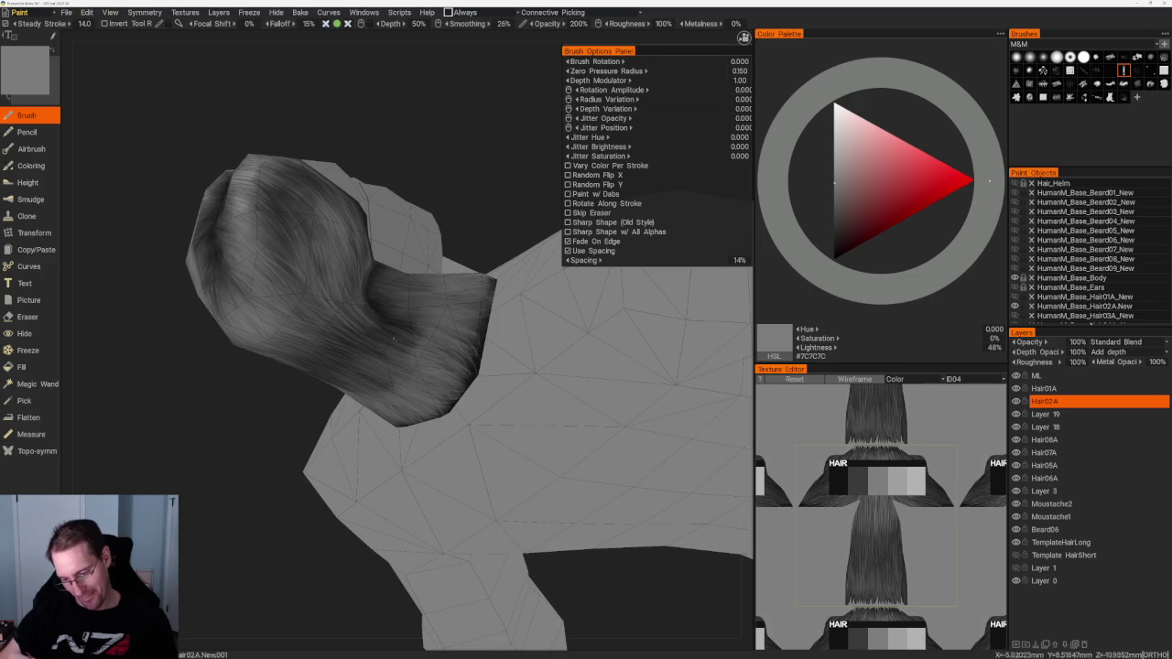
scroll(367, 192, down, 5)
drag(366, 192, 448, 246)
scroll(447, 246, up, 5)
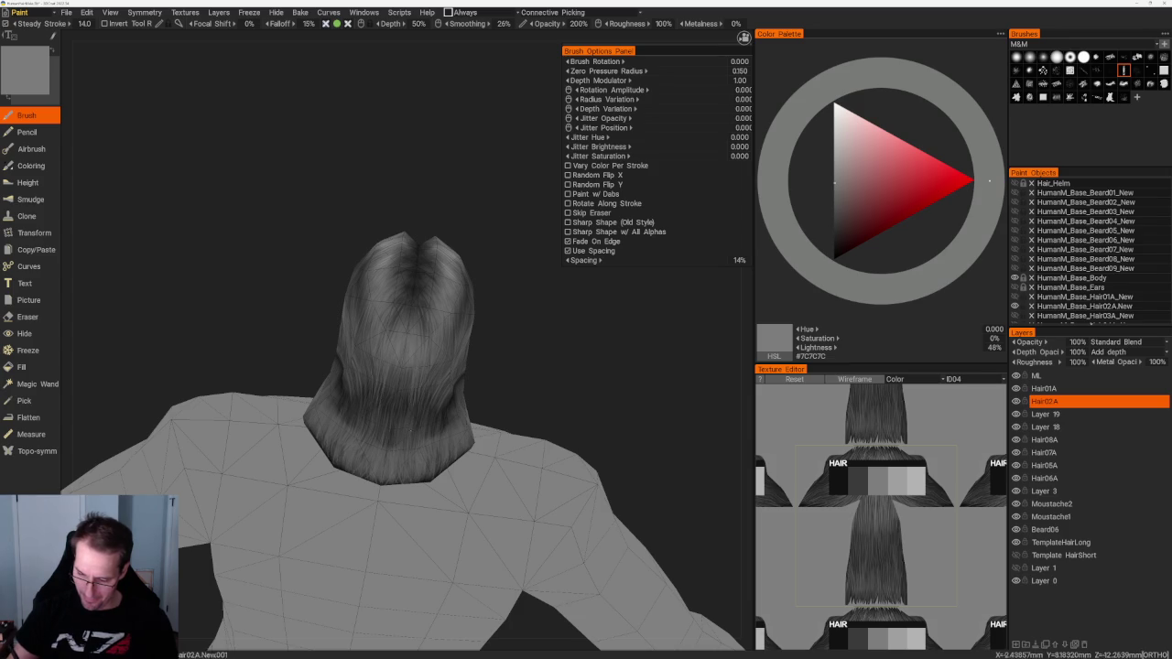
scroll(458, 250, down, 5)
scroll(471, 296, up, 3)
scroll(471, 295, up, 2)
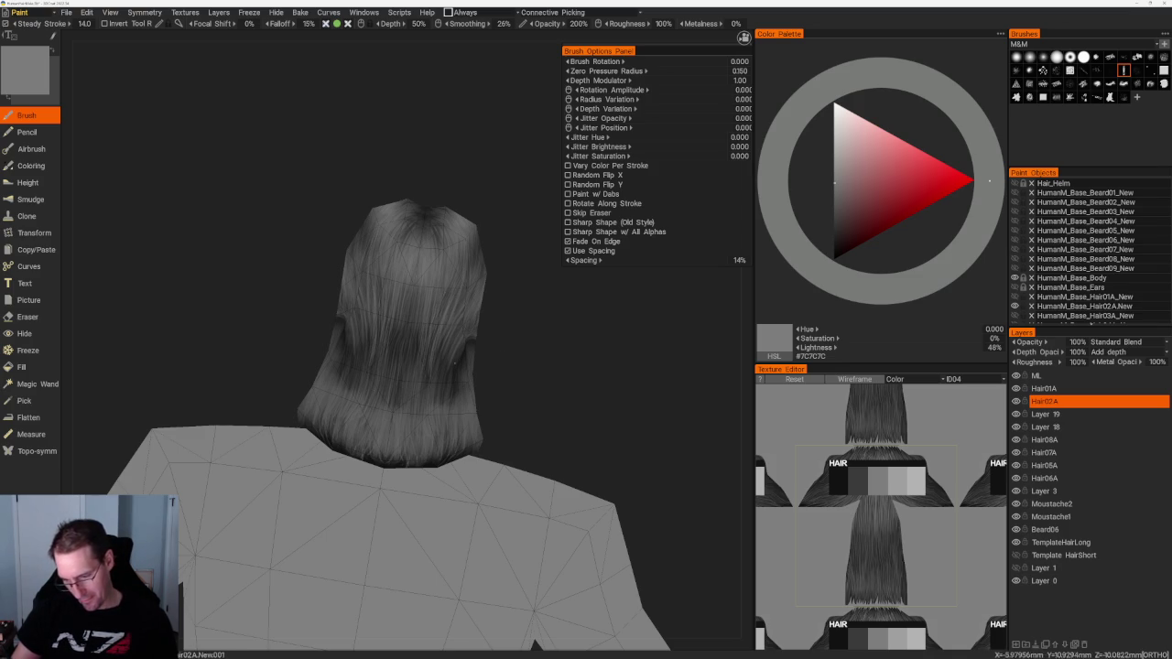
middle_drag(441, 364, 454, 357)
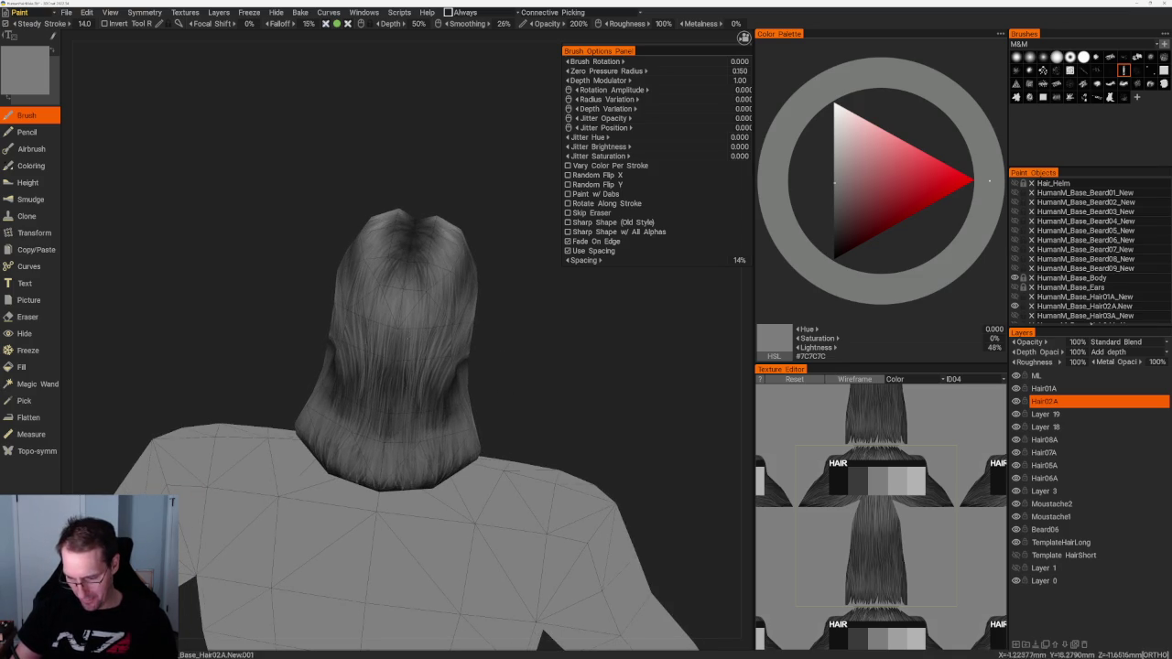
mouse_move(495, 377)
middle_down()
mouse_move(512, 383)
mouse_move(518, 361)
middle_up()
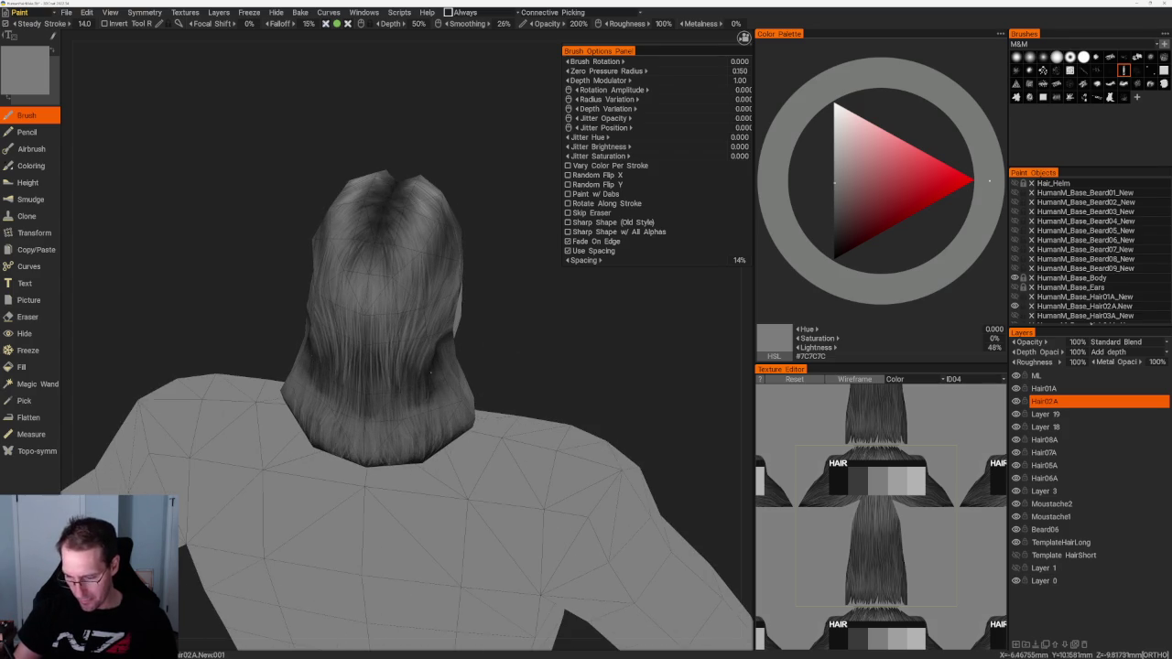
Step: Set the paint colour to dim grey #696969 and inspect the hair from the sides and top
key(v)
middle_drag(498, 262, 375, 332)
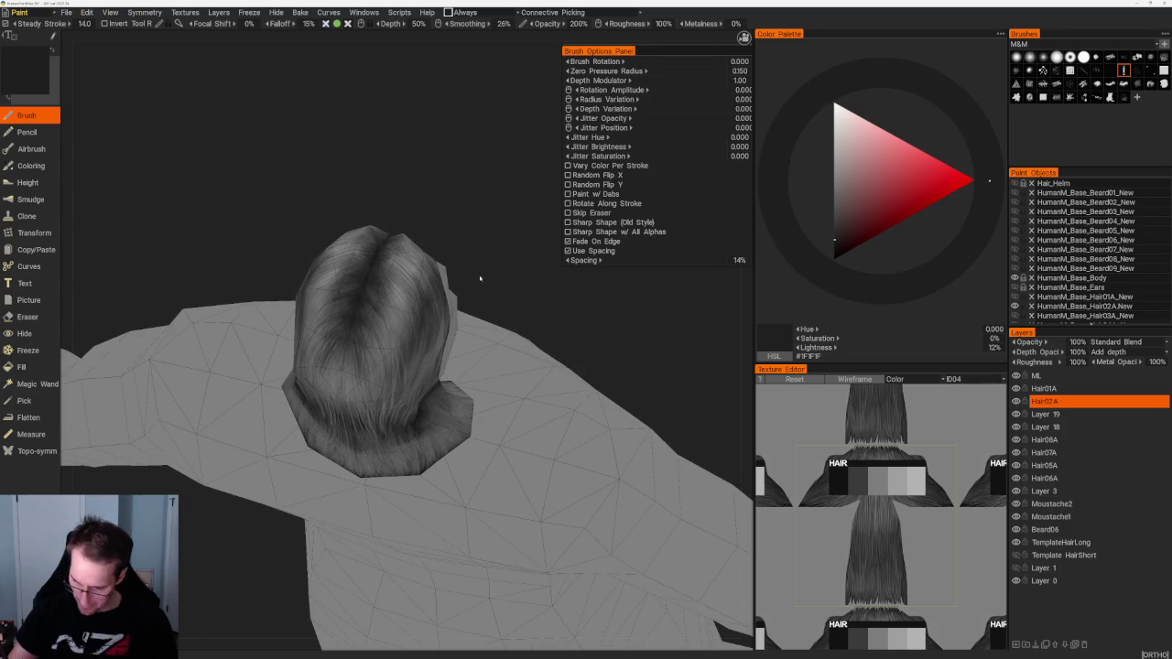
middle_drag(480, 287, 381, 258)
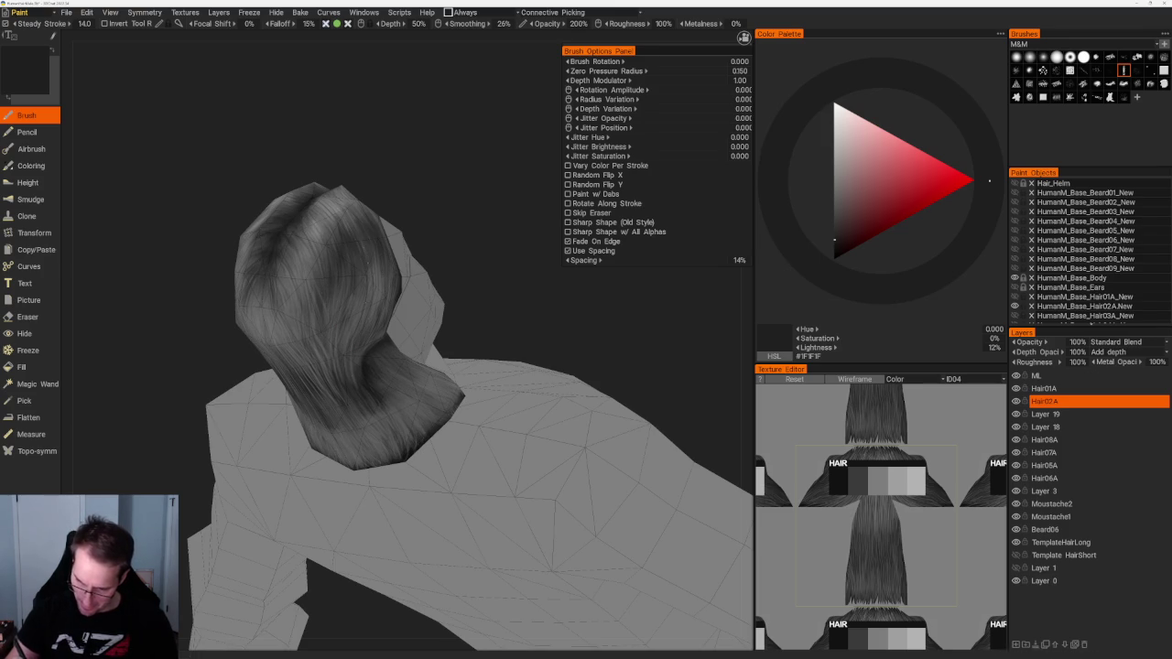
middle_drag(432, 248, 395, 206)
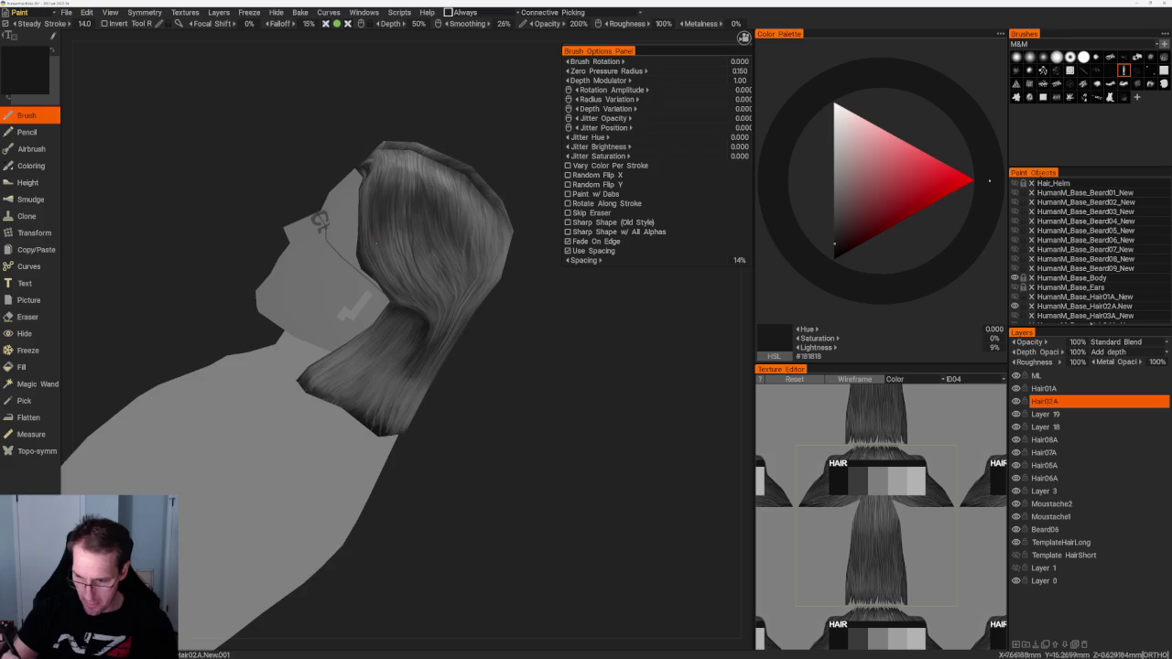
middle_drag(412, 293, 430, 238)
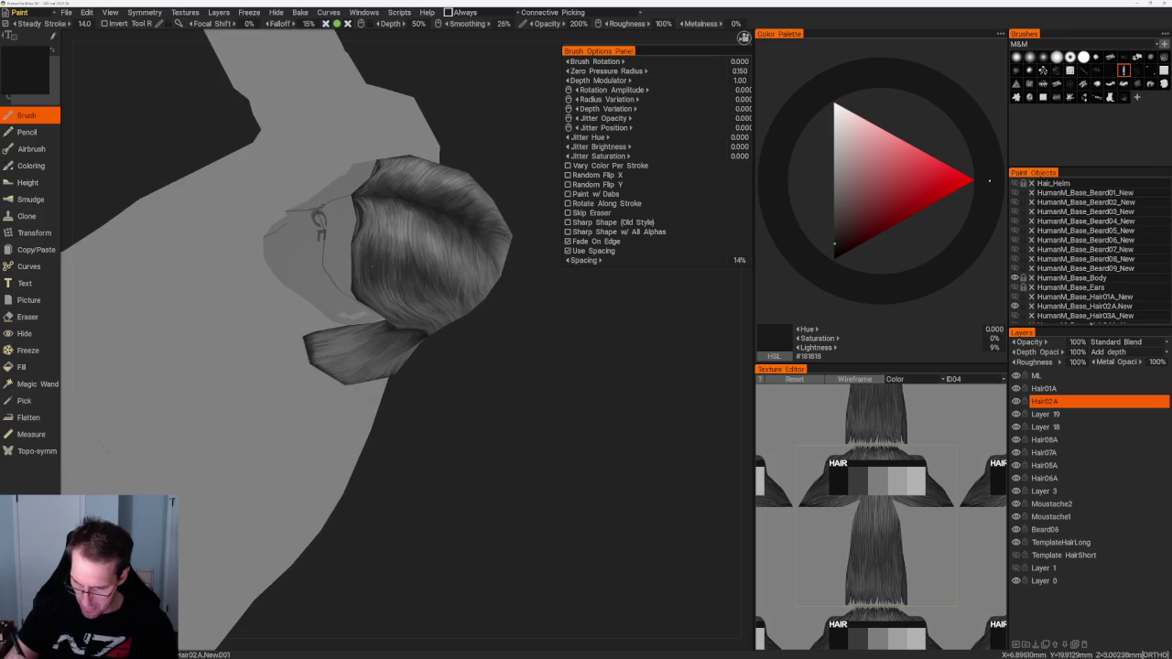
mouse_move(377, 271)
middle_down()
mouse_move(458, 382)
mouse_move(384, 348)
middle_up()
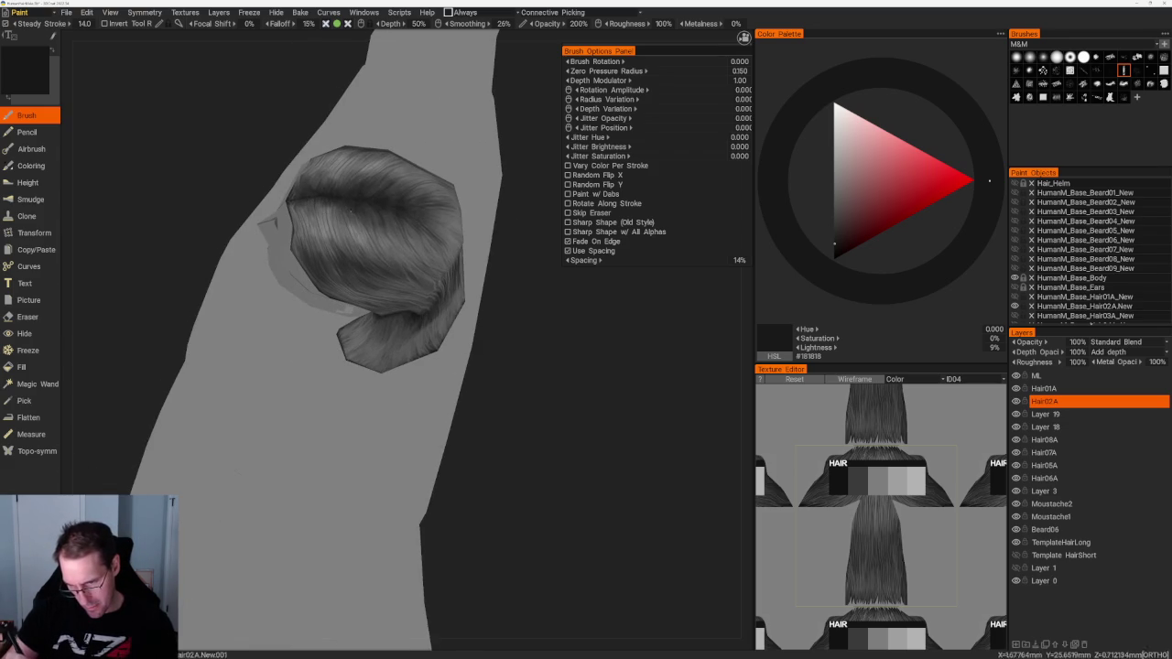
mouse_move(370, 264)
middle_down()
mouse_move(525, 411)
mouse_move(374, 345)
middle_up()
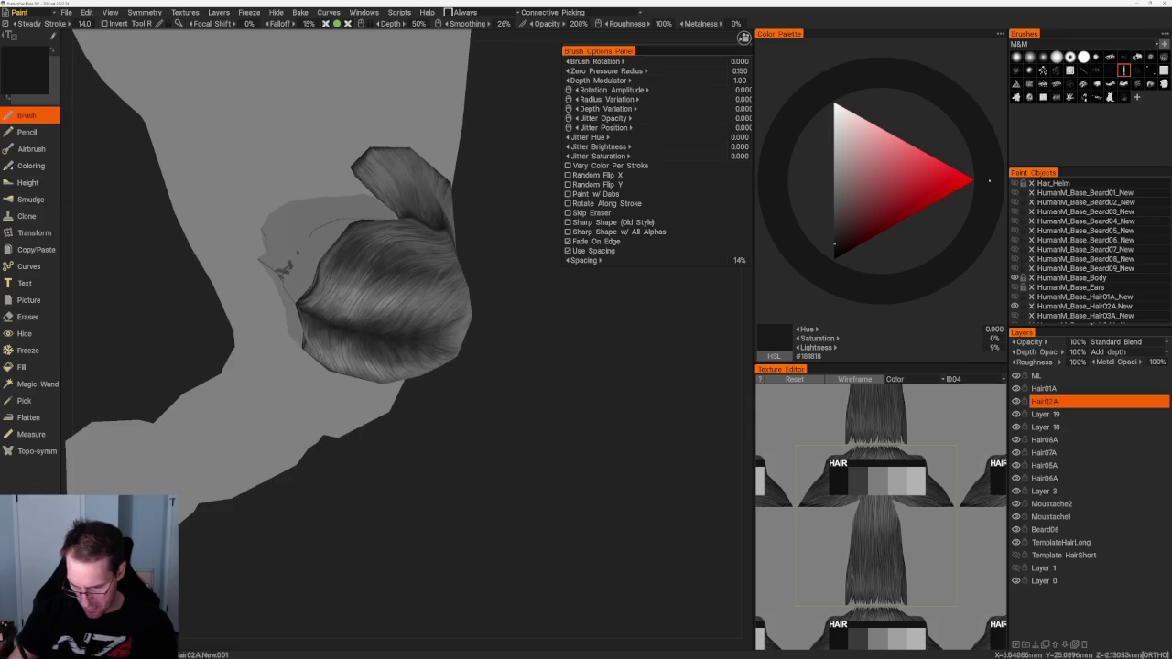
middle_drag(426, 411, 384, 403)
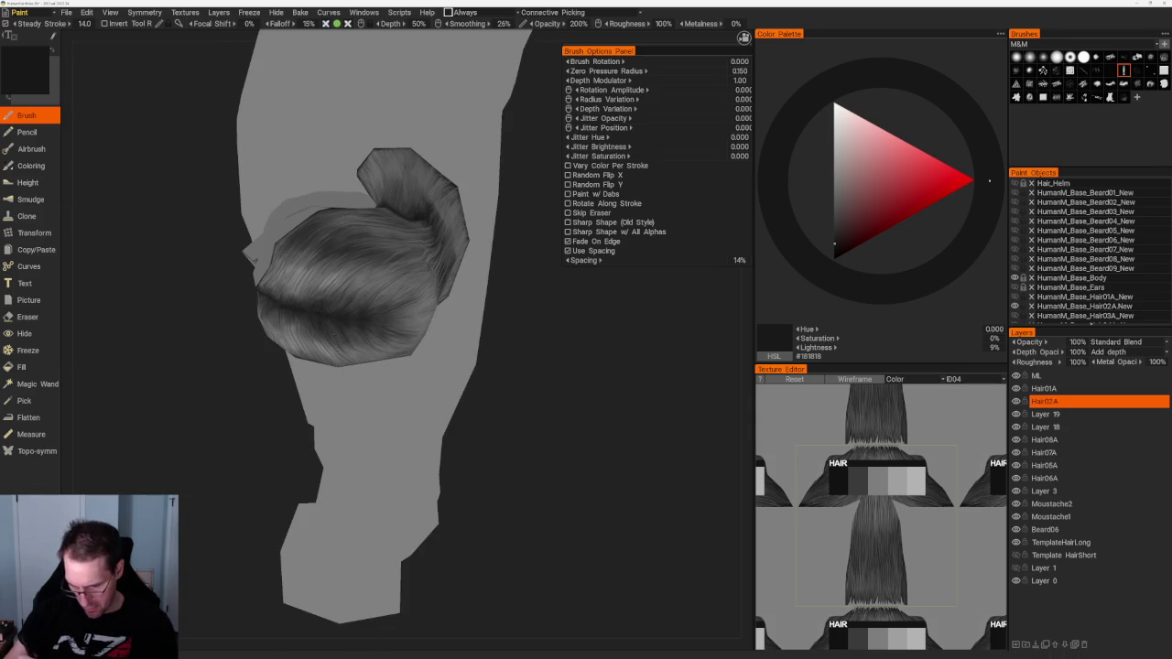
middle_drag(504, 405, 565, 400)
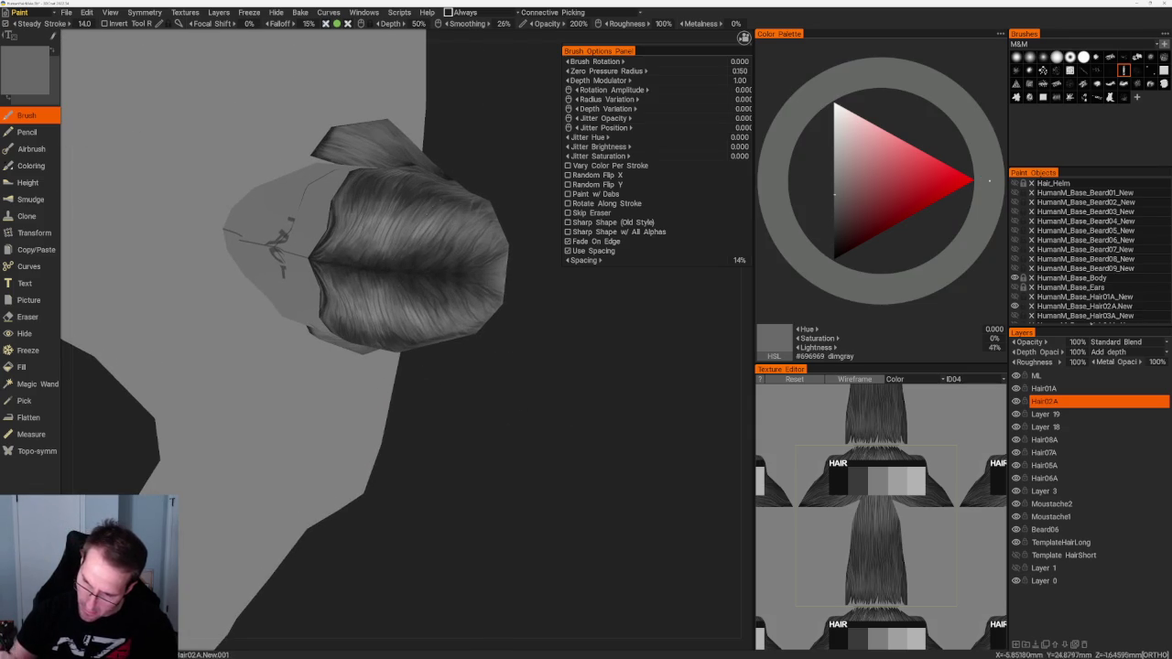
Step: Lighten the paint colour to #7B7B7B and brush a few strokes beside the ear
mouse_move(412, 412)
middle_down()
mouse_move(467, 403)
mouse_move(483, 361)
middle_up()
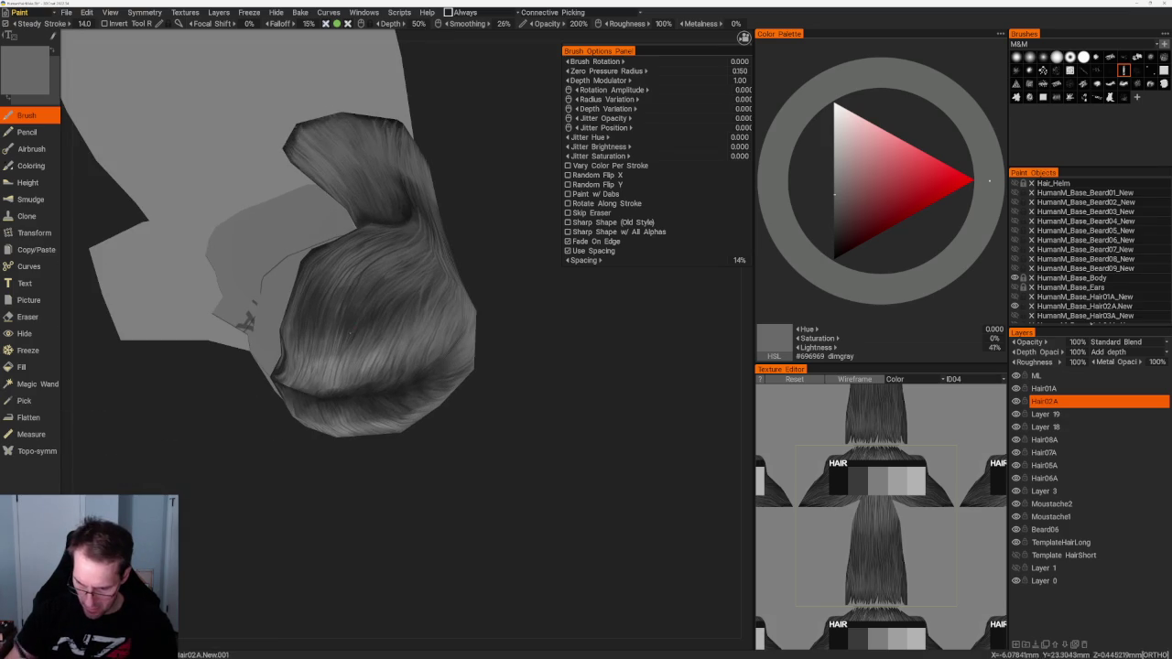
key(v)
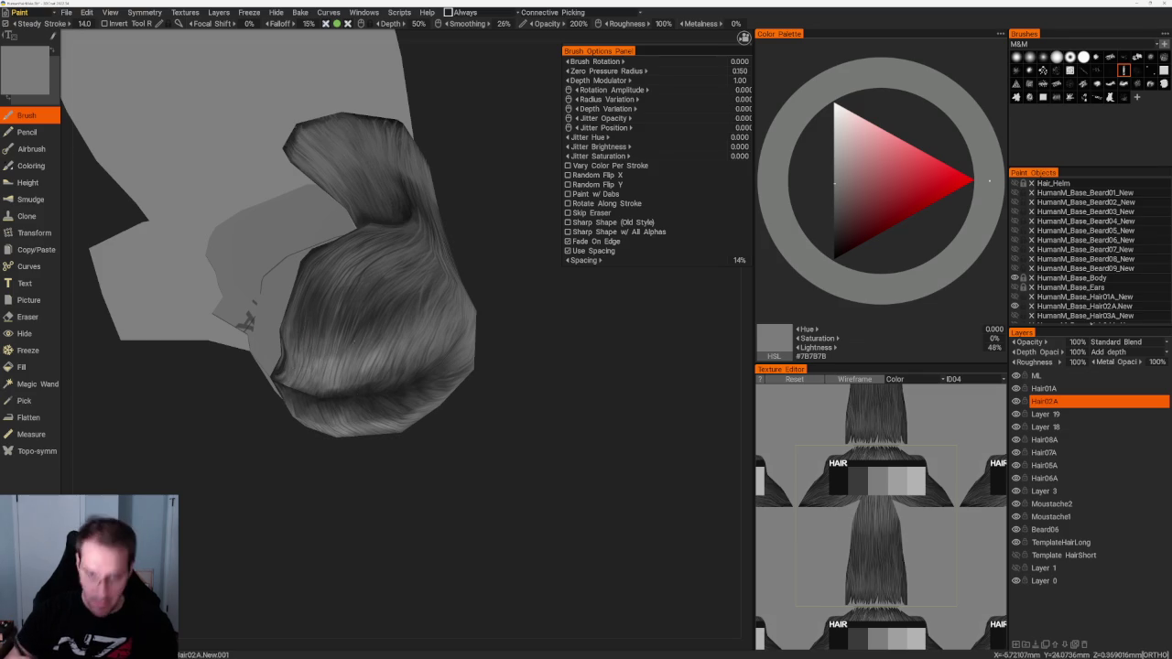
middle_drag(445, 474, 449, 449)
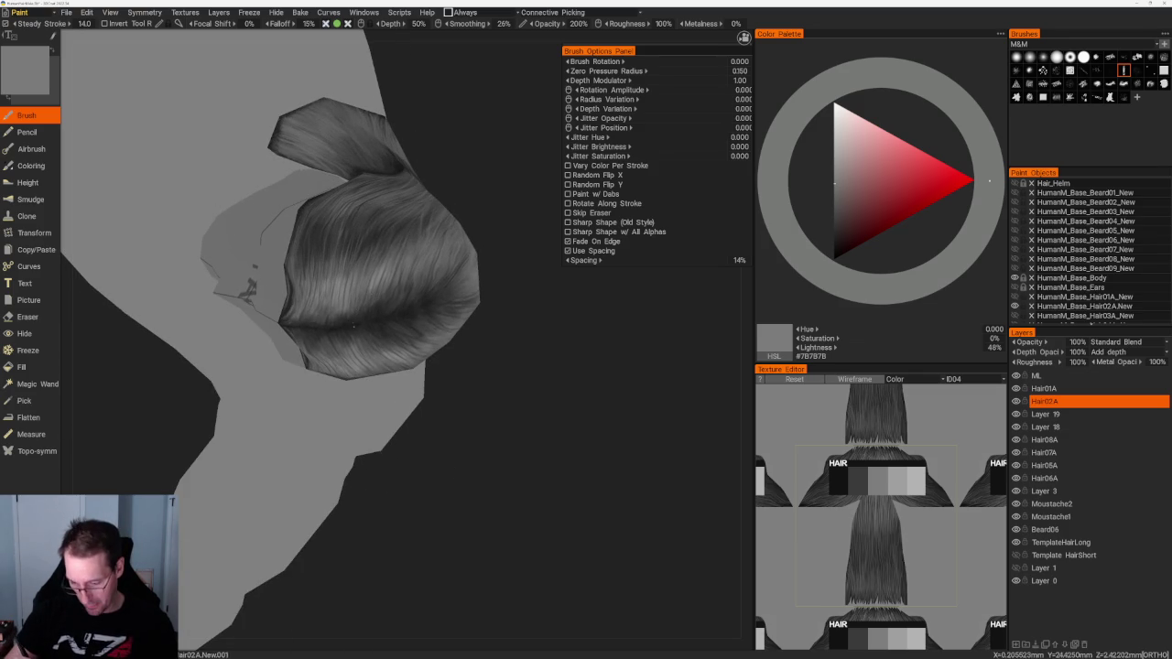
mouse_move(440, 188)
middle_down()
mouse_move(455, 175)
mouse_move(372, 254)
middle_up()
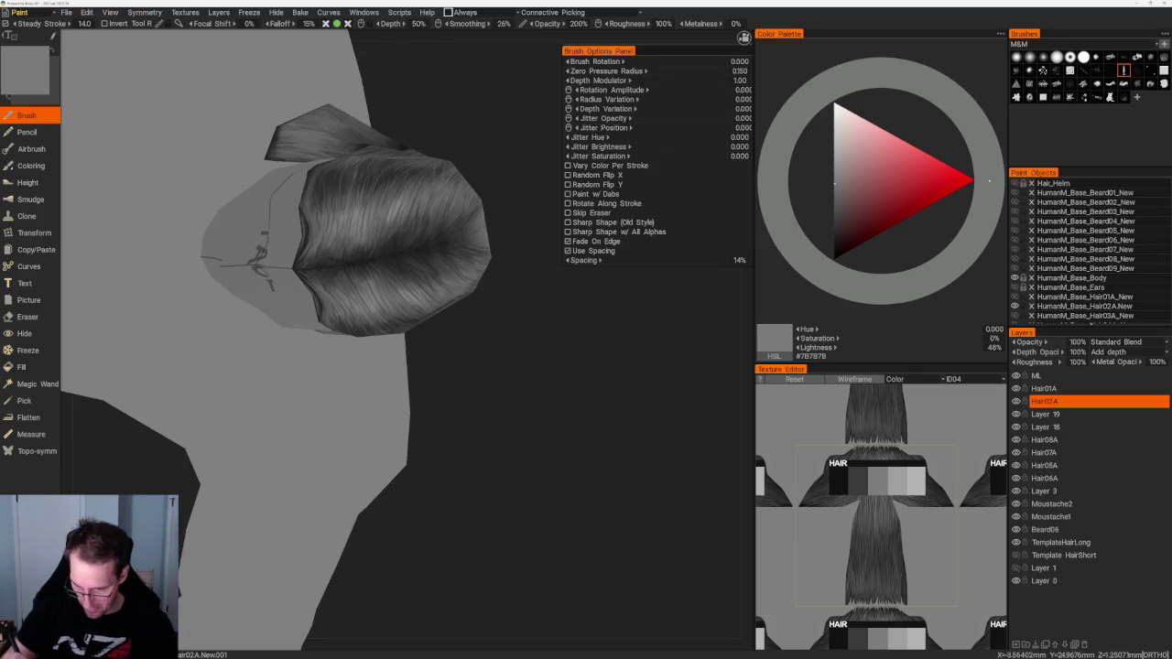
drag(261, 245, 272, 277)
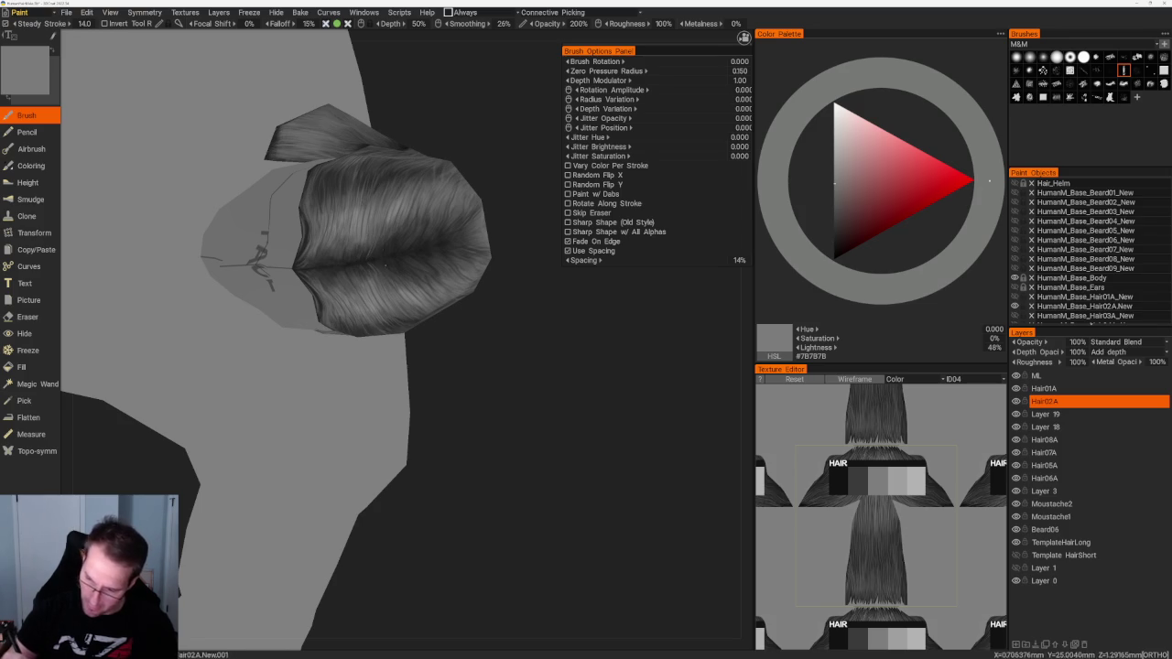
Step: Lighten the paint to light grey #B2B2B2 and inspect the hair from several angles
middle_drag(476, 385, 595, 407)
key(v)
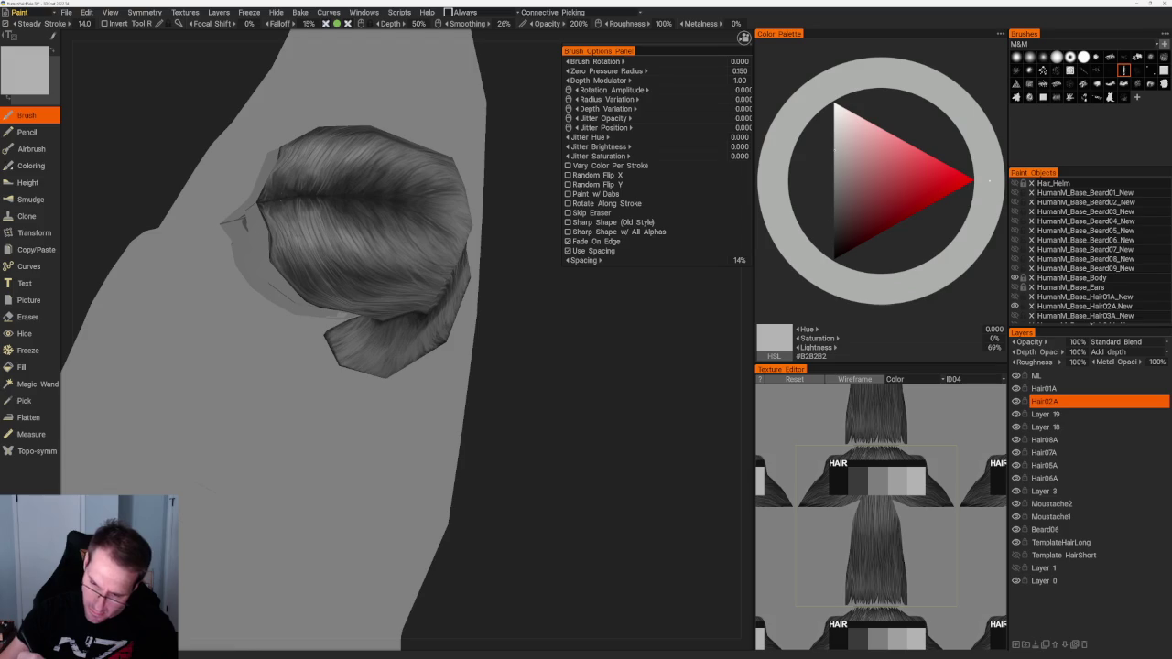
middle_drag(489, 390, 546, 647)
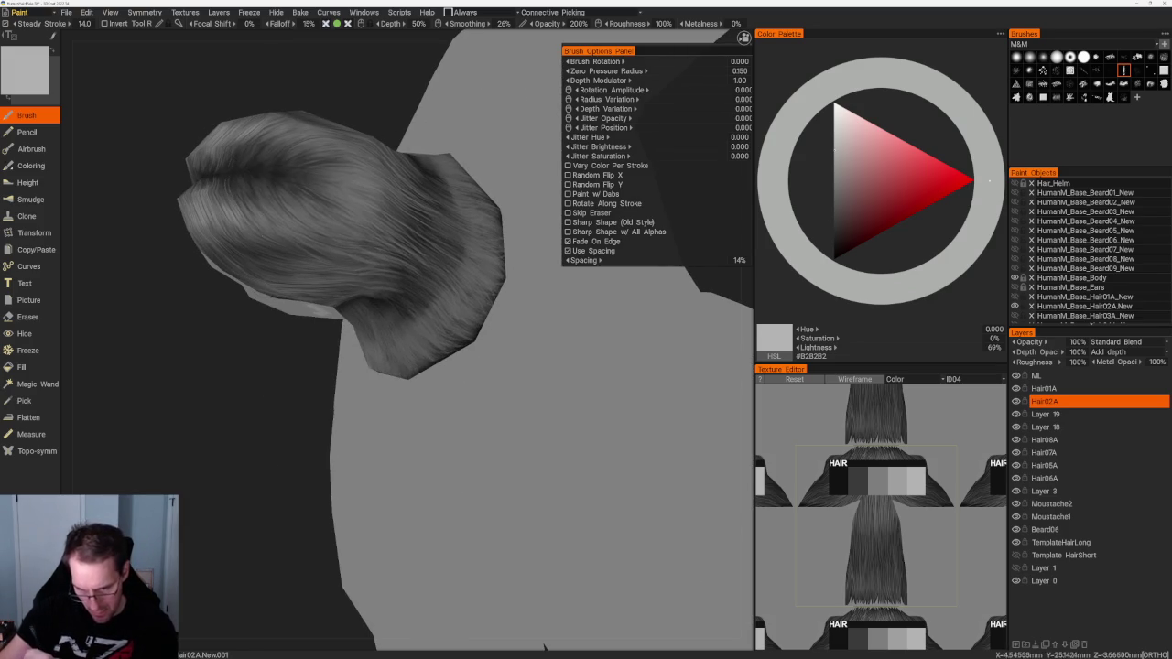
middle_drag(277, 105, 312, 146)
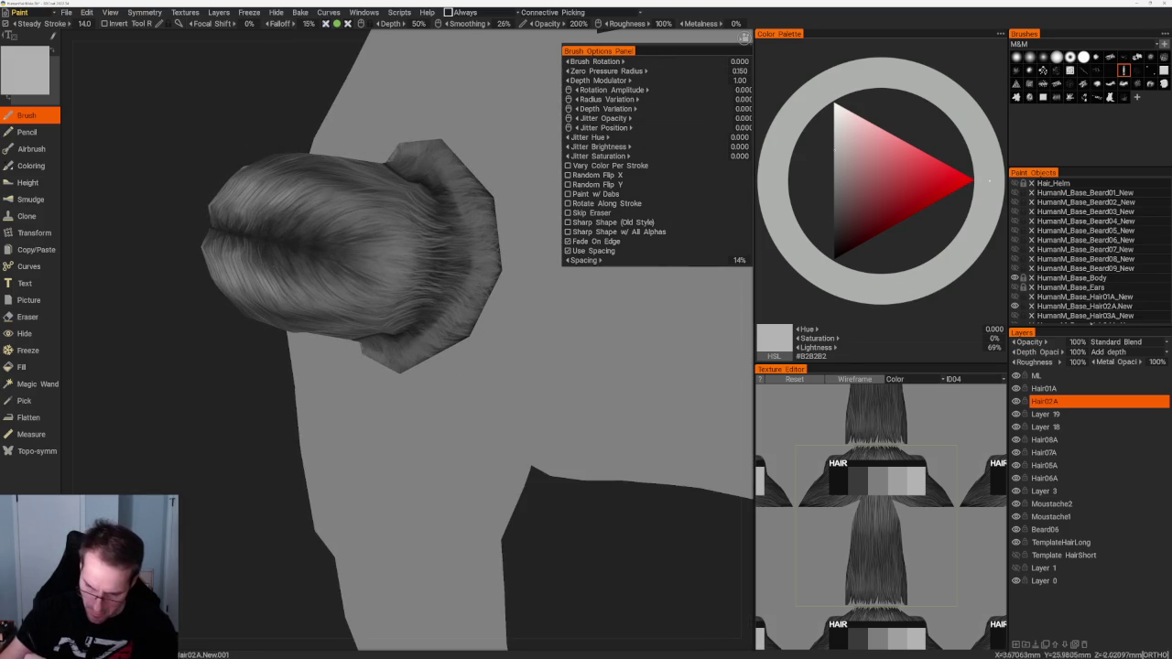
mouse_move(244, 335)
middle_down()
mouse_move(293, 413)
mouse_move(251, 352)
middle_up()
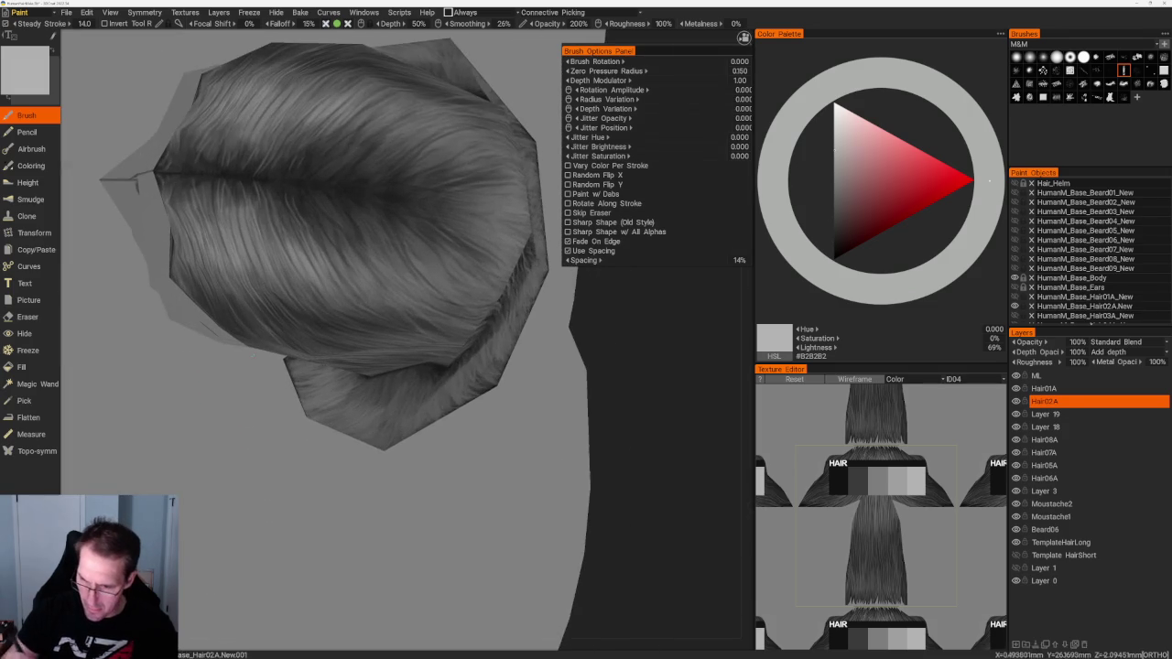
middle_drag(316, 159, 330, 277)
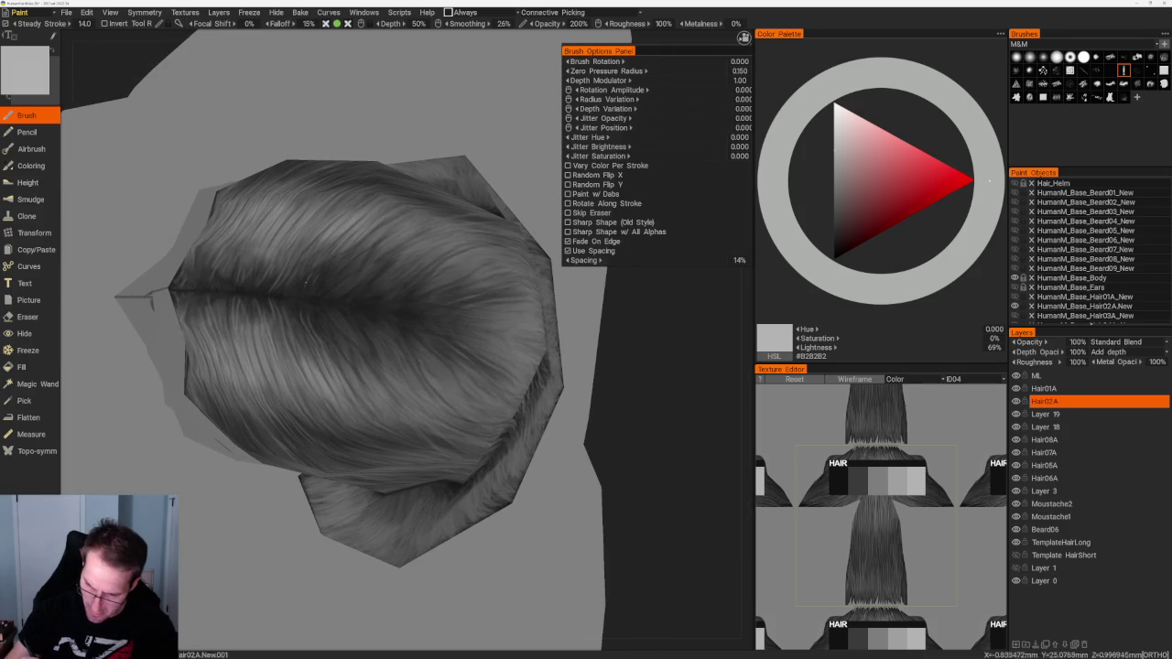
scroll(314, 184, down, 5)
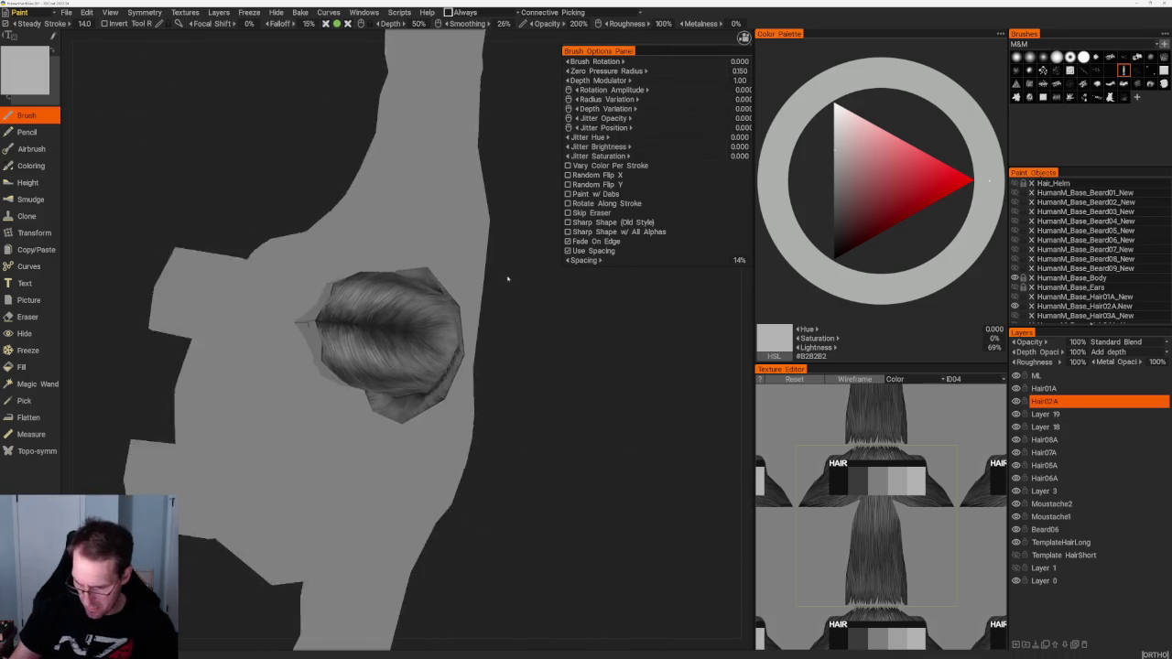
scroll(314, 183, up, 5)
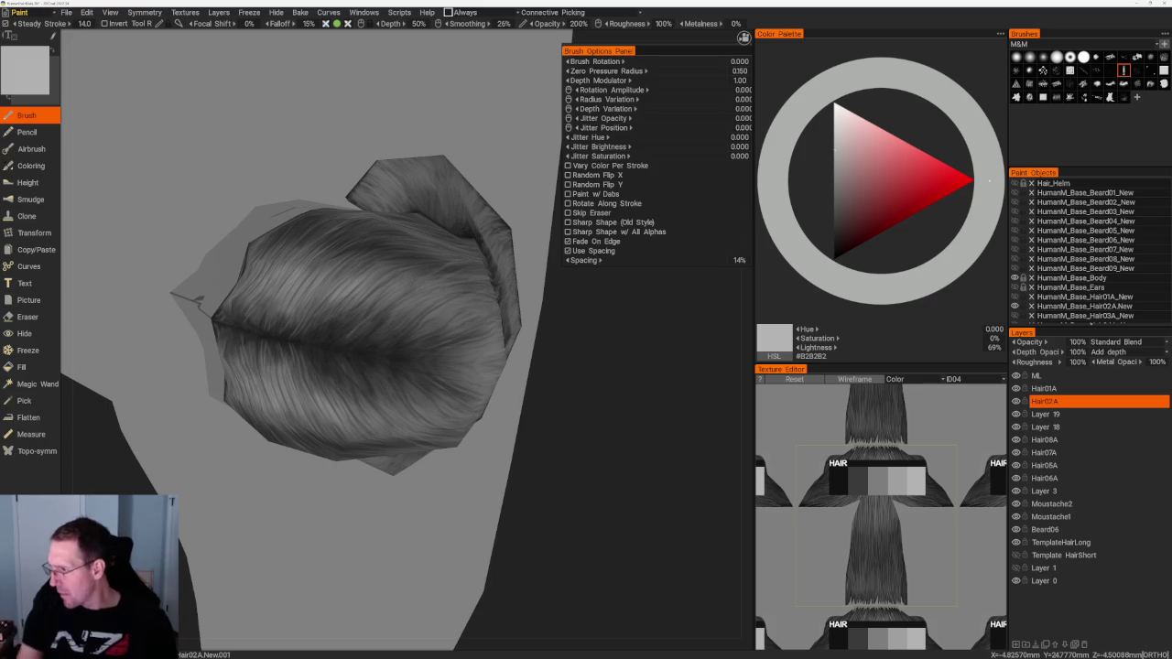
Step: Display the HumanM_Base_Hair02A.New001 texture with its UV layout in the Texture Editor
click(954, 379)
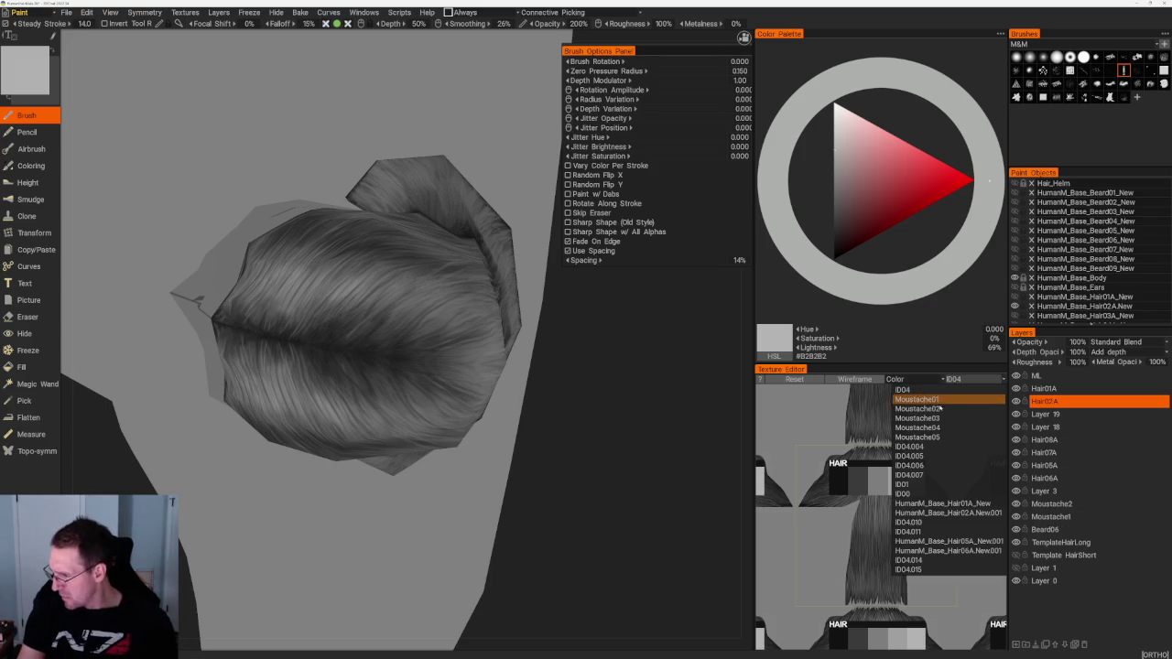
click(911, 446)
click(953, 381)
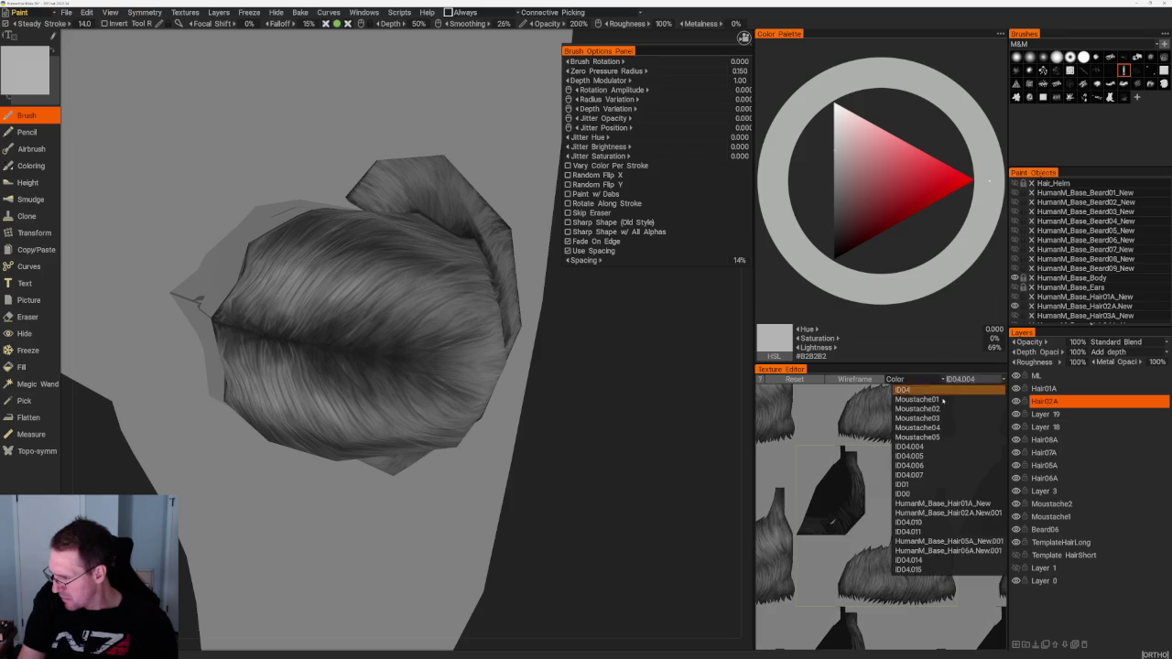
click(912, 513)
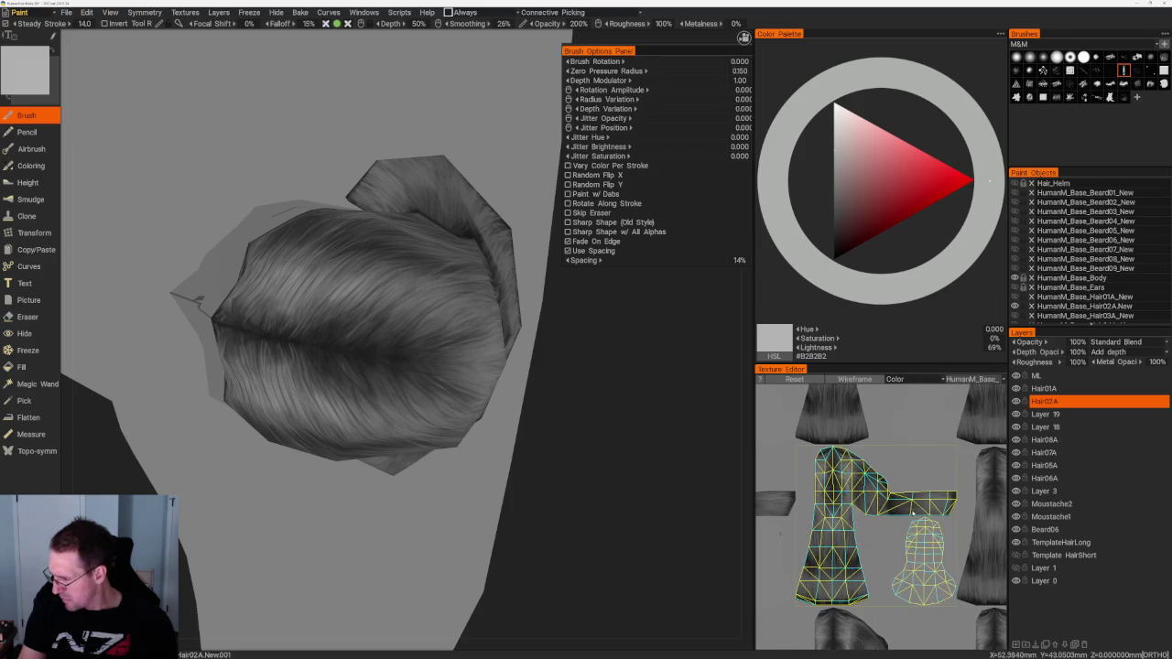
scroll(878, 490, up, 3)
scroll(878, 490, up, 2)
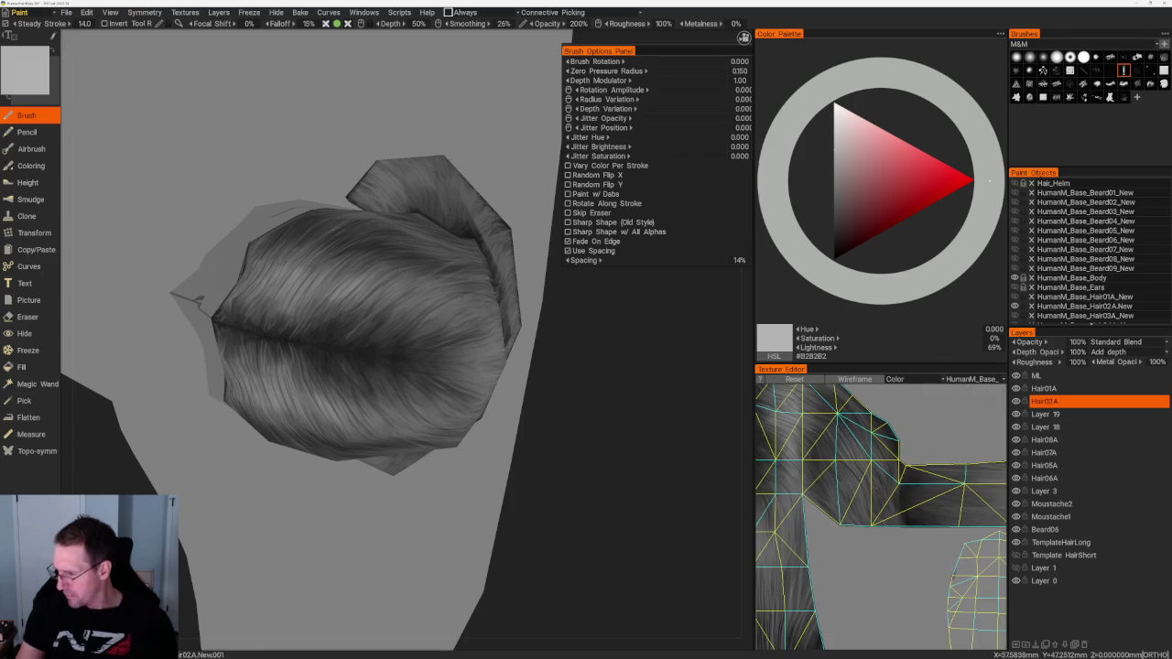
mouse_move(878, 491)
middle_down()
mouse_move(777, 616)
mouse_move(824, 632)
middle_up()
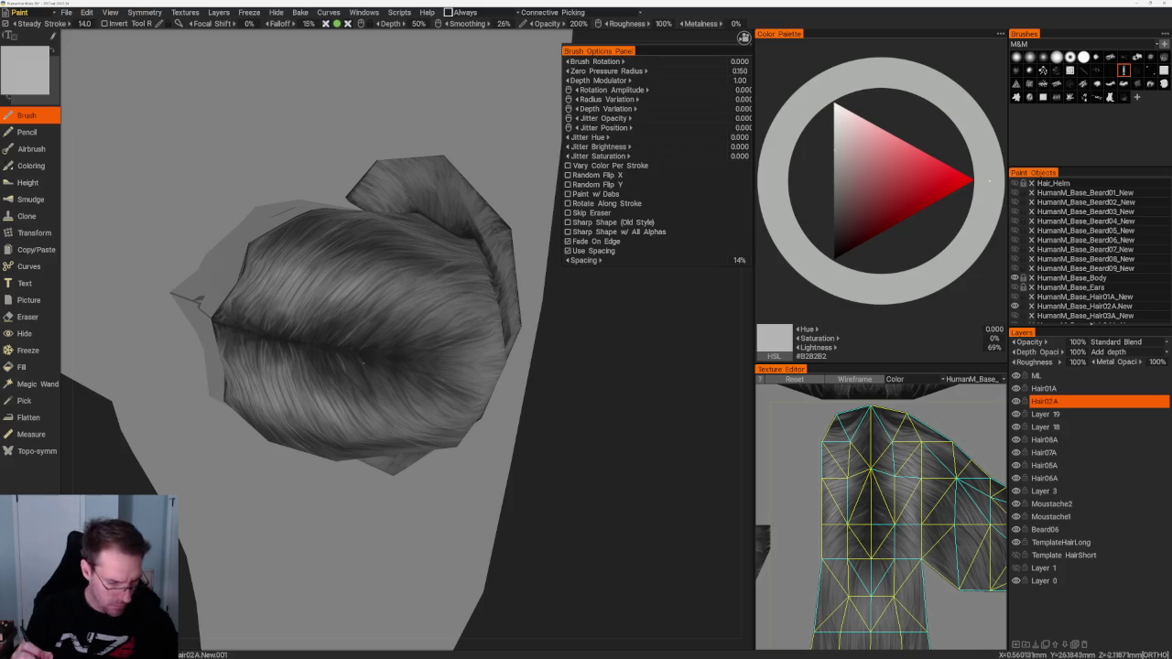
Step: Bring up the symmetry settings and align the viewport squarely onto the hair mesh
key(s)
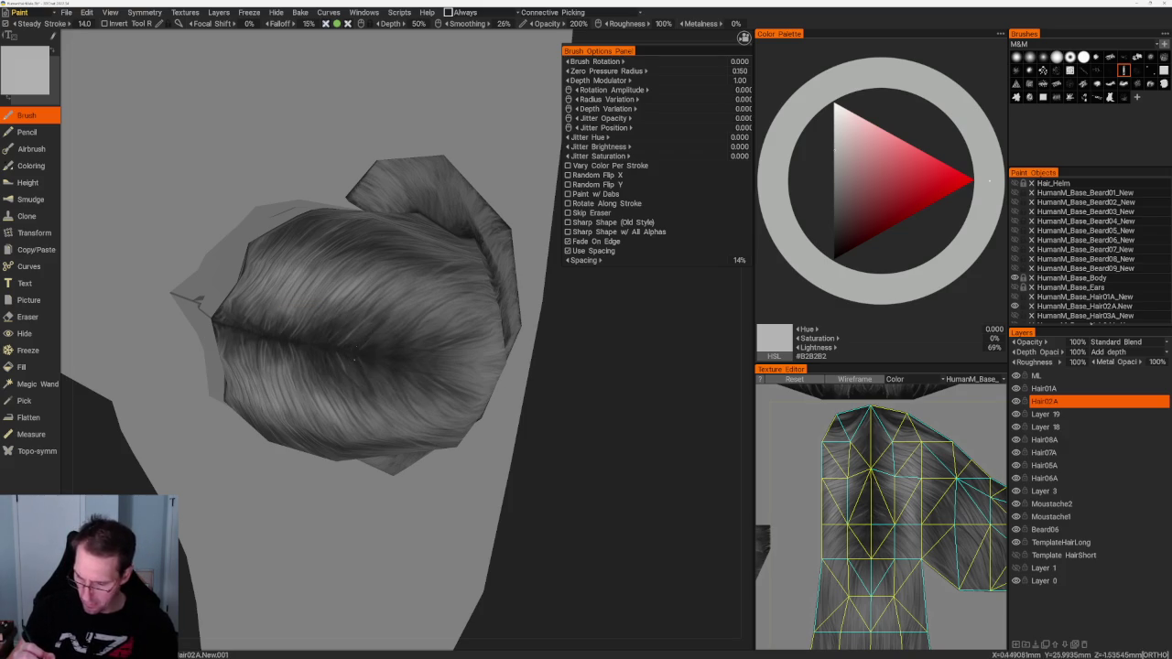
key(s)
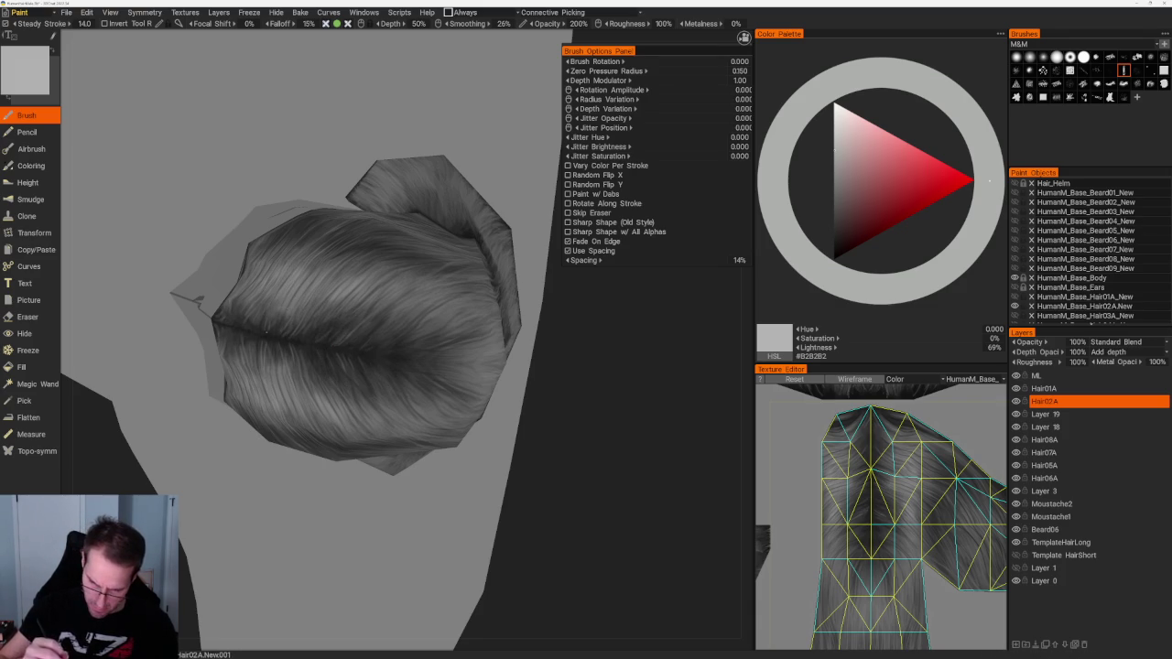
drag(568, 513, 586, 436)
right_drag(586, 437, 553, 421)
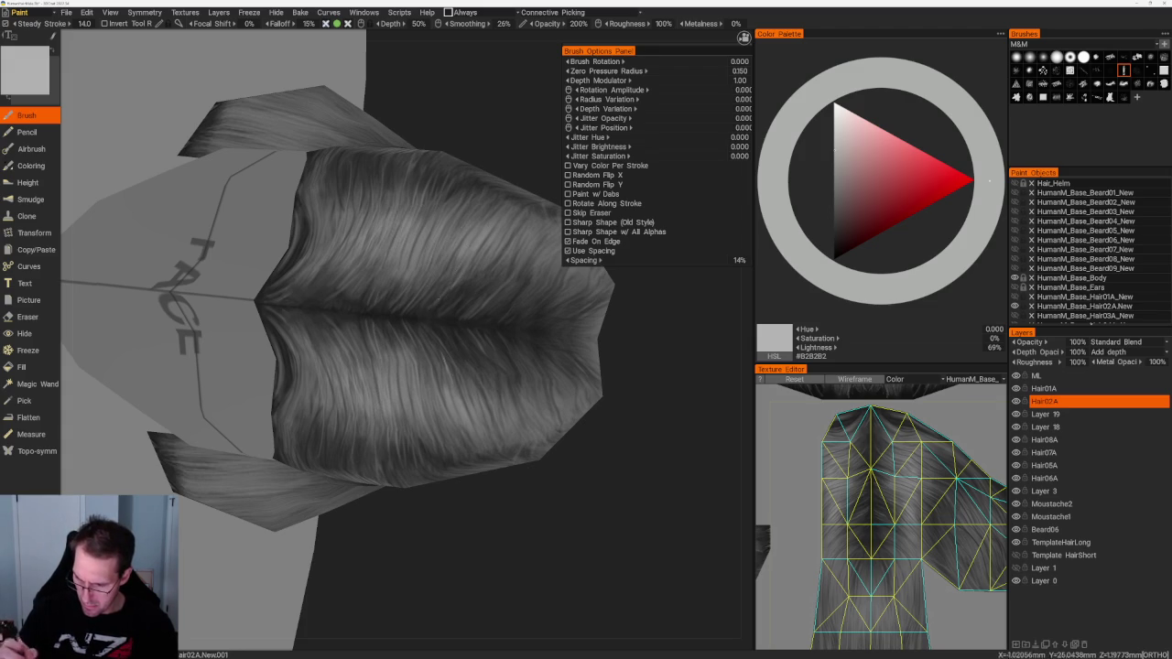
Step: Pick dark grey #1C1C1C from the Color Palette, then switch to mid grey #787878
click(834, 242)
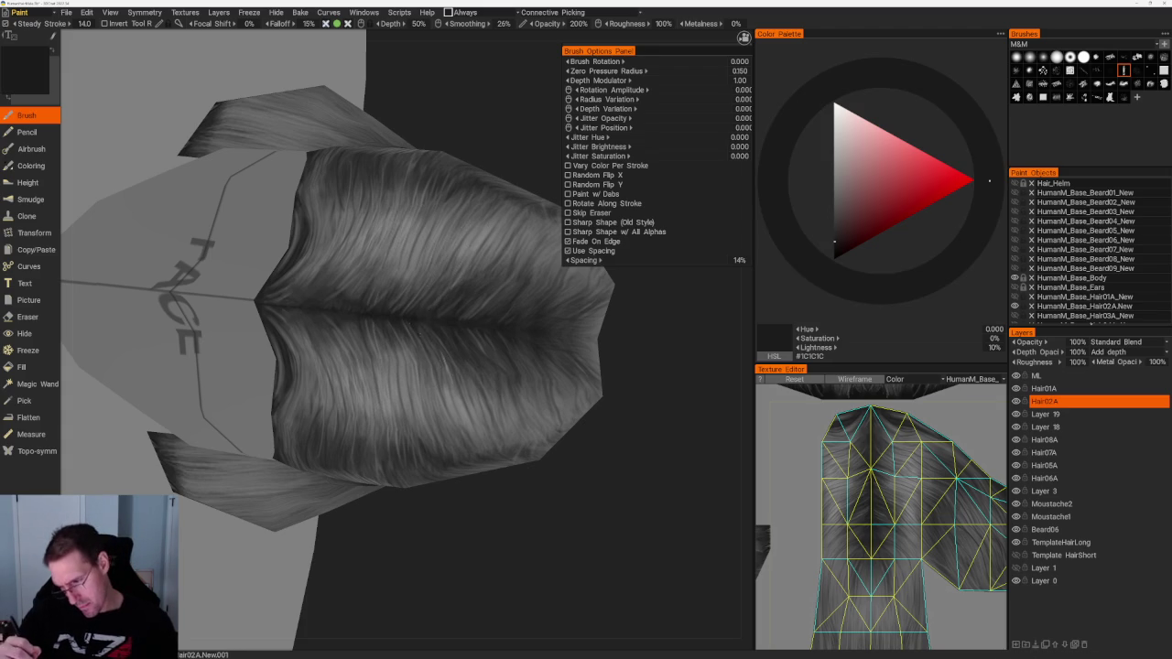
drag(517, 502, 476, 515)
scroll(476, 515, up, 3)
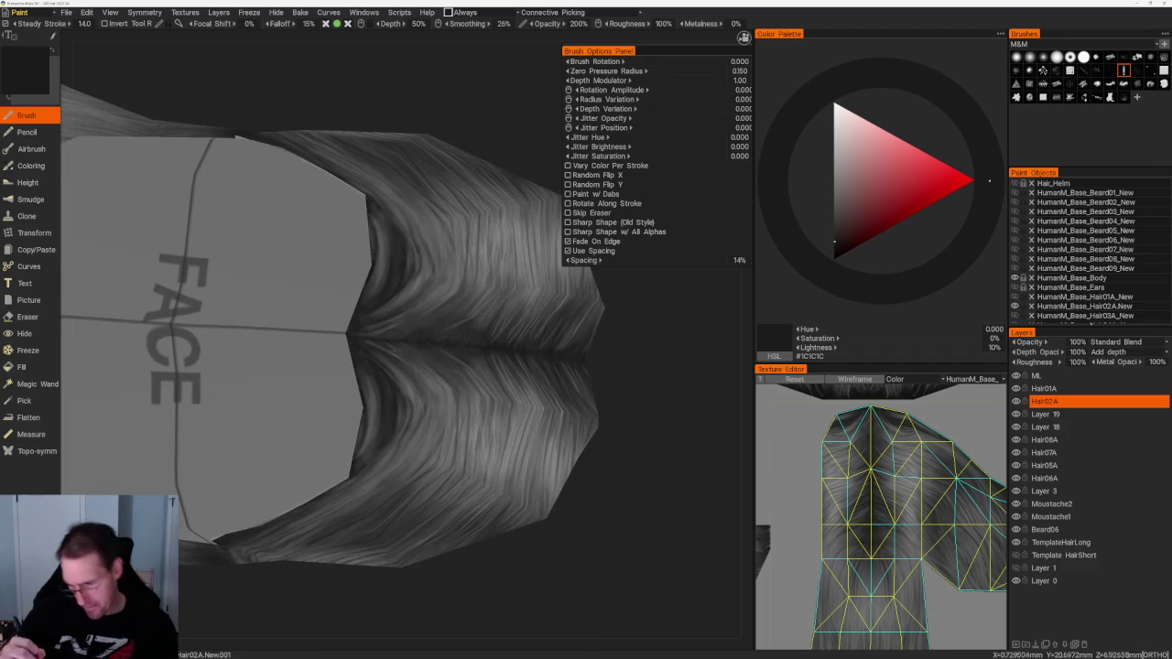
key(v)
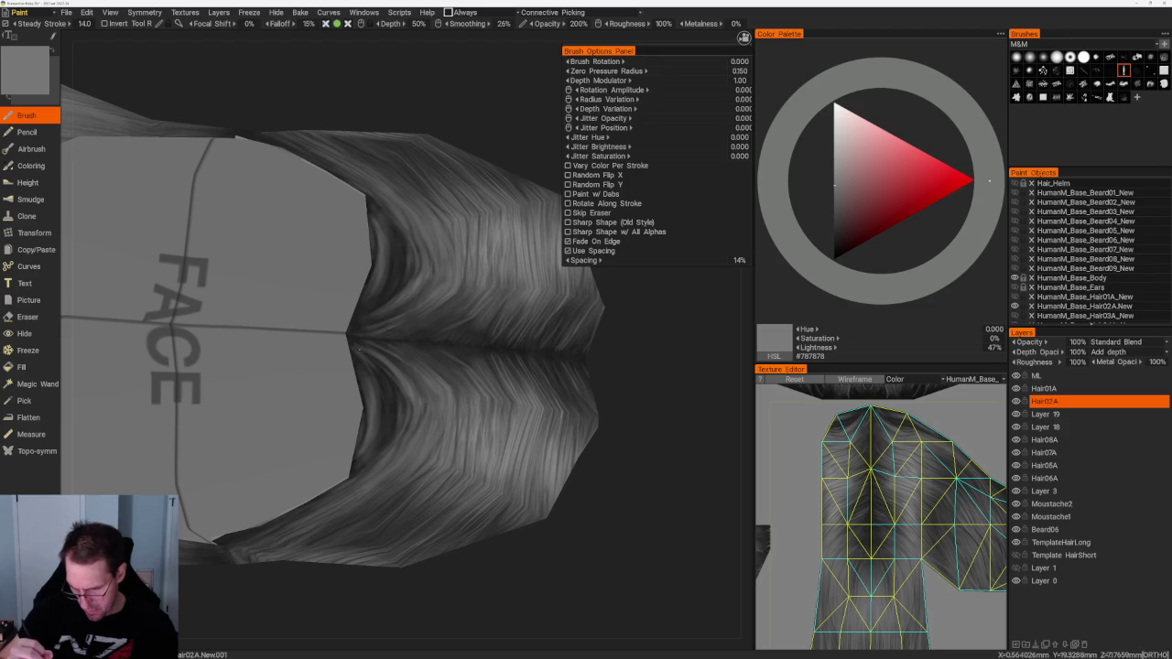
mouse_move(406, 254)
right_down()
mouse_move(506, 285)
mouse_move(471, 387)
right_up()
scroll(470, 387, up, 3)
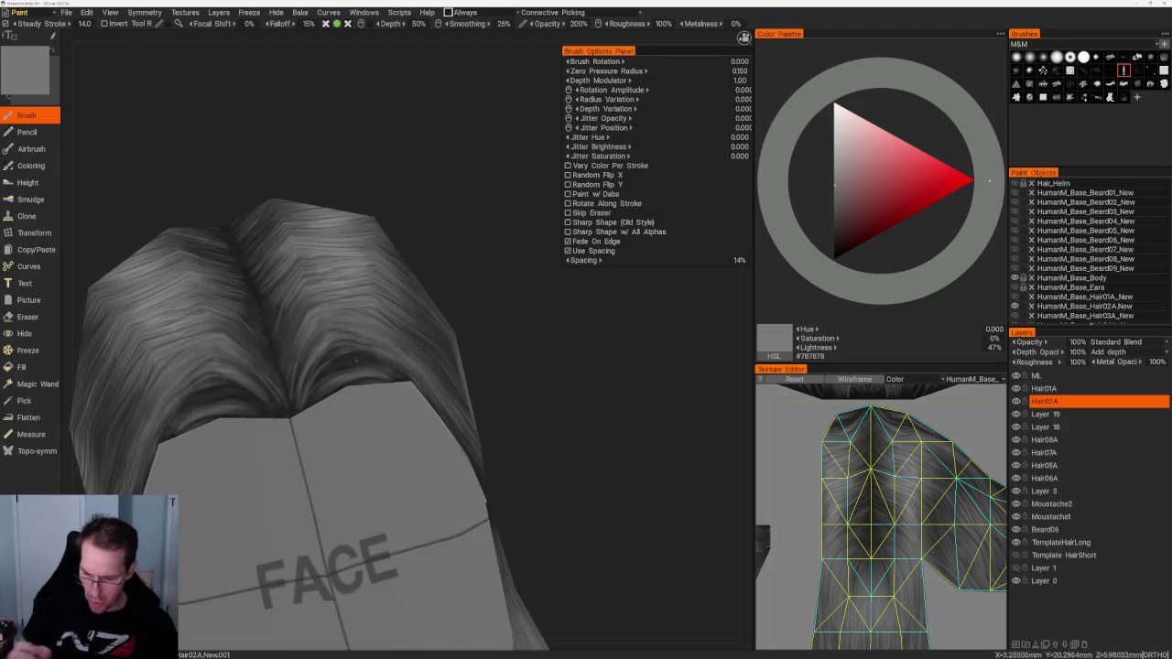
Step: Return to dark grey and work strand shading around the top of the hair
key(v)
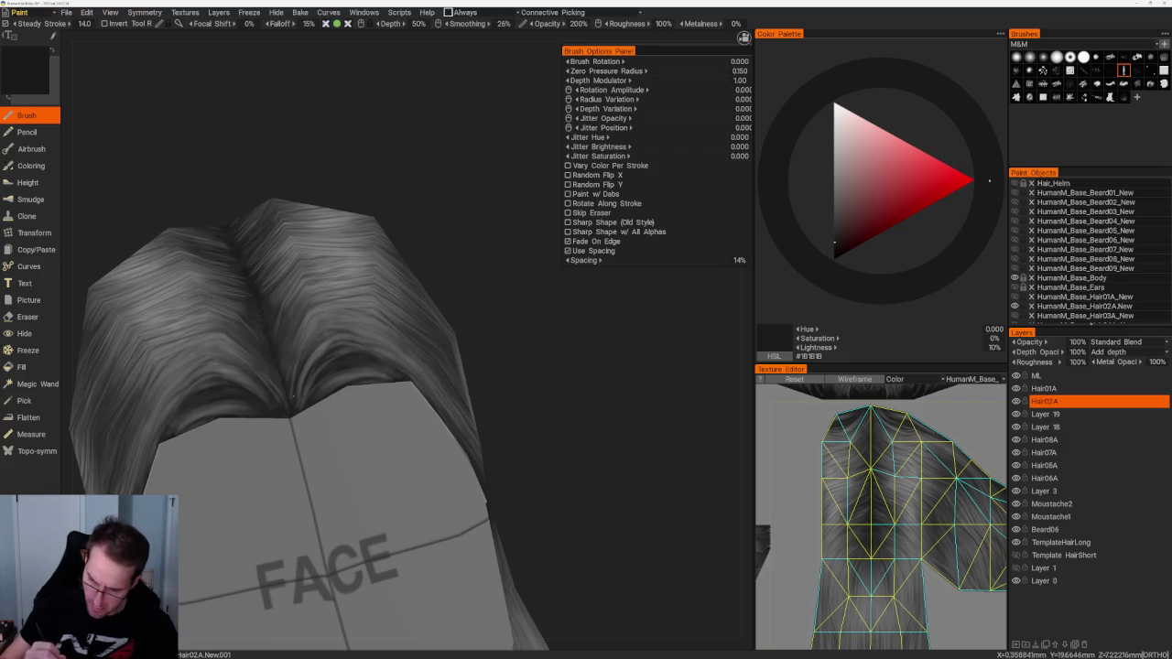
middle_drag(335, 341, 531, 334)
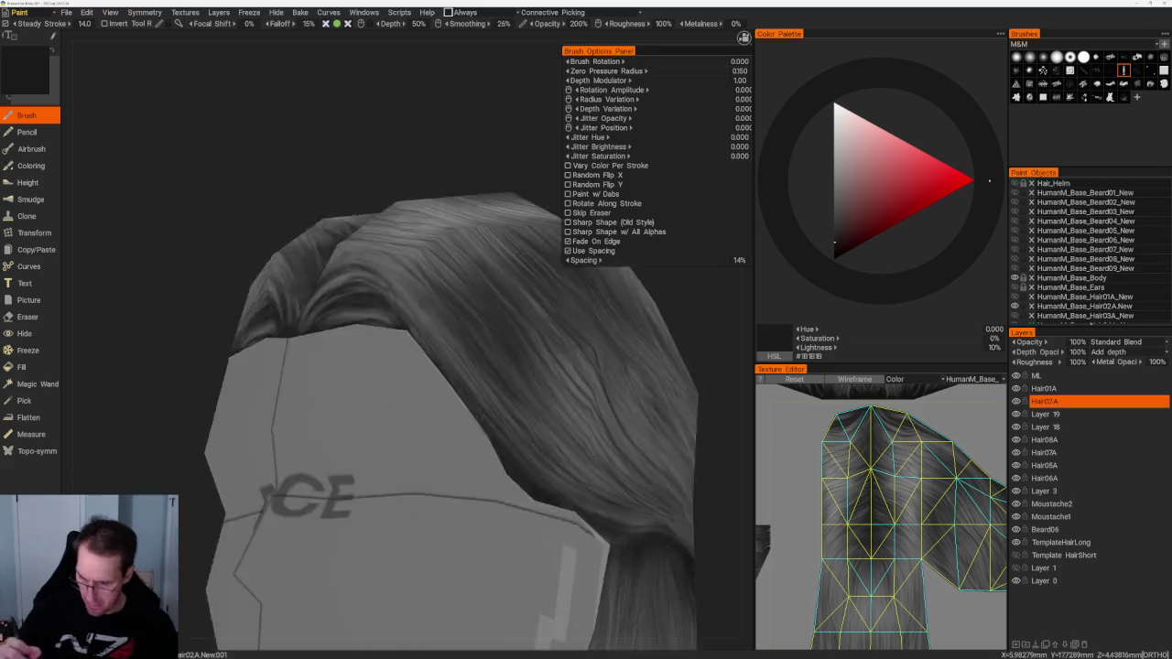
middle_drag(439, 348, 348, 366)
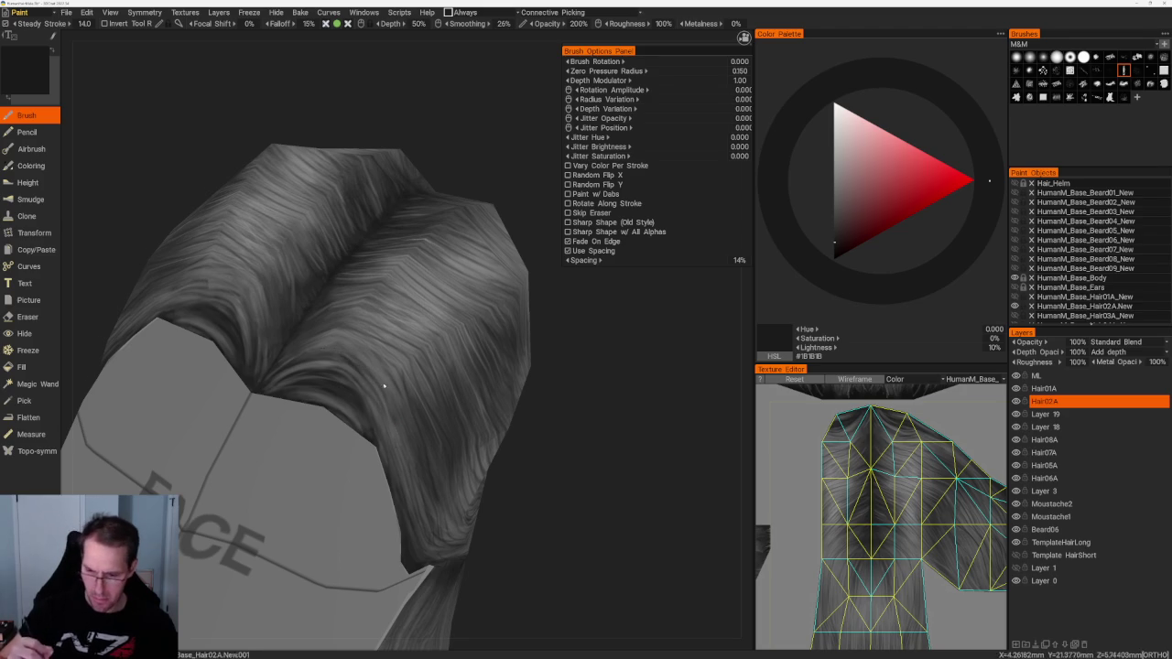
scroll(361, 241, down, 5)
mouse_move(361, 241)
middle_down()
mouse_move(390, 256)
mouse_move(375, 264)
middle_up()
scroll(536, 432, up, 5)
middle_drag(537, 432, 550, 461)
scroll(549, 461, up, 3)
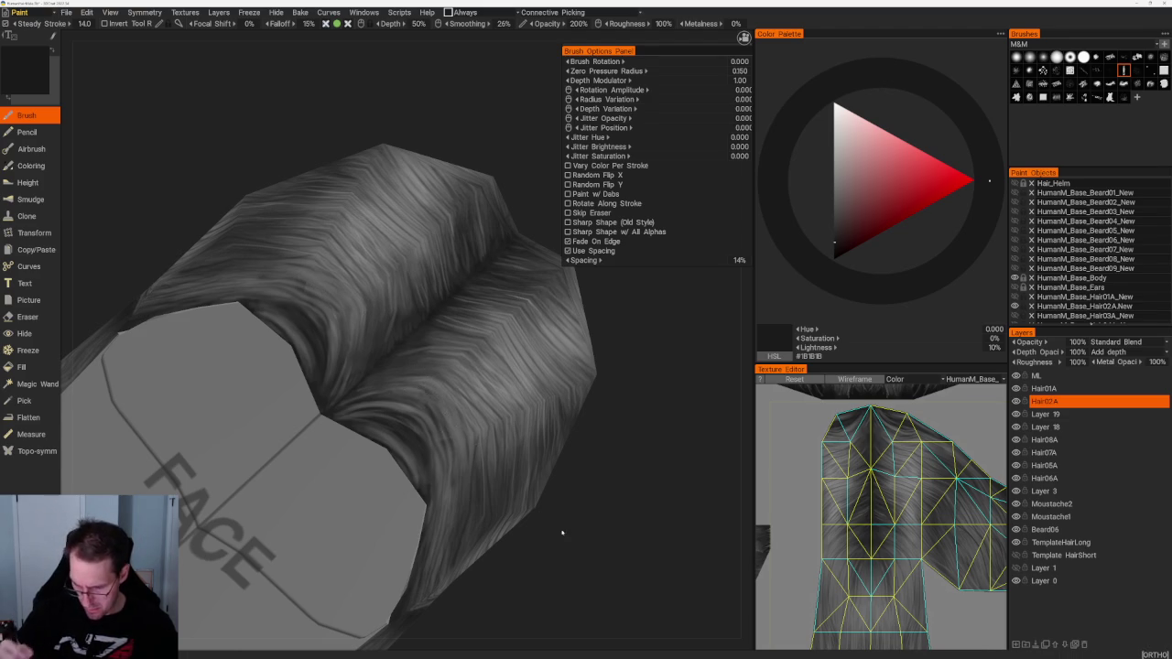
scroll(550, 439, down, 3)
scroll(620, 537, up, 5)
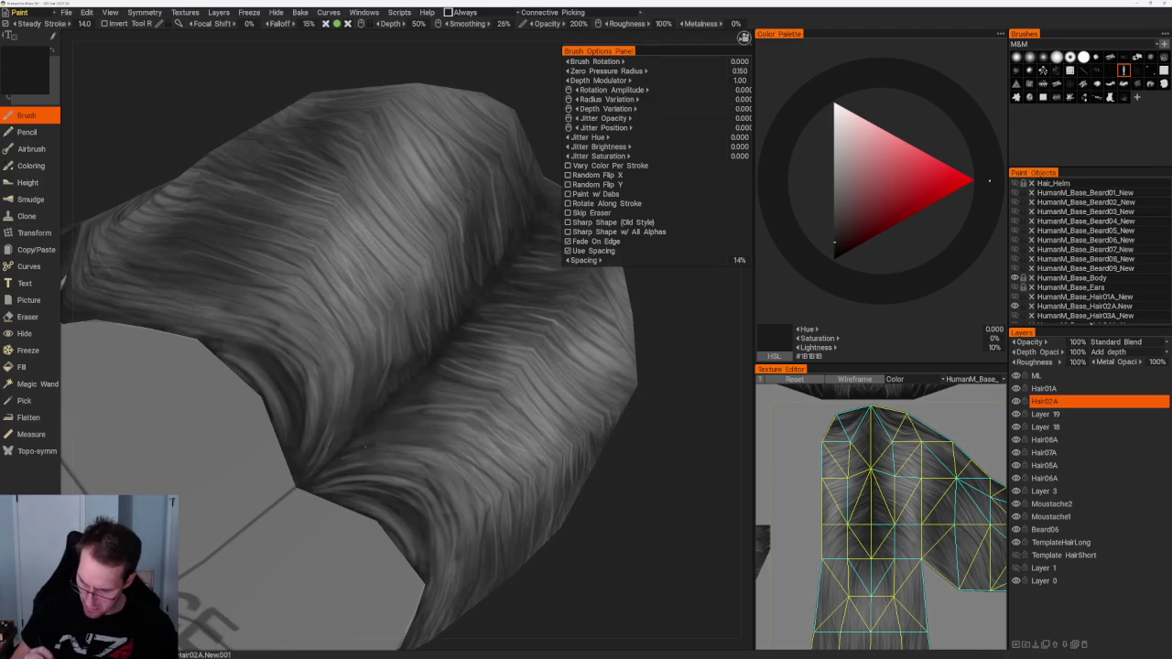
middle_drag(359, 407, 545, 376)
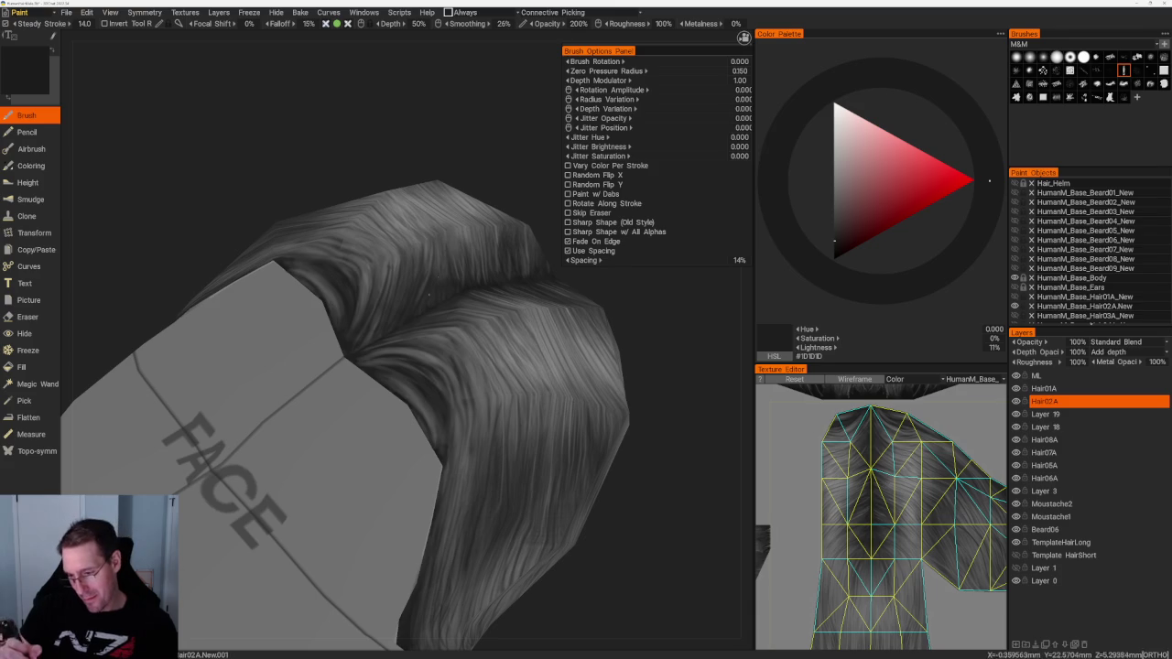
scroll(372, 238, down, 5)
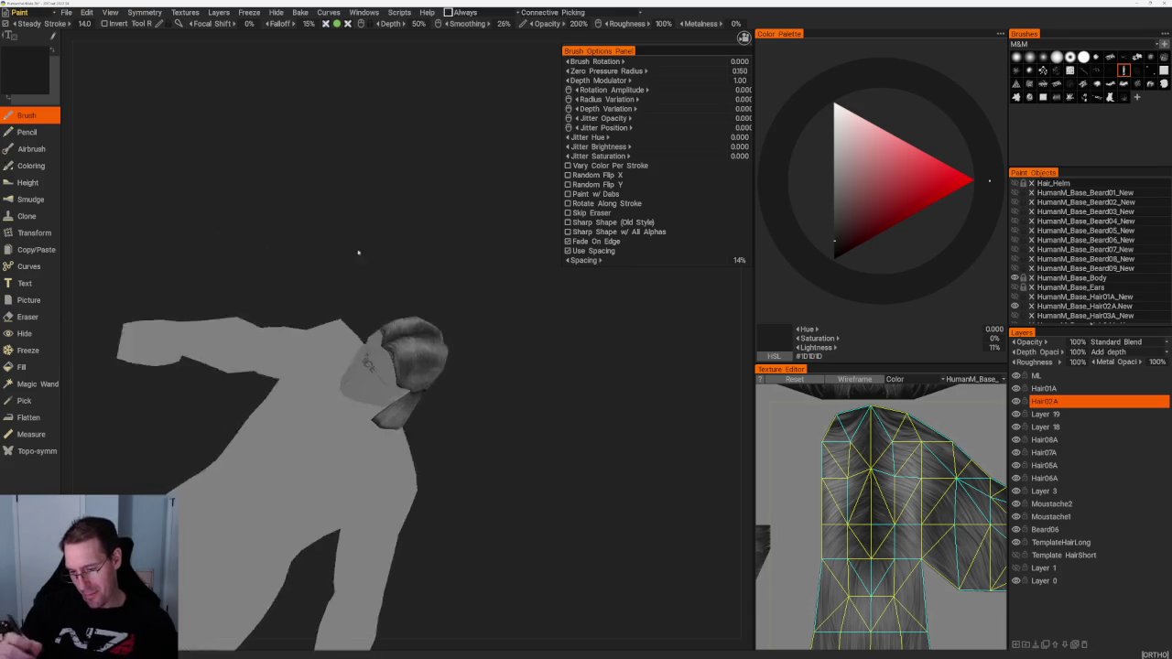
Step: Frame the hair's centre parting from above, with the FACE plane in view
right_drag(372, 238, 522, 473)
scroll(531, 495, up, 5)
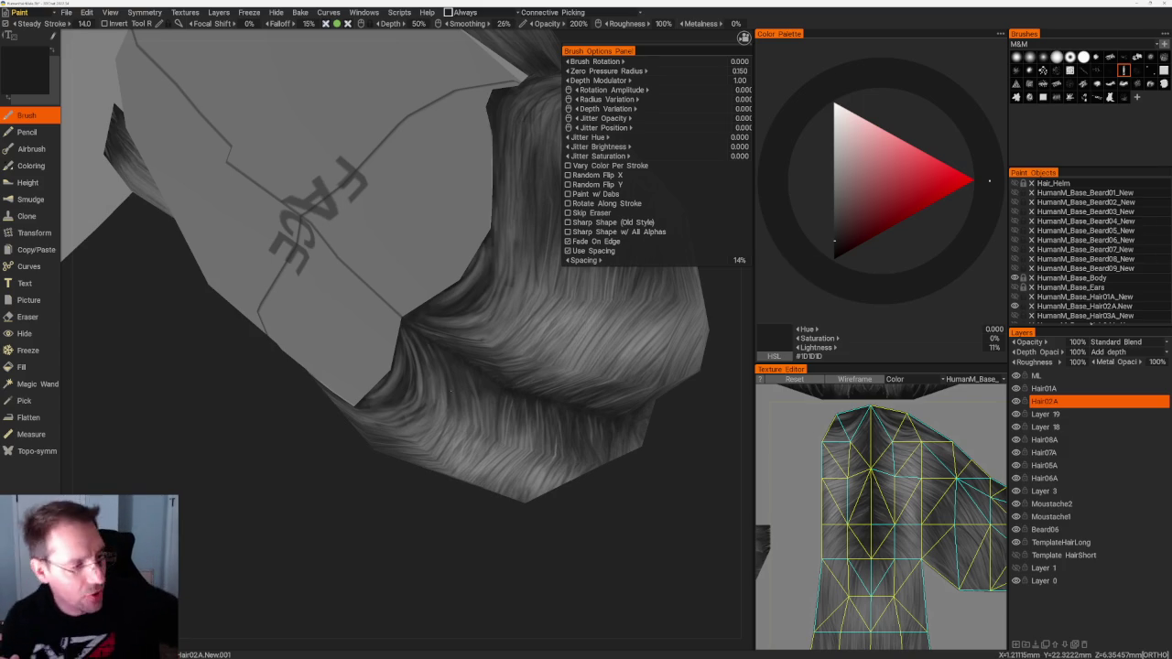
mouse_move(412, 531)
mouse_down()
mouse_move(434, 502)
mouse_move(368, 361)
mouse_up()
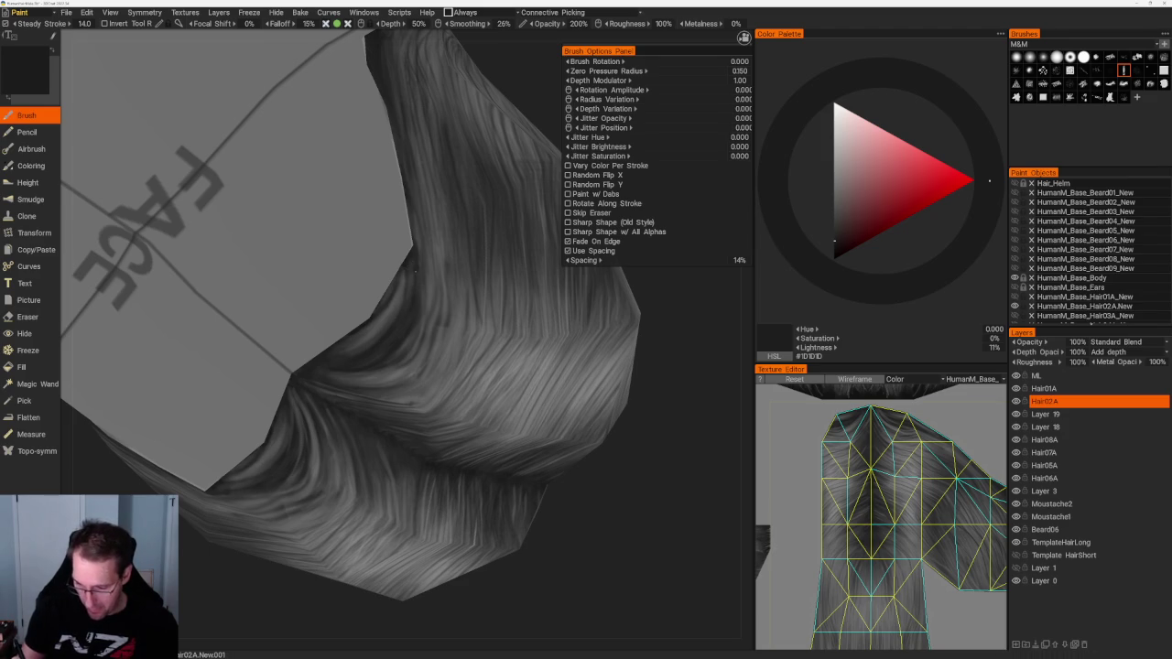
mouse_move(414, 258)
mouse_down()
mouse_move(502, 366)
mouse_move(515, 486)
mouse_up()
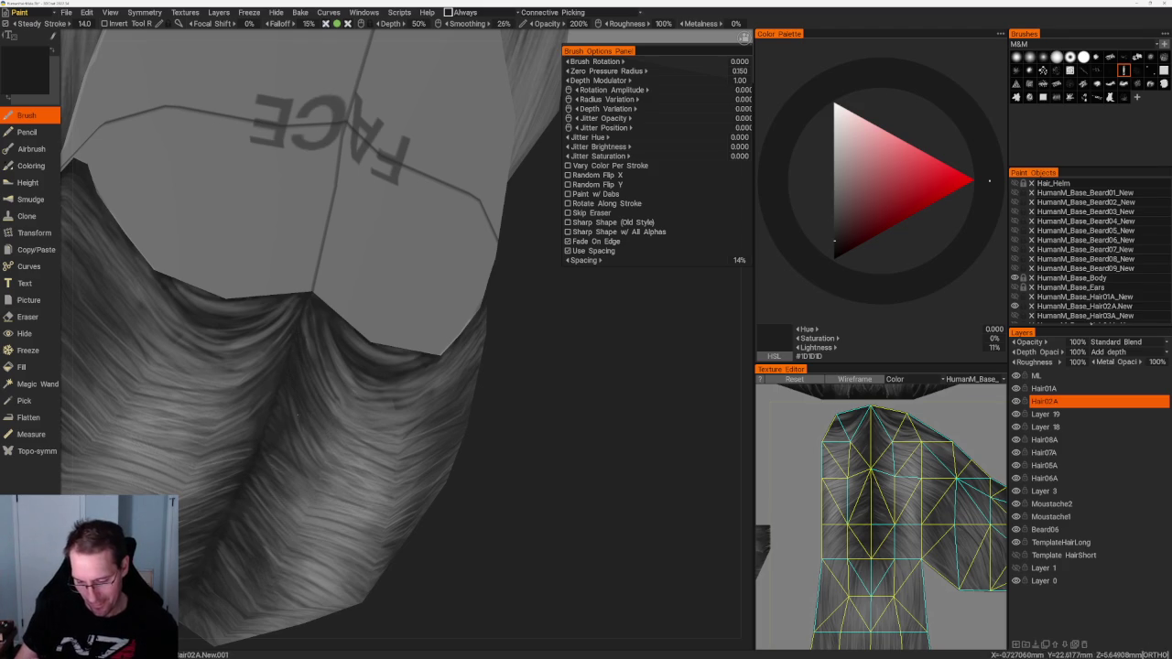
middle_drag(458, 537, 424, 454)
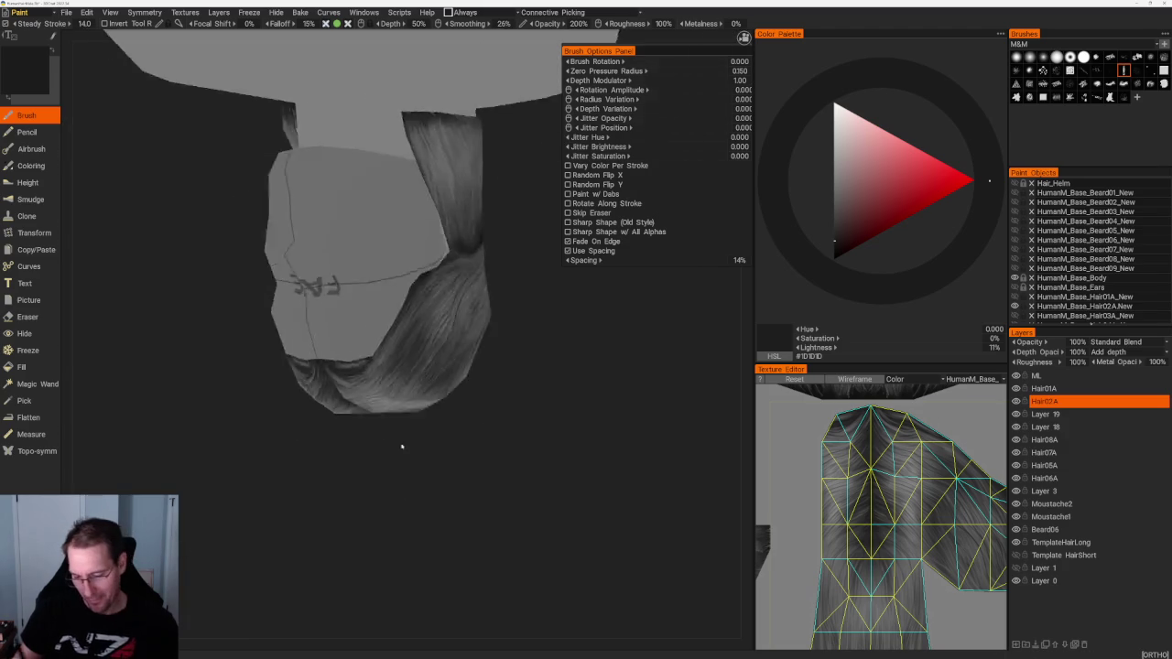
scroll(424, 454, up, 2)
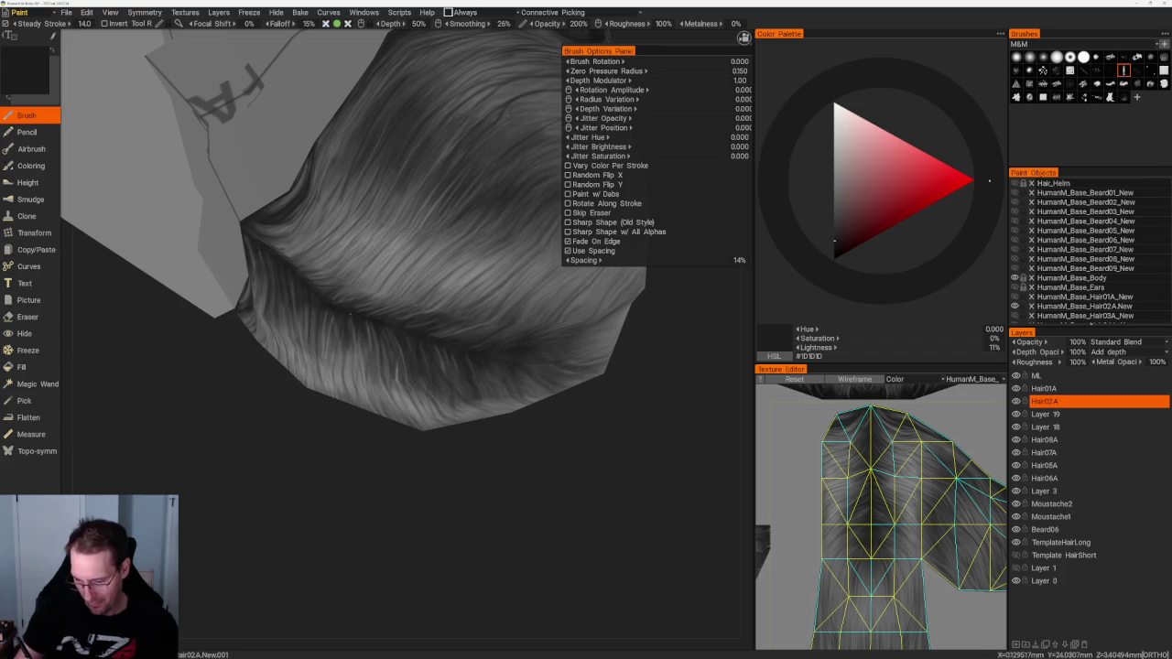
drag(458, 411, 430, 490)
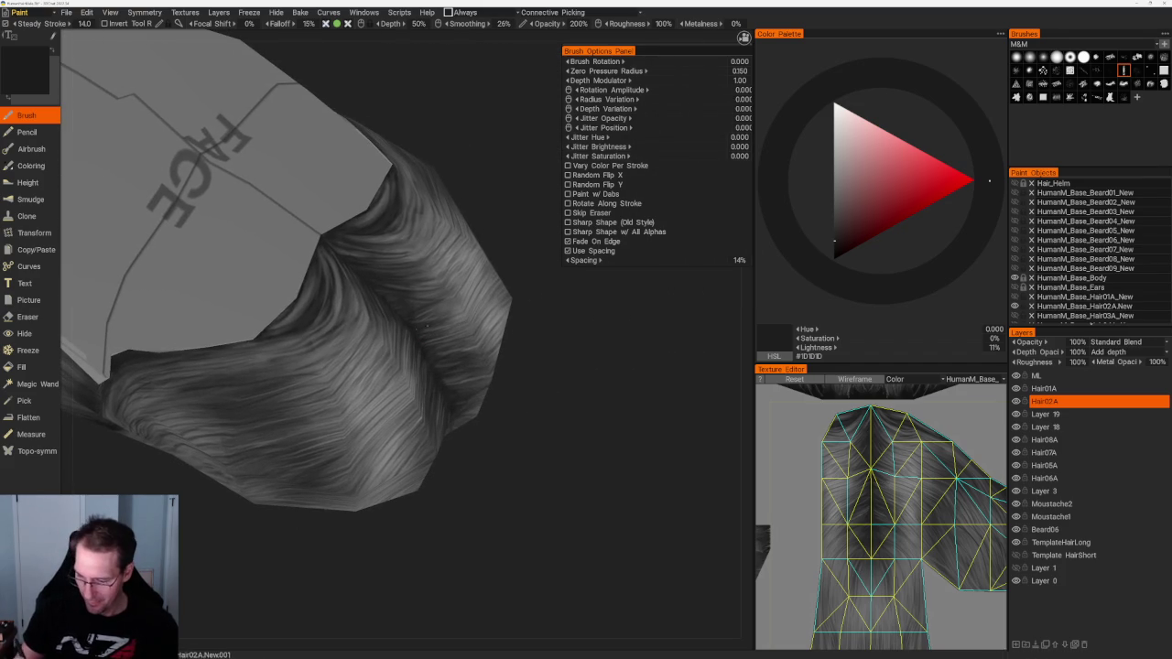
mouse_move(528, 301)
mouse_down()
mouse_move(400, 199)
mouse_move(434, 474)
mouse_move(536, 470)
mouse_up()
scroll(537, 471, up, 2)
scroll(534, 492, up, 2)
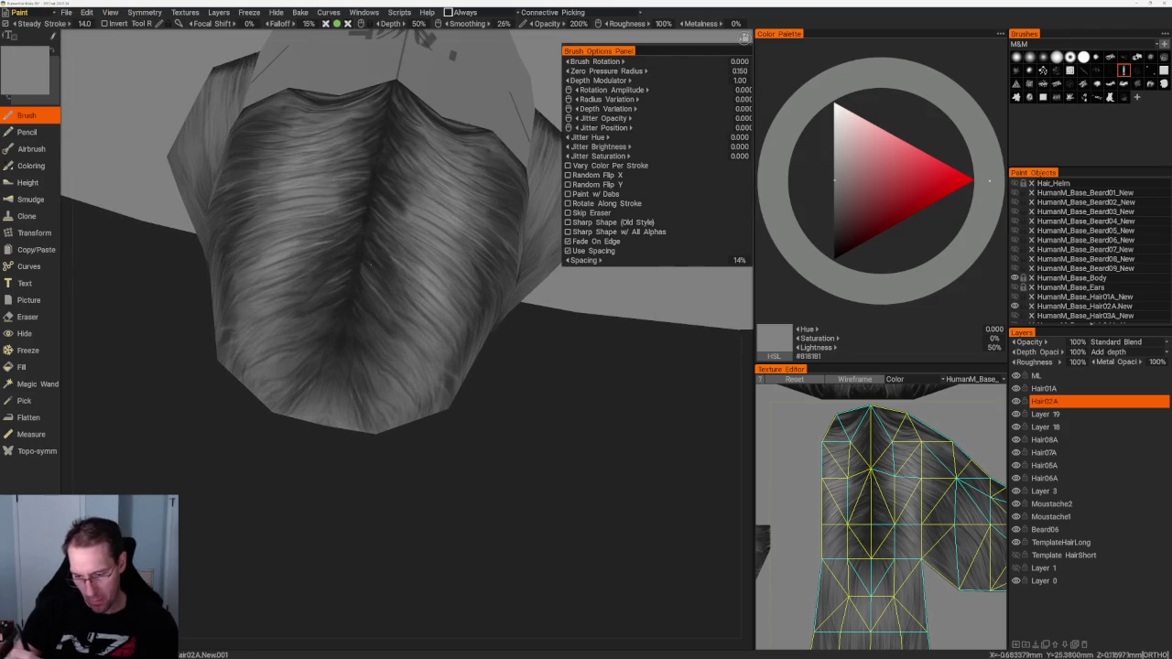
drag(541, 504, 540, 464)
Step: Repaint grey strands across the upper and left parts of the hair
drag(476, 192, 256, 366)
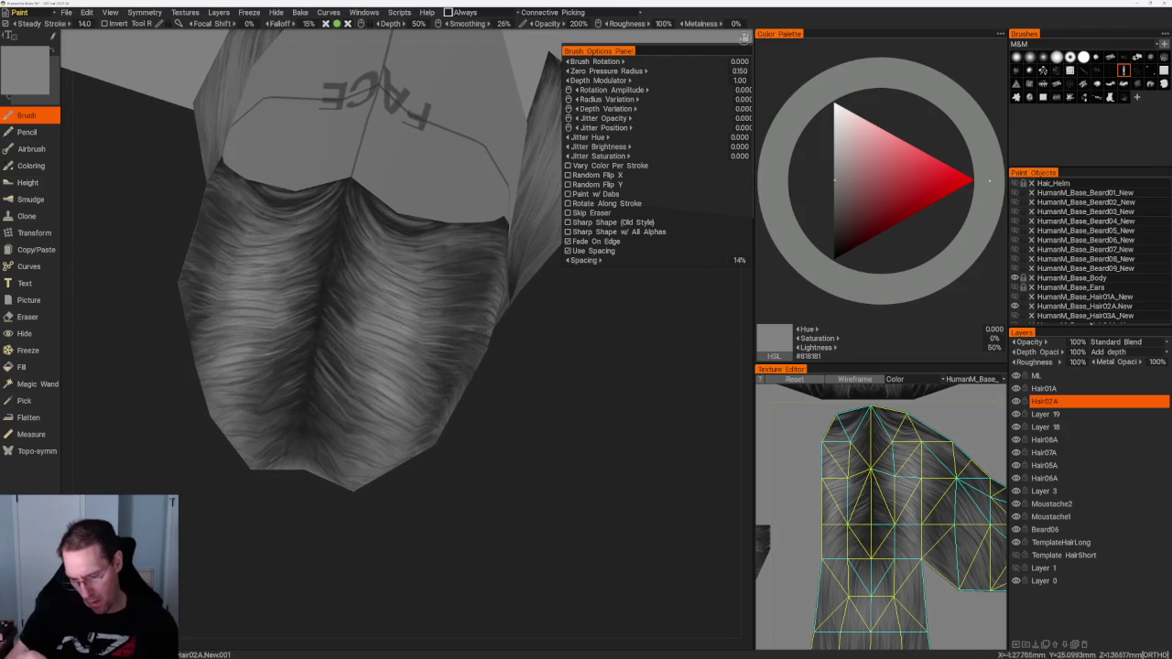
mouse_move(536, 523)
mouse_down()
mouse_move(448, 447)
mouse_move(473, 541)
mouse_up()
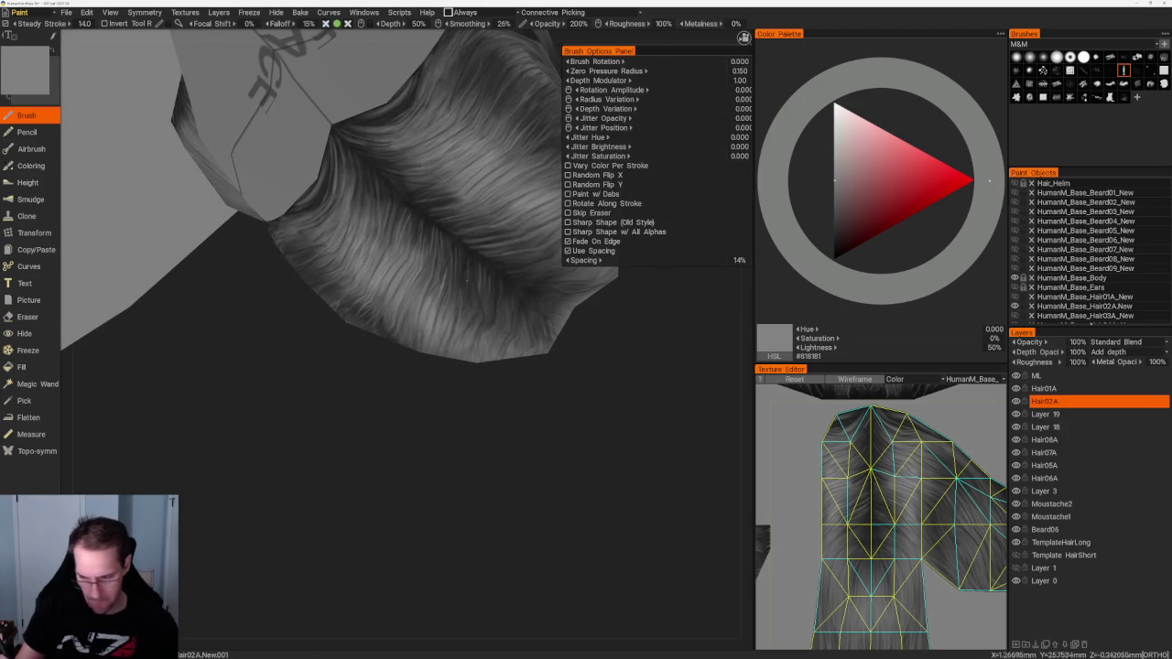
scroll(474, 437, down, 5)
scroll(439, 424, down, 3)
scroll(445, 456, down, 3)
scroll(467, 486, up, 3)
scroll(479, 497, up, 3)
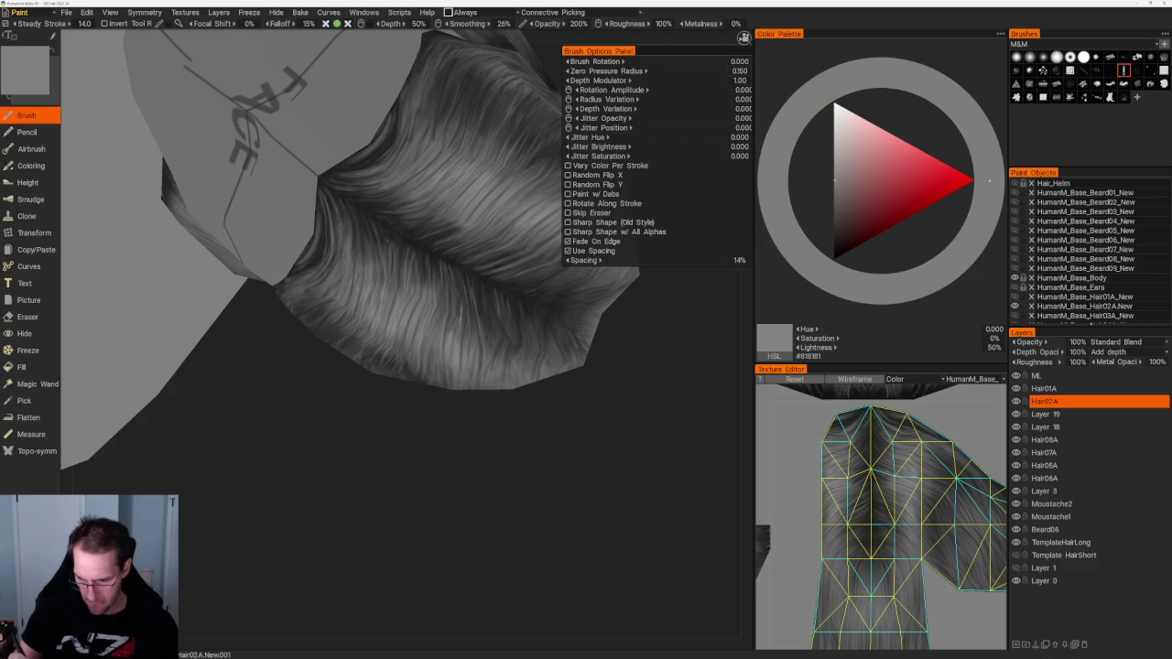
mouse_move(408, 402)
mouse_down()
mouse_move(465, 445)
mouse_move(458, 424)
mouse_move(486, 477)
mouse_up()
Step: Switch the paint colour to dark grey #252525 and zoom out to the whole head
key(v)
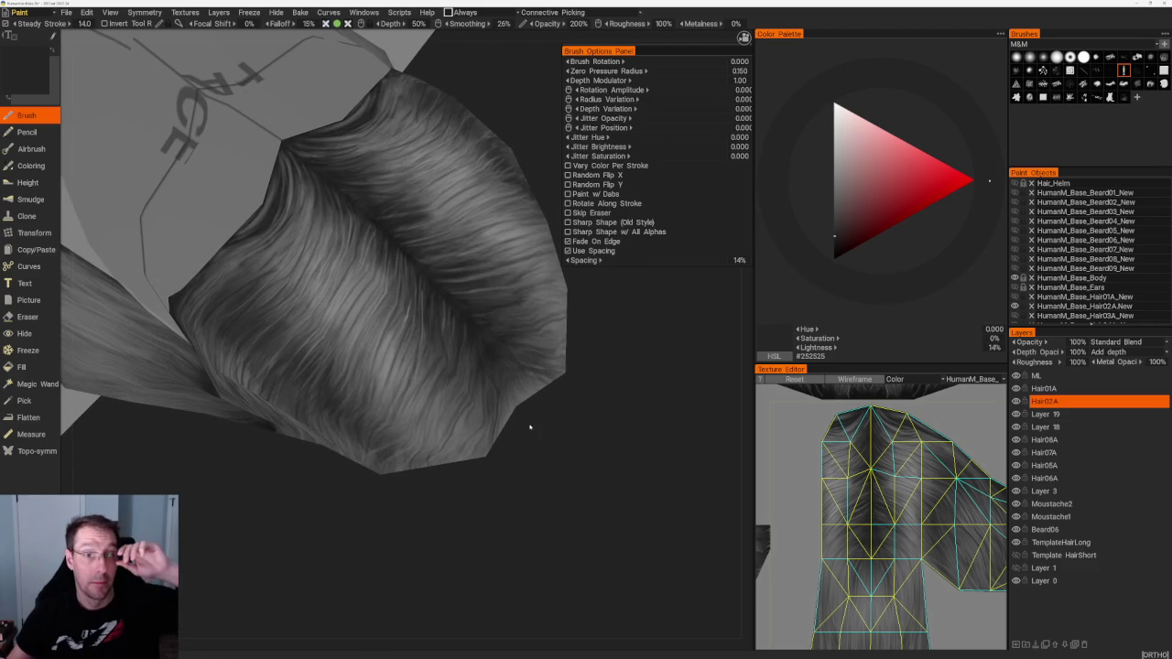
mouse_move(529, 427)
mouse_down()
mouse_move(508, 368)
mouse_move(531, 431)
mouse_up()
scroll(531, 431, up, 3)
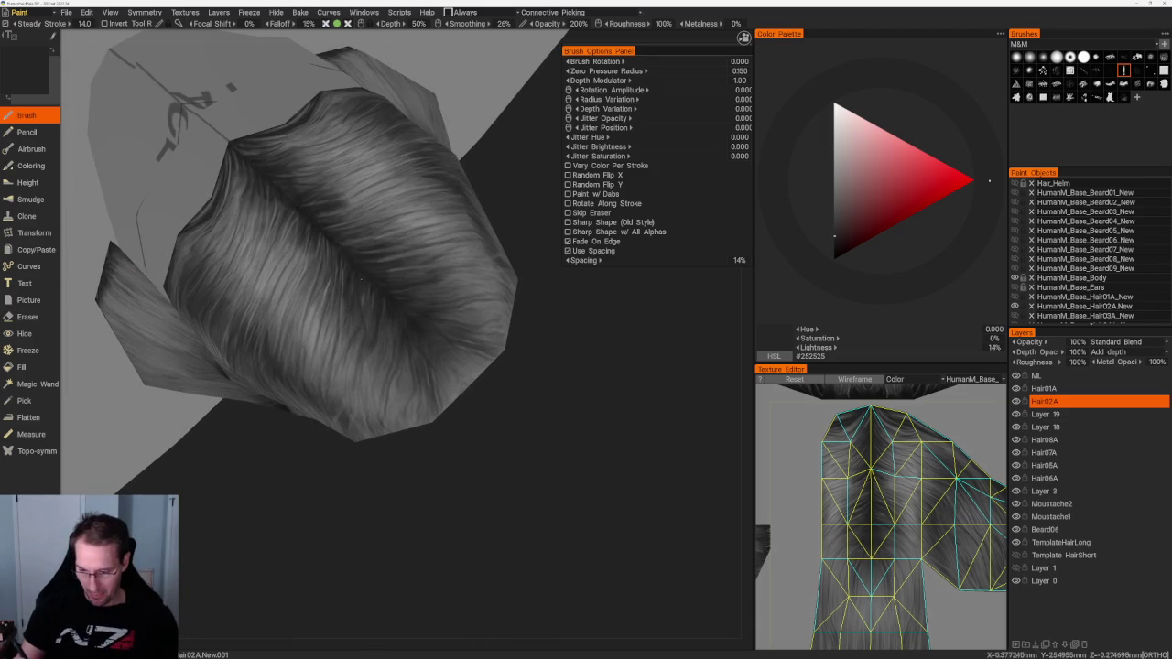
scroll(470, 480, down, 5)
mouse_move(460, 364)
mouse_down()
mouse_move(478, 449)
mouse_move(481, 397)
mouse_move(437, 369)
mouse_up()
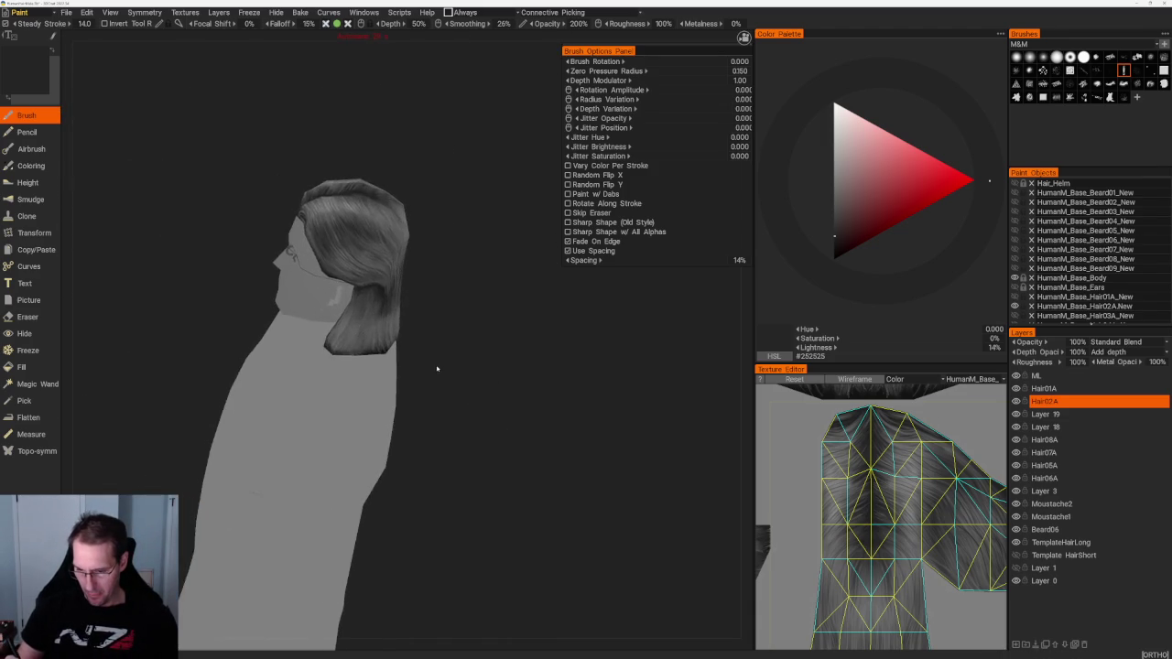
scroll(516, 491, up, 3)
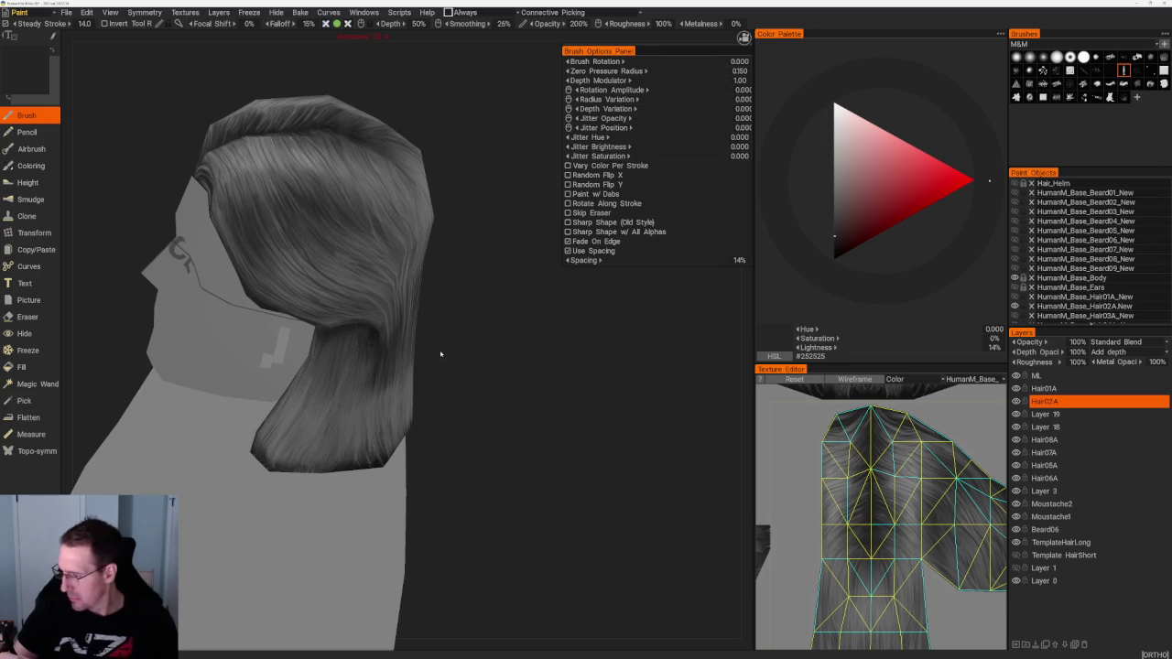
drag(434, 327, 513, 330)
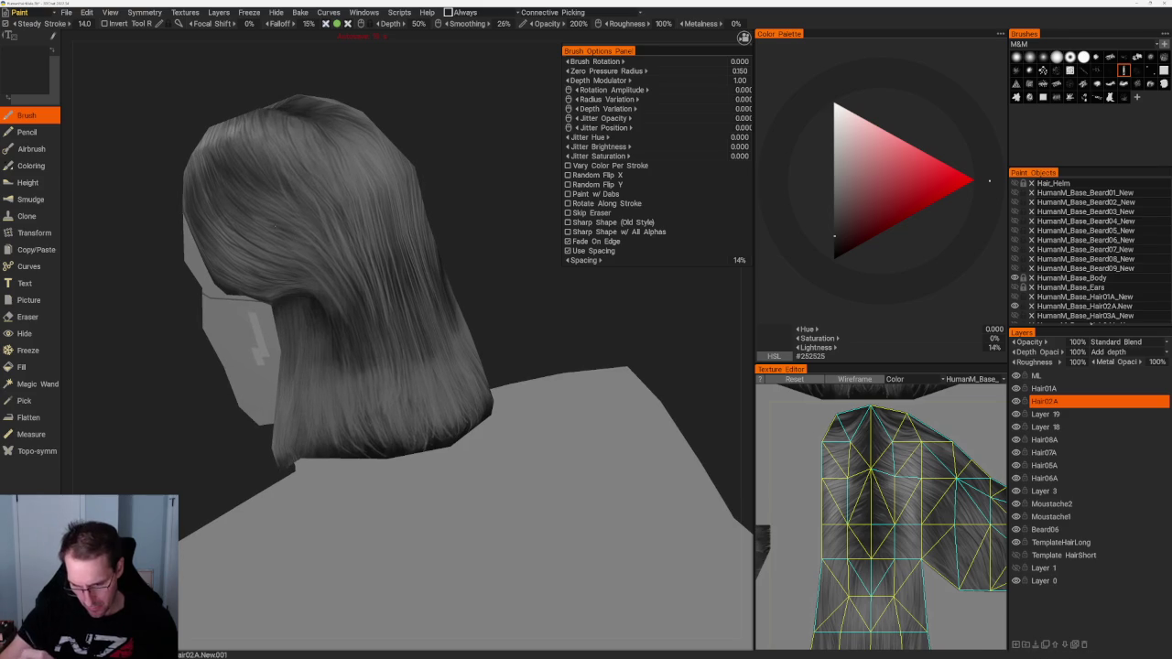
drag(430, 244, 494, 246)
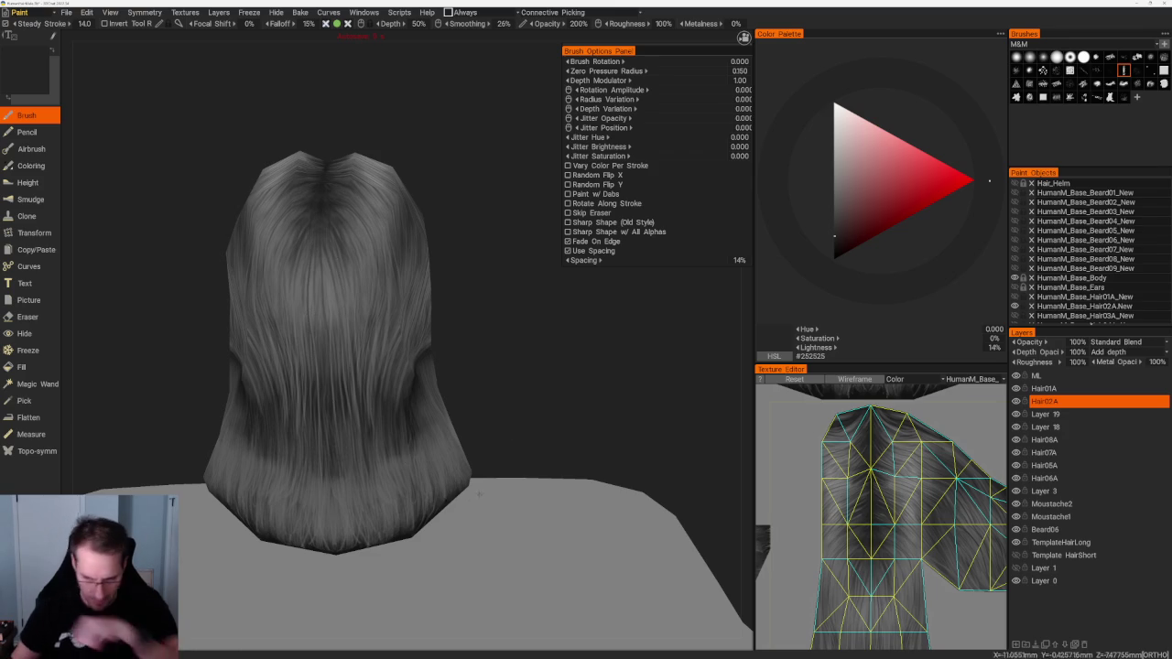
drag(513, 394, 534, 398)
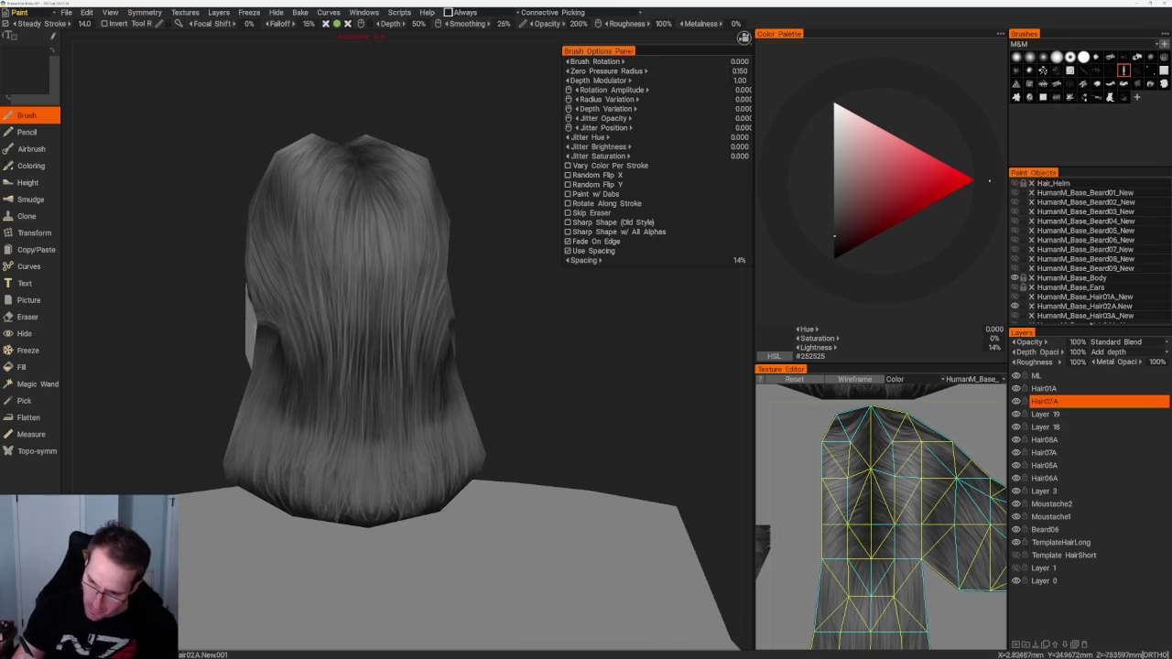
drag(489, 388, 484, 374)
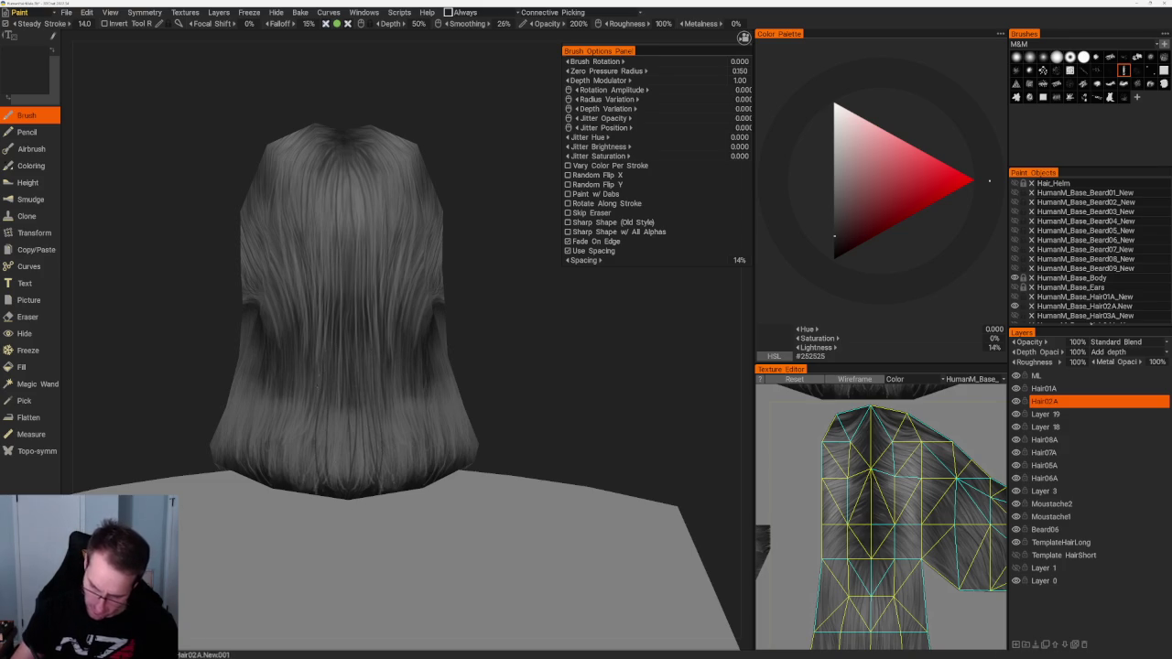
alt+drag(325, 349, 466, 367)
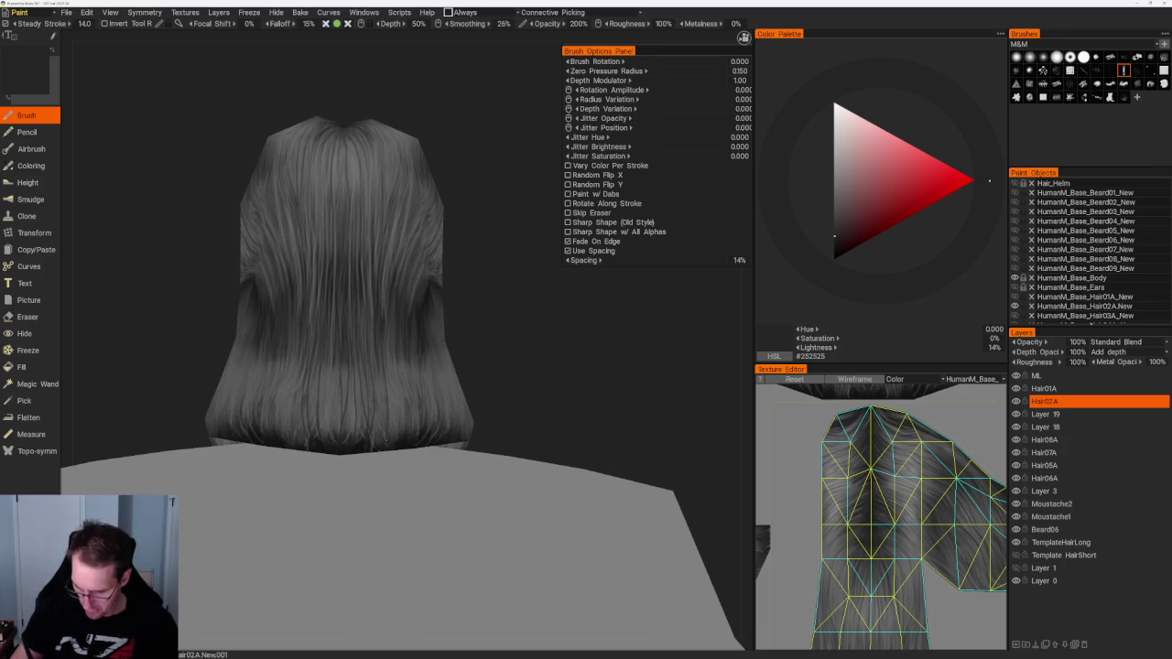
alt+drag(388, 392, 452, 383)
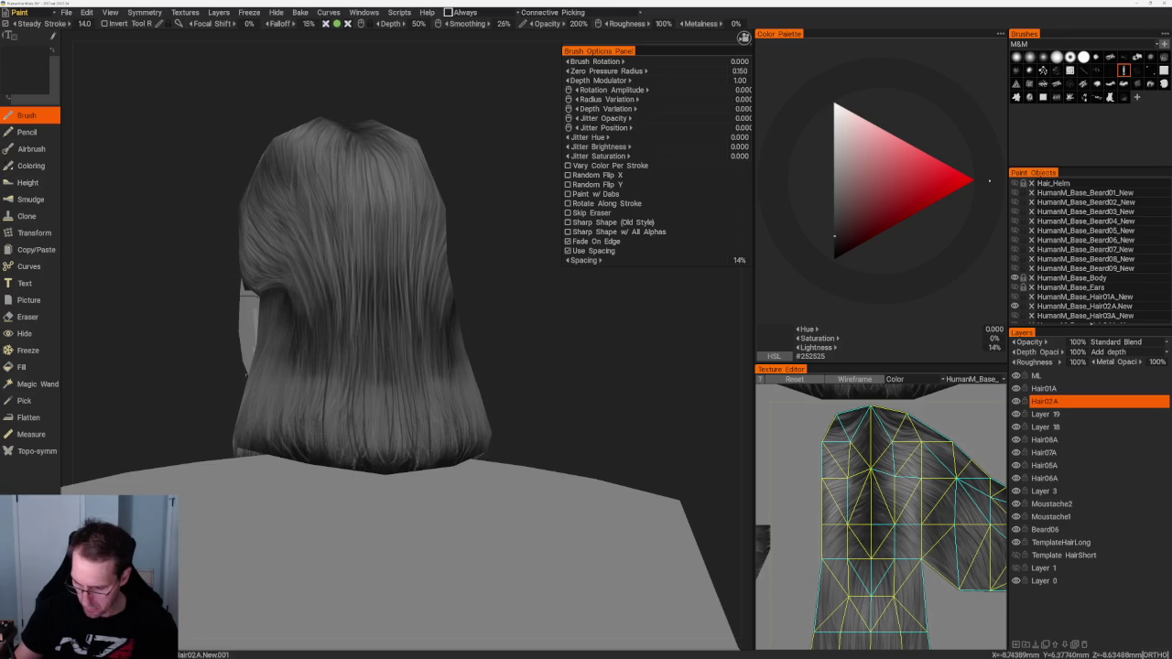
alt+drag(510, 330, 465, 345)
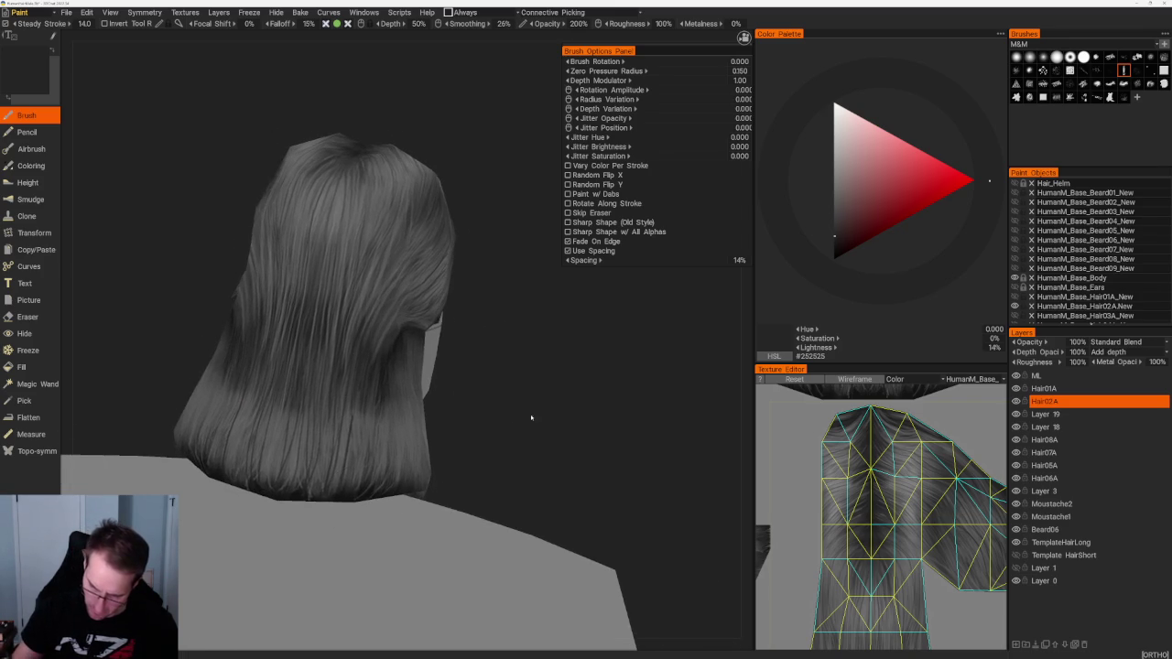
alt+drag(523, 424, 484, 443)
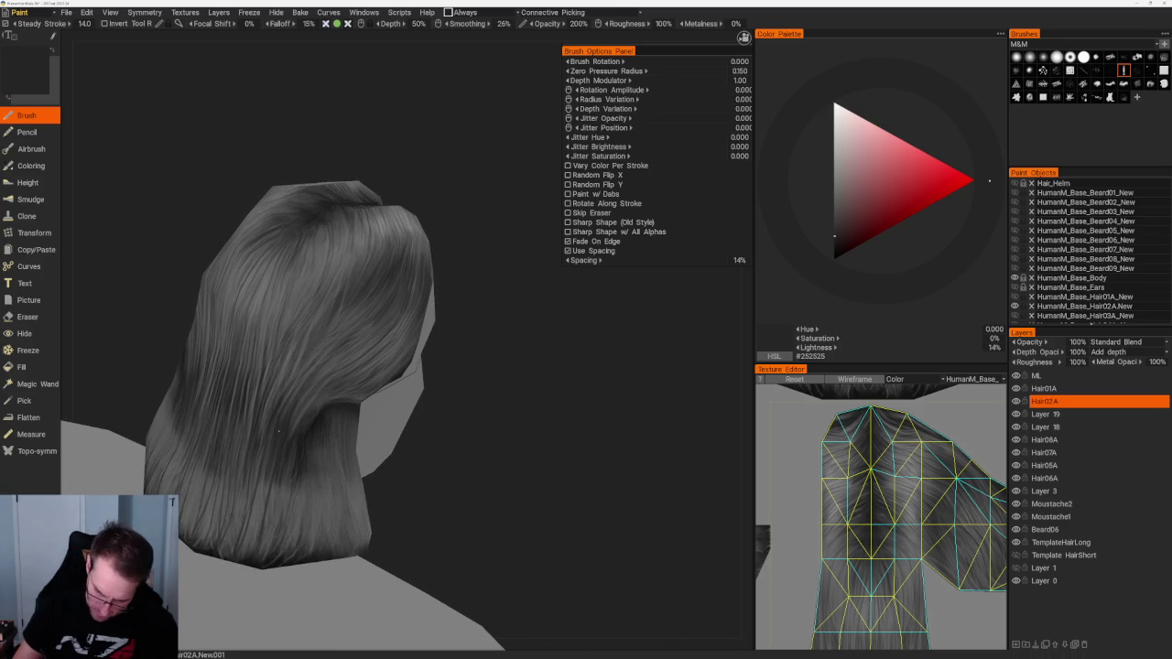
alt+drag(279, 425, 533, 462)
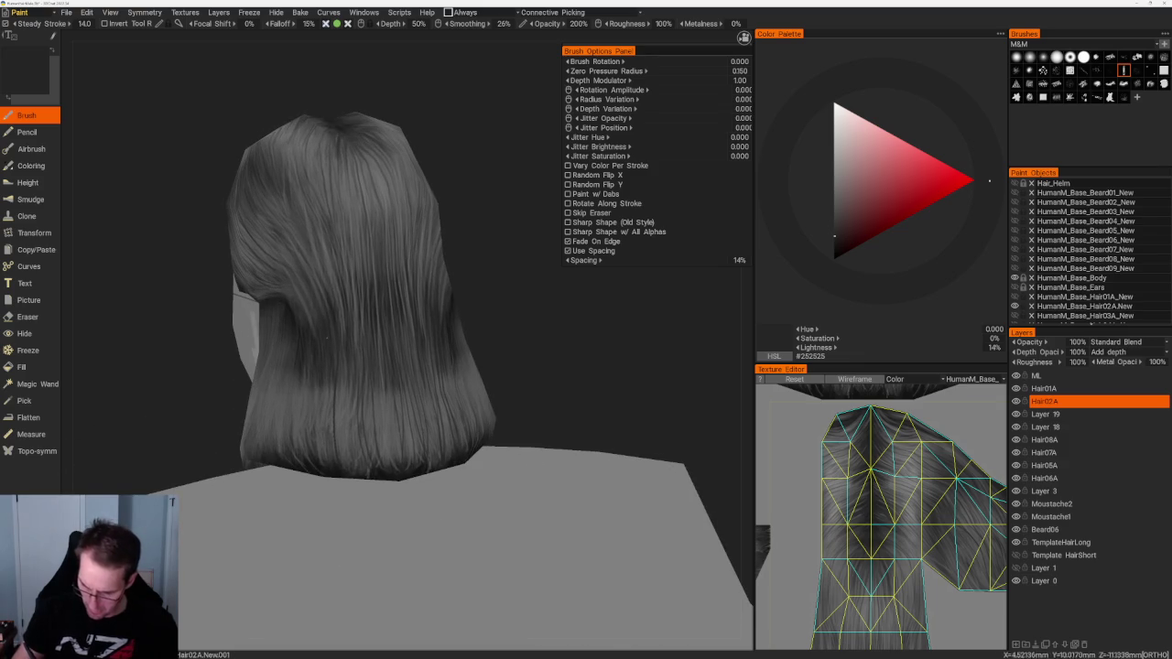
alt+drag(325, 453, 561, 377)
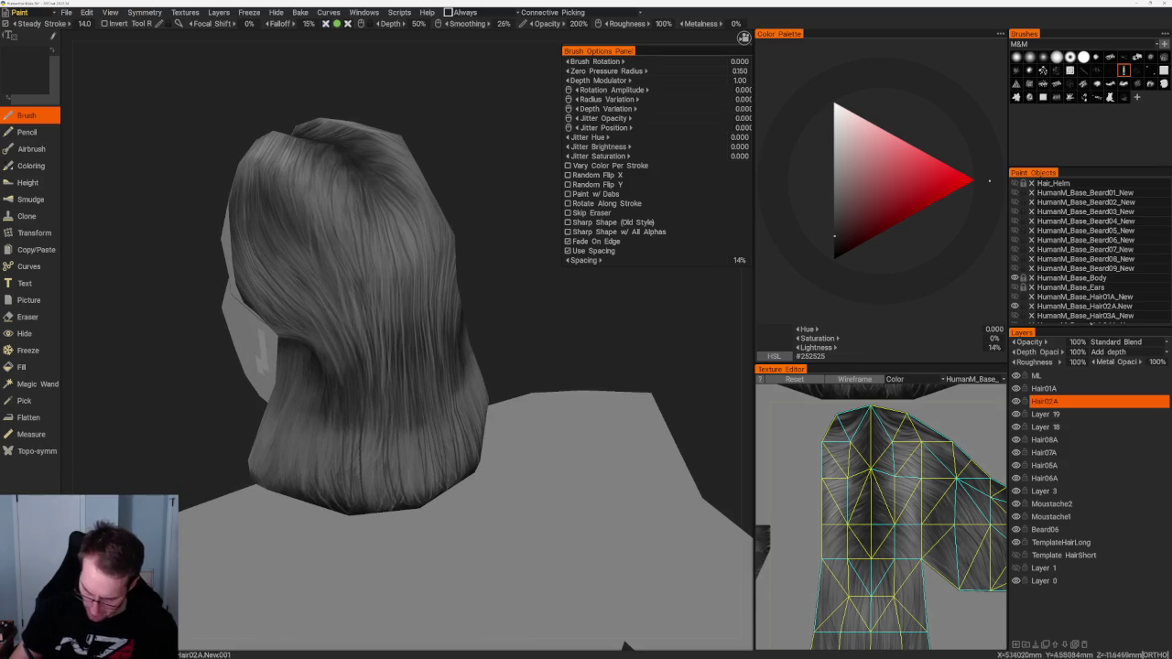
alt+drag(343, 373, 351, 339)
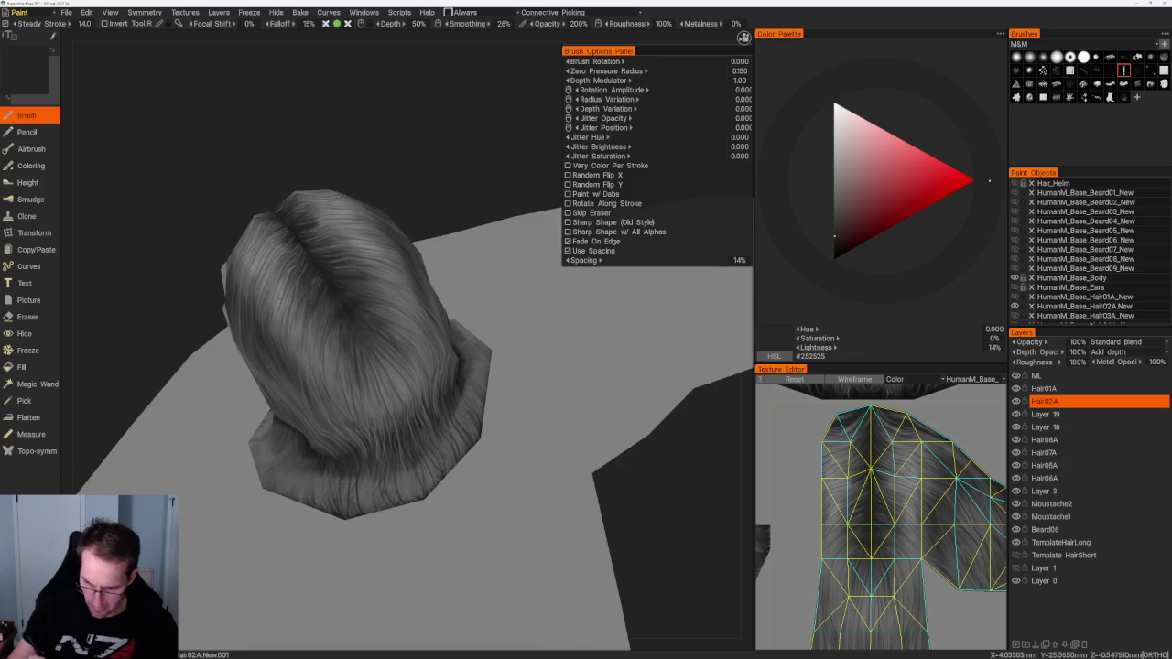
Step: Sample a lighter grey from the hair and switch to another strand brush with 10% spacing
alt+drag(398, 174, 403, 238)
alt+drag(466, 181, 458, 128)
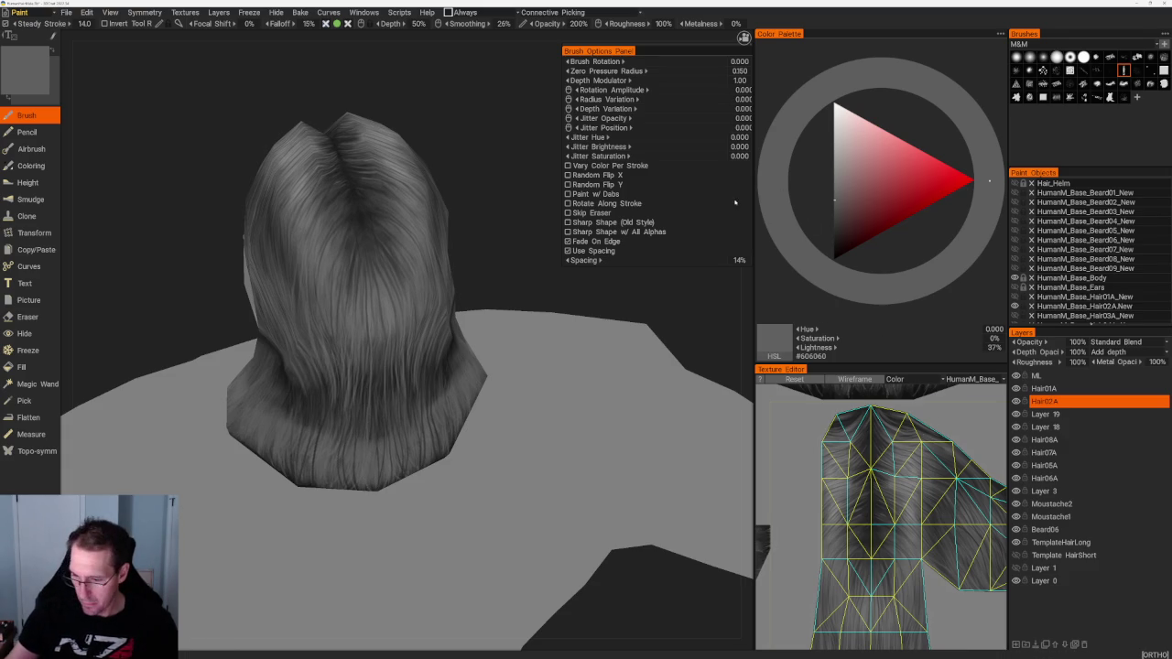
key(v)
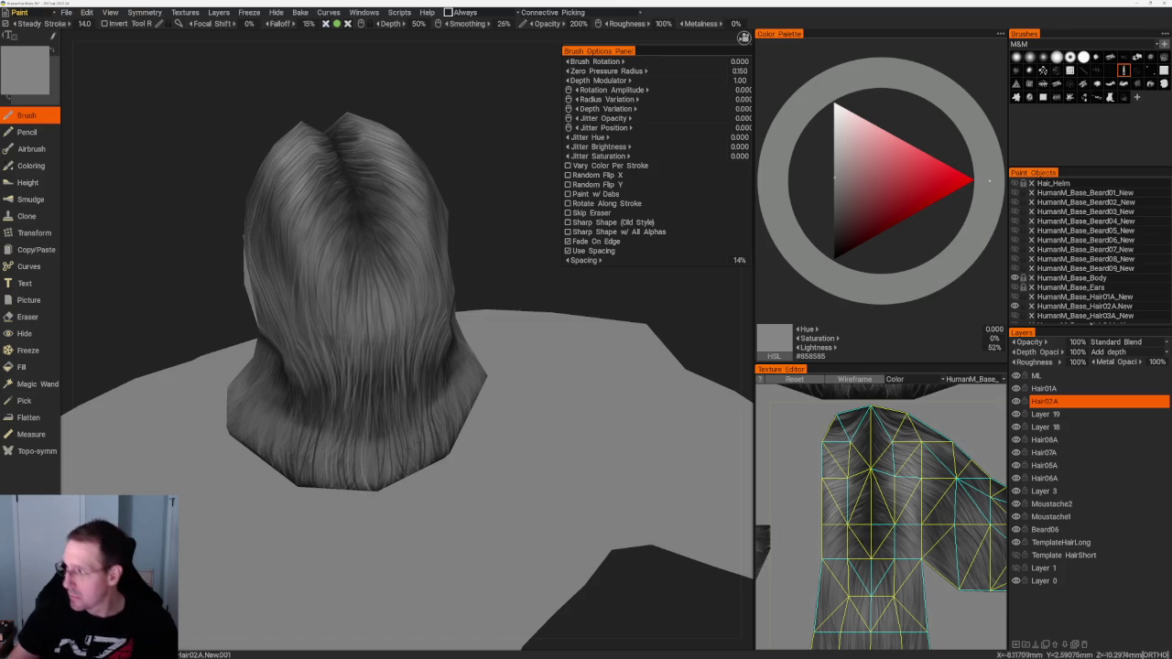
click(1151, 69)
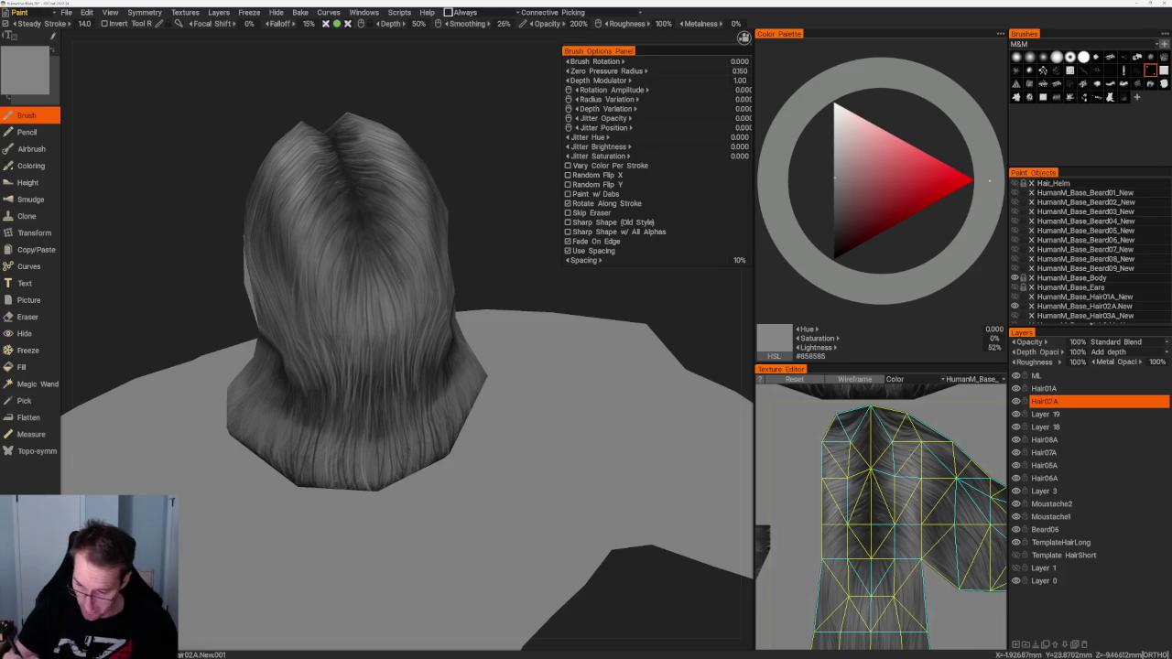
Step: Set the paint colour to mid grey #808080 while viewing the top of the head
middle_drag(480, 208, 425, 258)
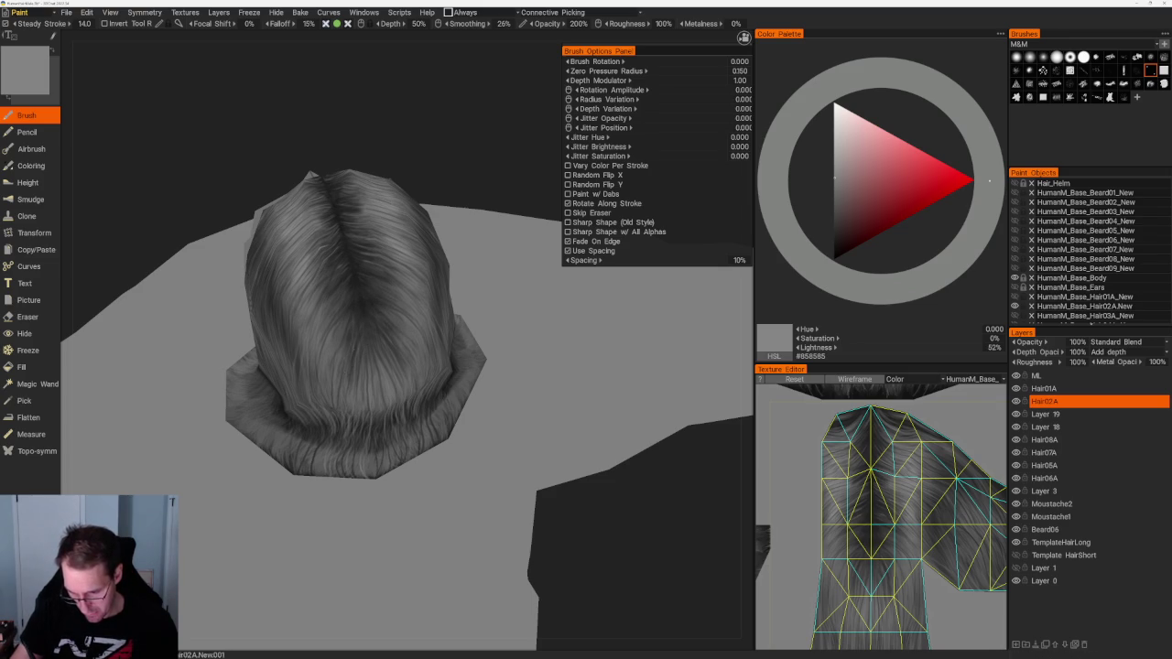
key(v)
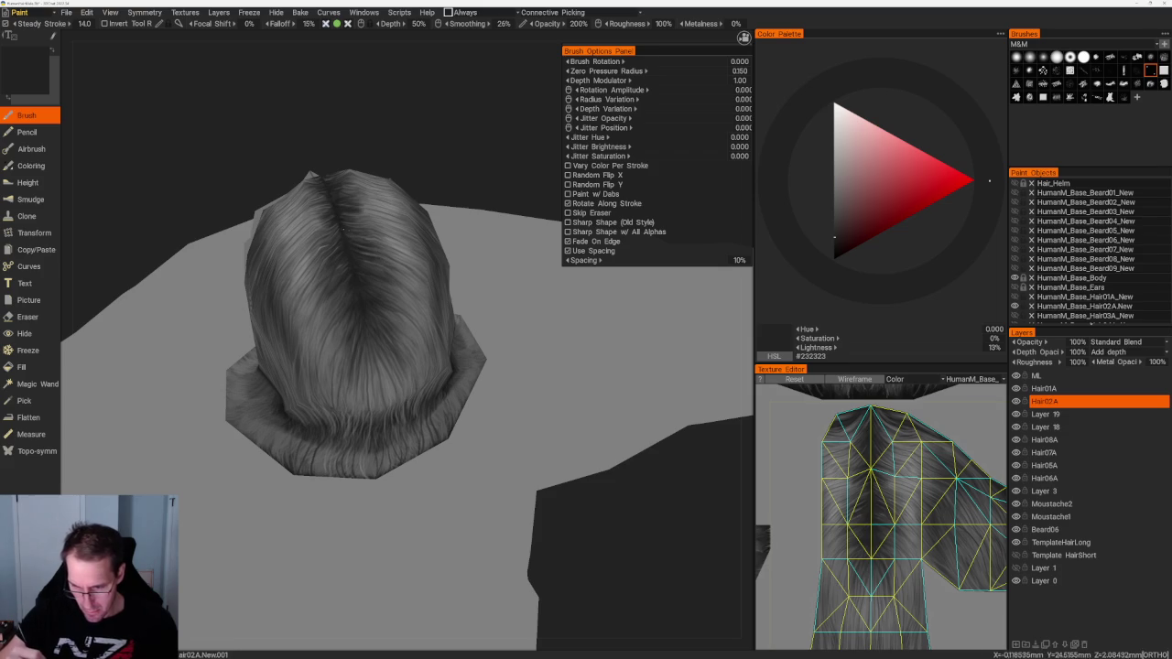
mouse_move(440, 137)
mouse_down()
mouse_move(431, 91)
mouse_move(346, 194)
mouse_up()
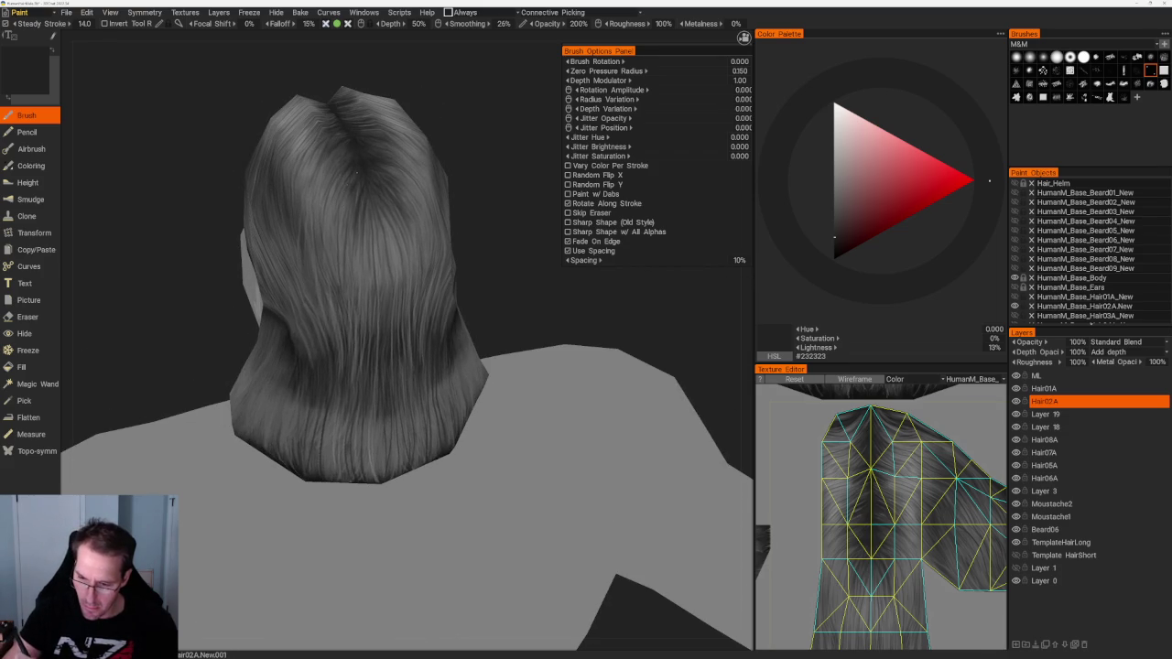
mouse_move(483, 169)
mouse_down()
mouse_move(480, 210)
mouse_move(361, 181)
mouse_up()
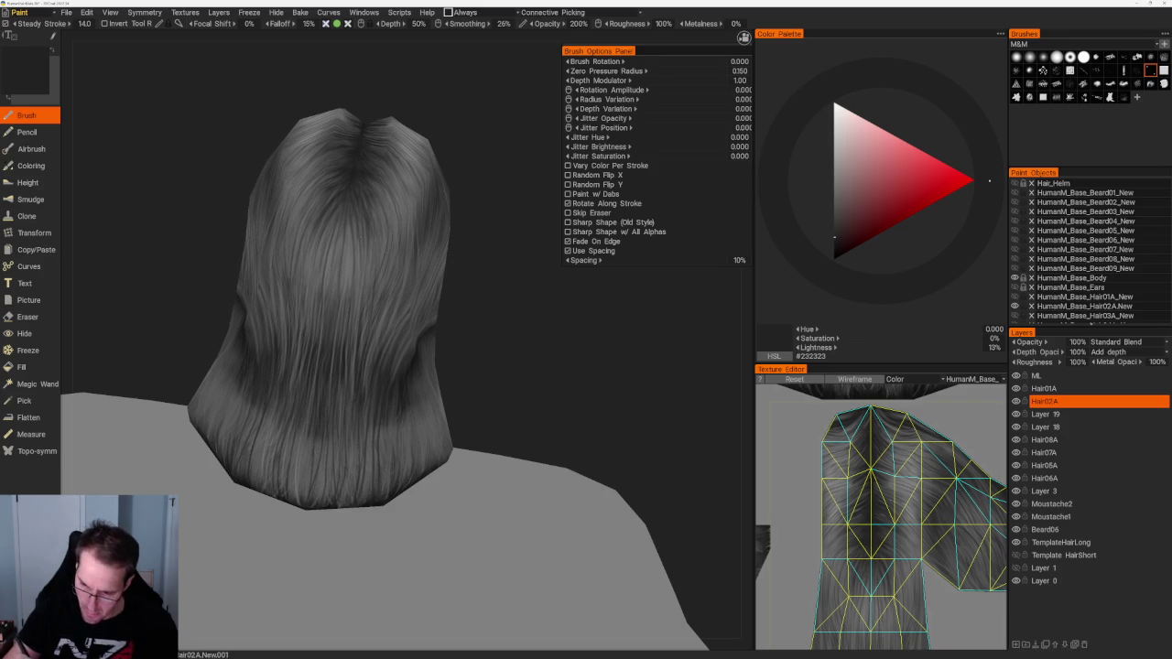
mouse_move(476, 229)
mouse_down()
mouse_move(451, 273)
mouse_move(338, 150)
mouse_up()
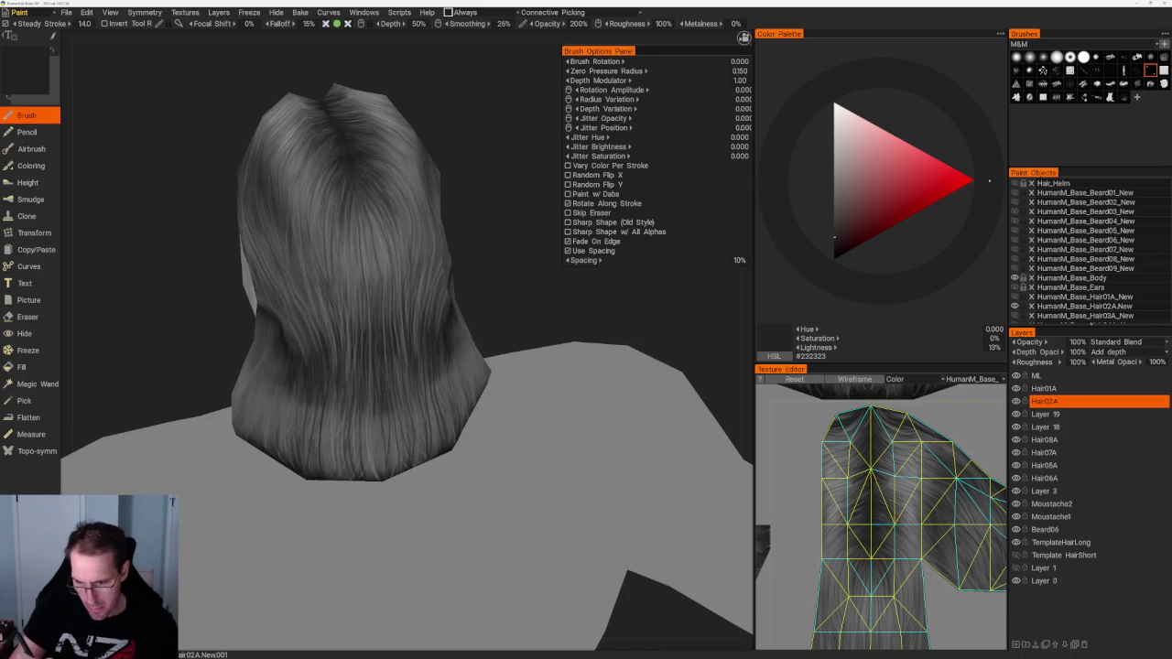
drag(492, 262, 338, 281)
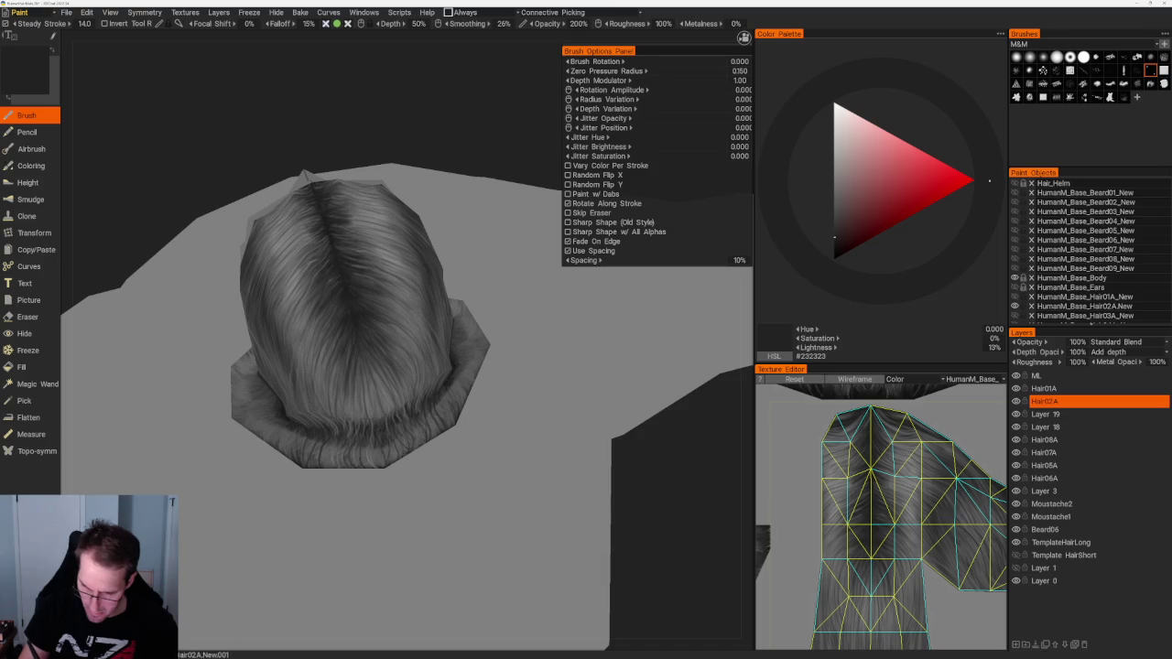
key(v)
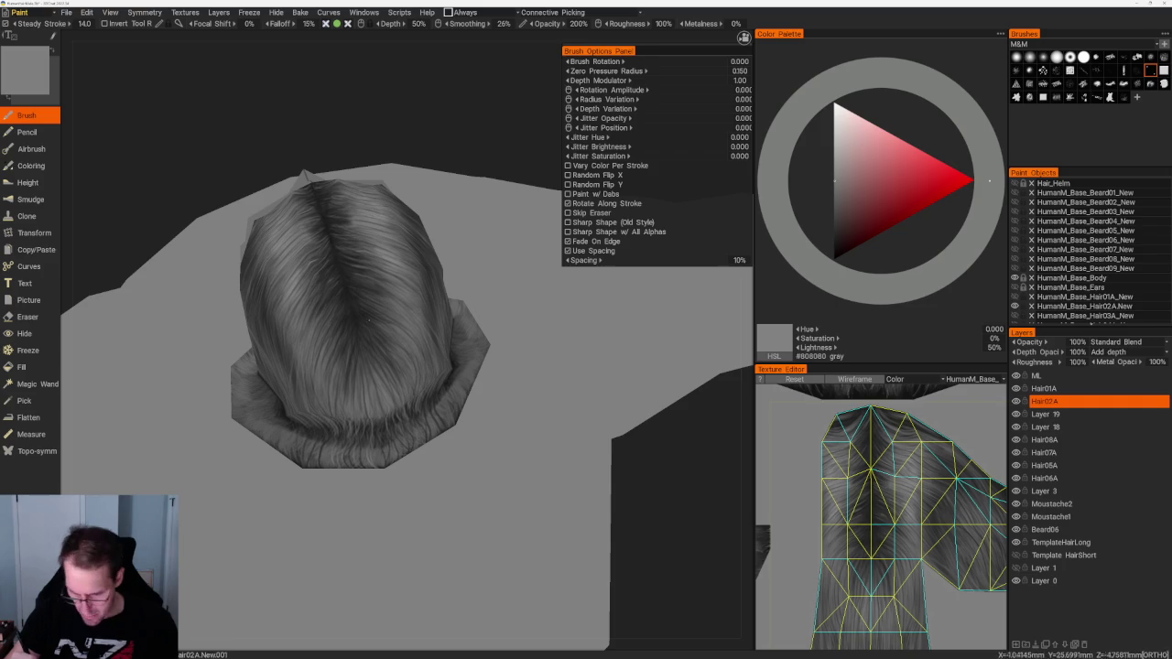
drag(431, 109, 451, 164)
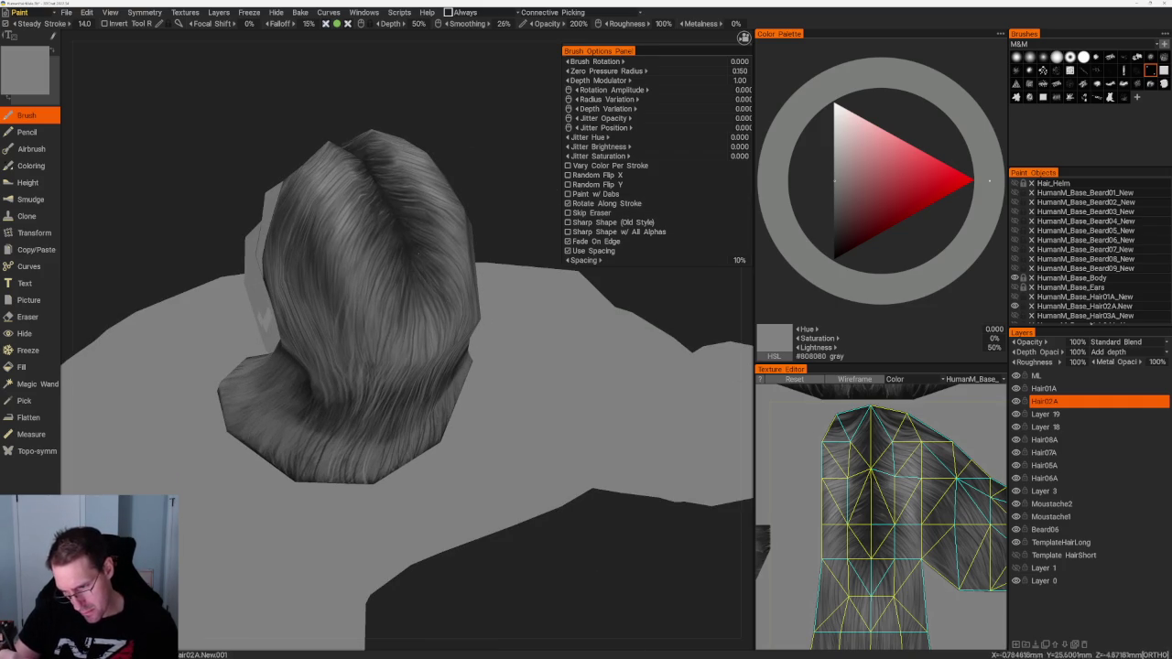
drag(431, 109, 458, 147)
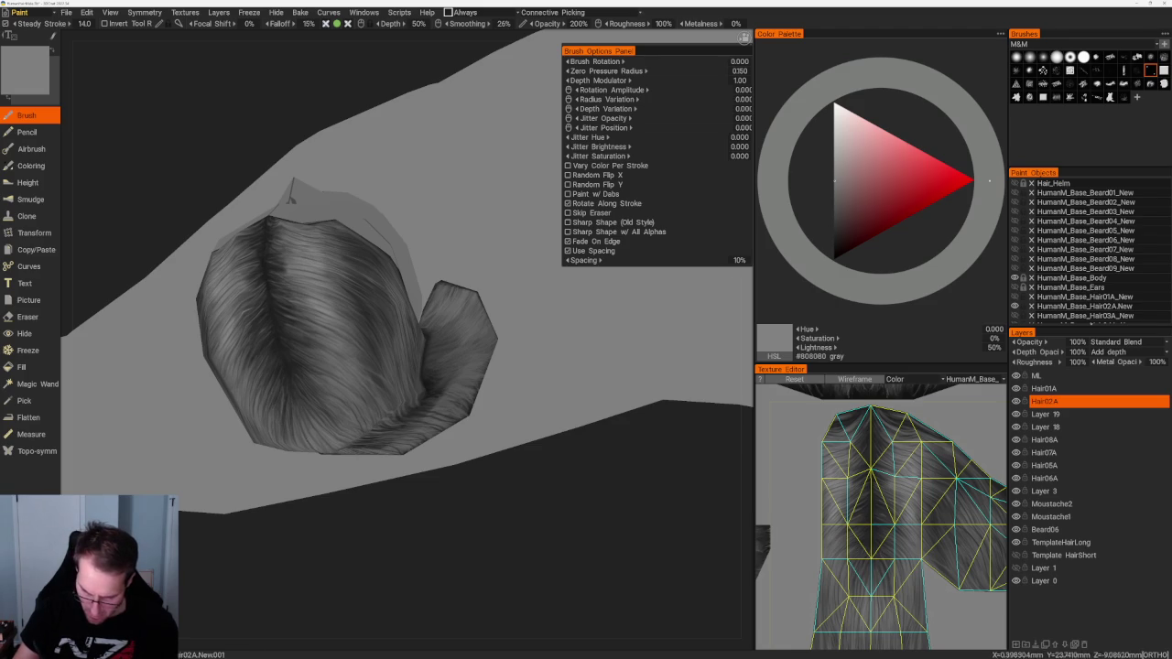
Step: Sample a slightly darker mid grey and activate another strand brush at 27% spacing
drag(393, 476, 416, 487)
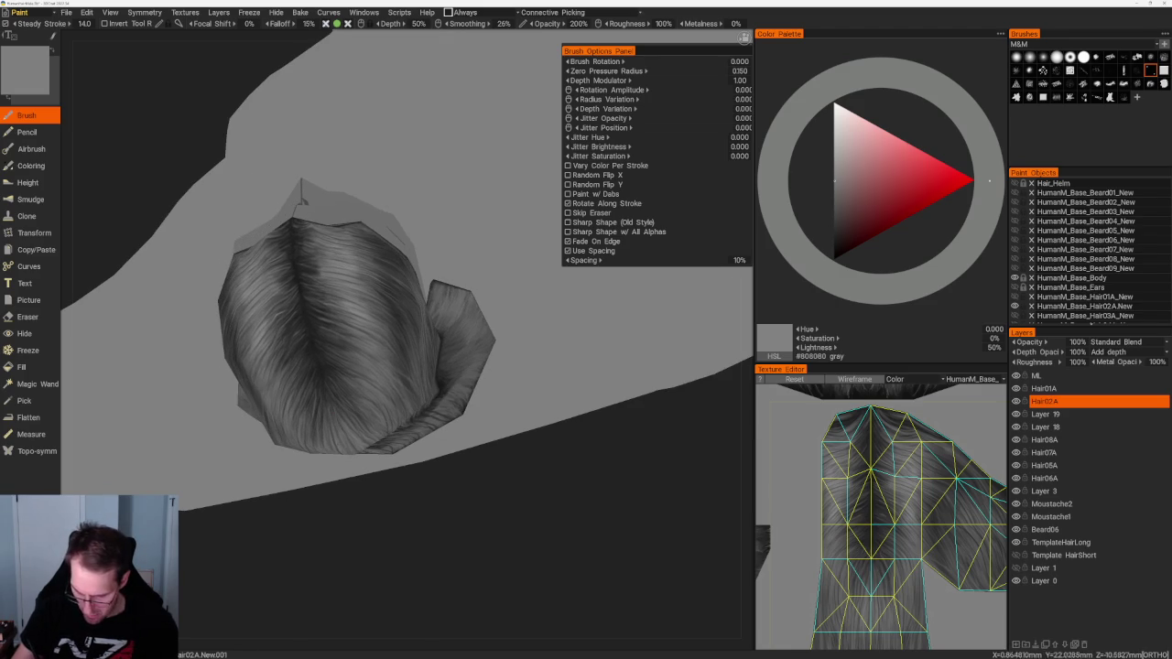
key(v)
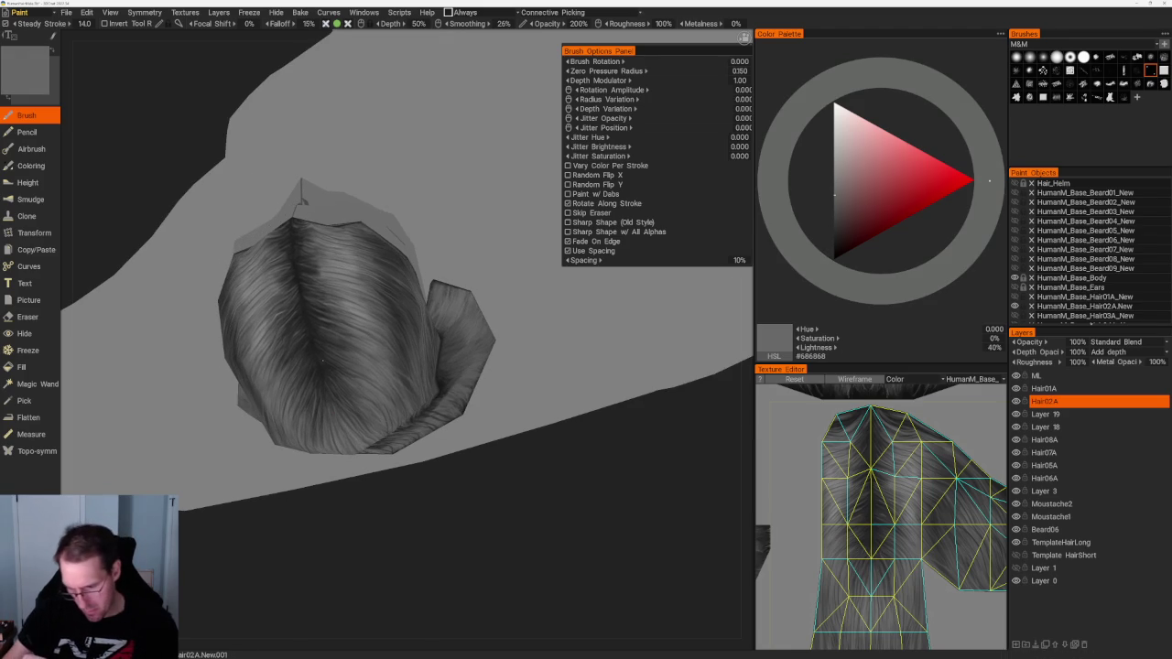
right_drag(348, 320, 293, 357)
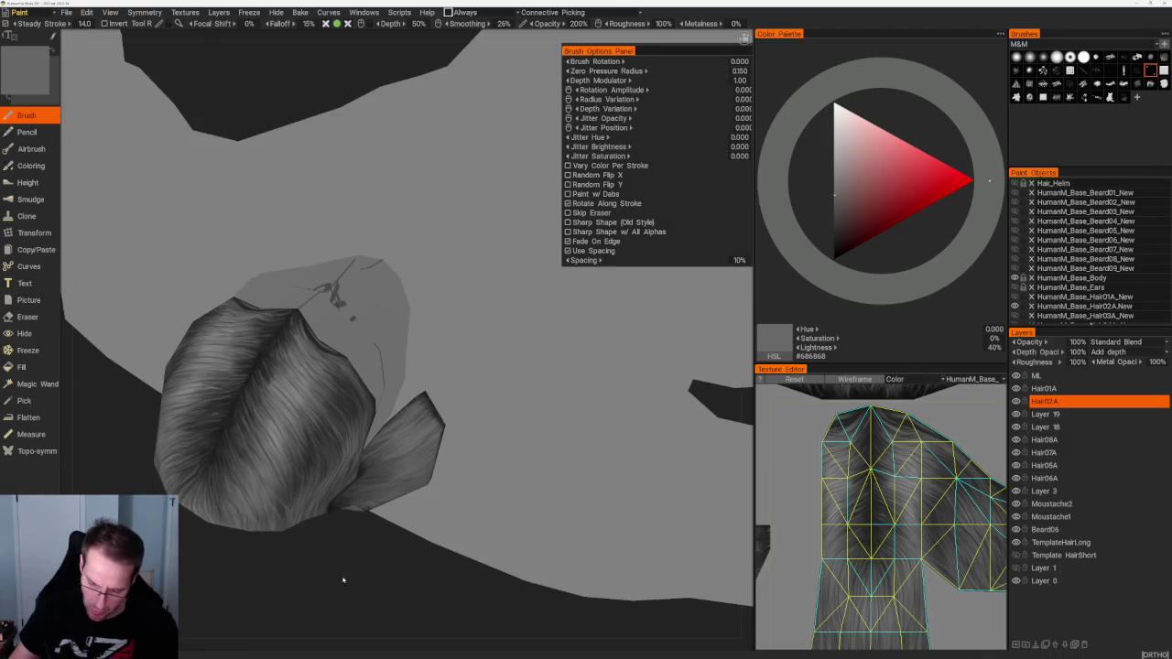
right_drag(334, 579, 338, 549)
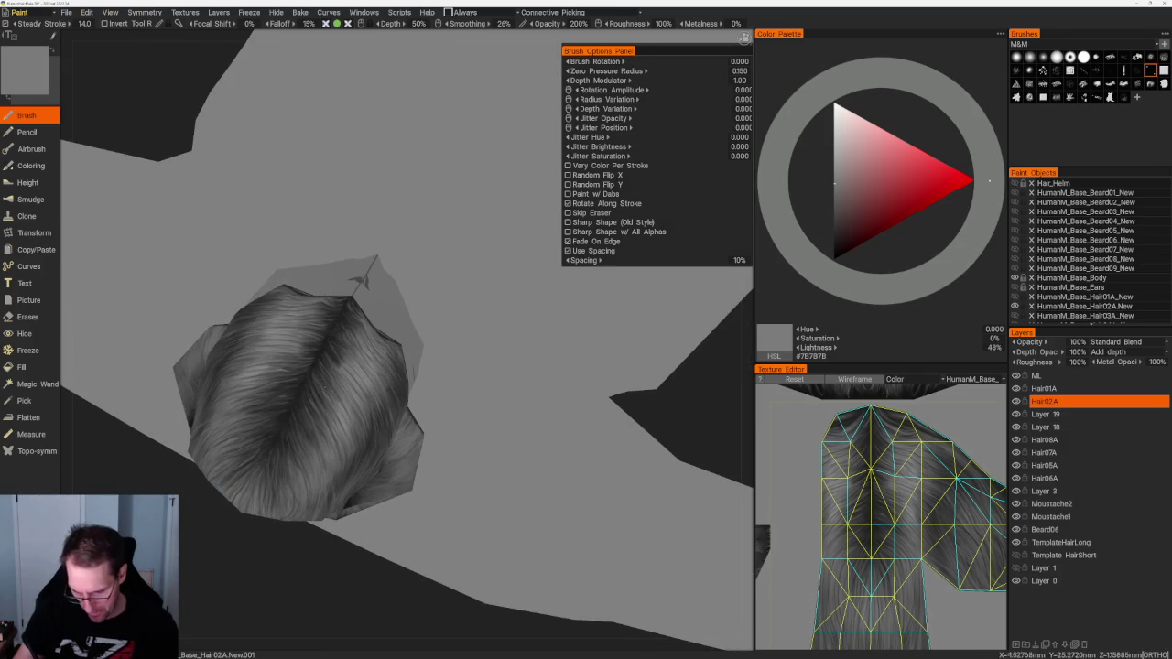
mouse_move(348, 366)
right_down()
mouse_move(302, 320)
mouse_move(297, 332)
right_up()
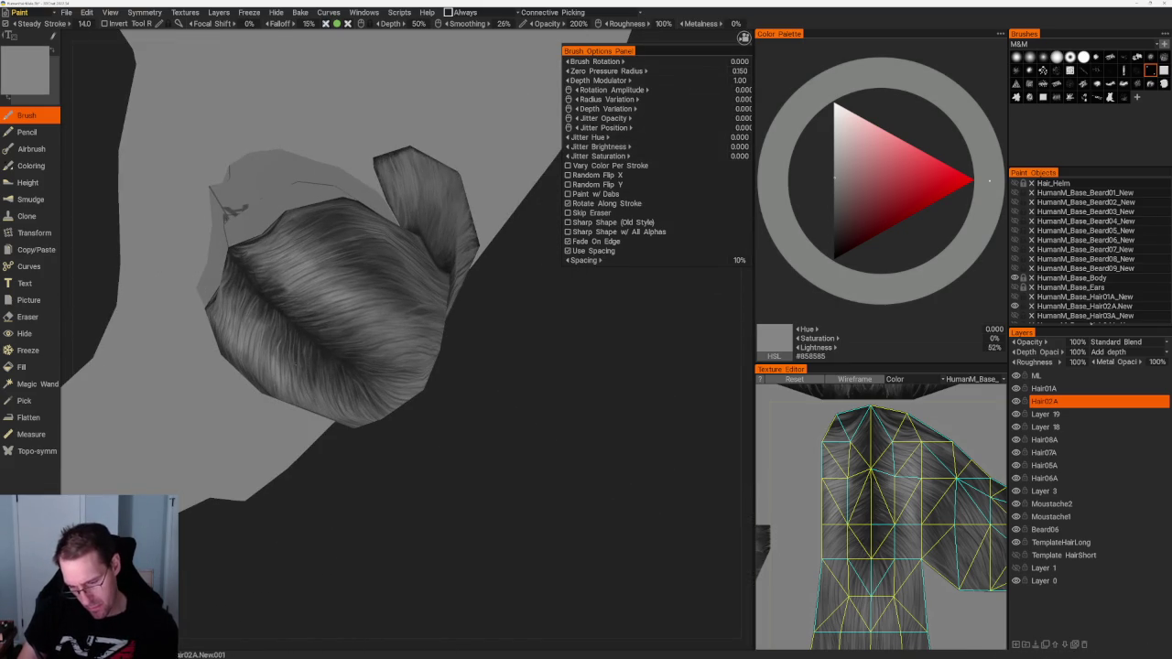
mouse_move(432, 465)
right_down()
mouse_move(430, 433)
mouse_move(457, 430)
right_up()
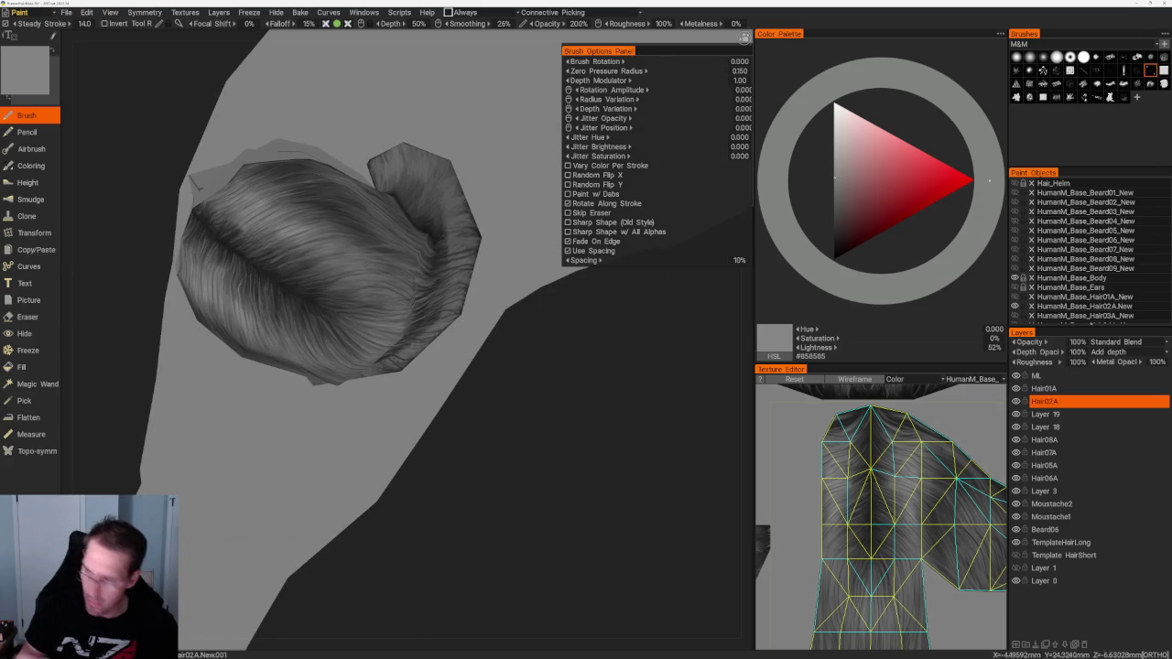
click(1055, 96)
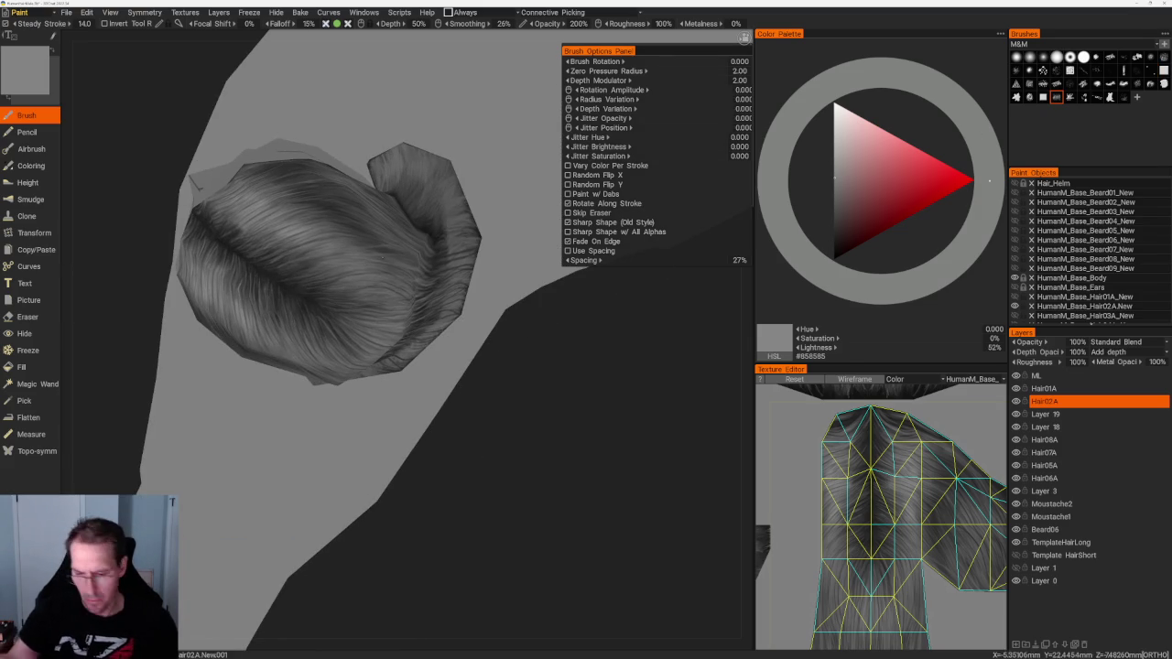